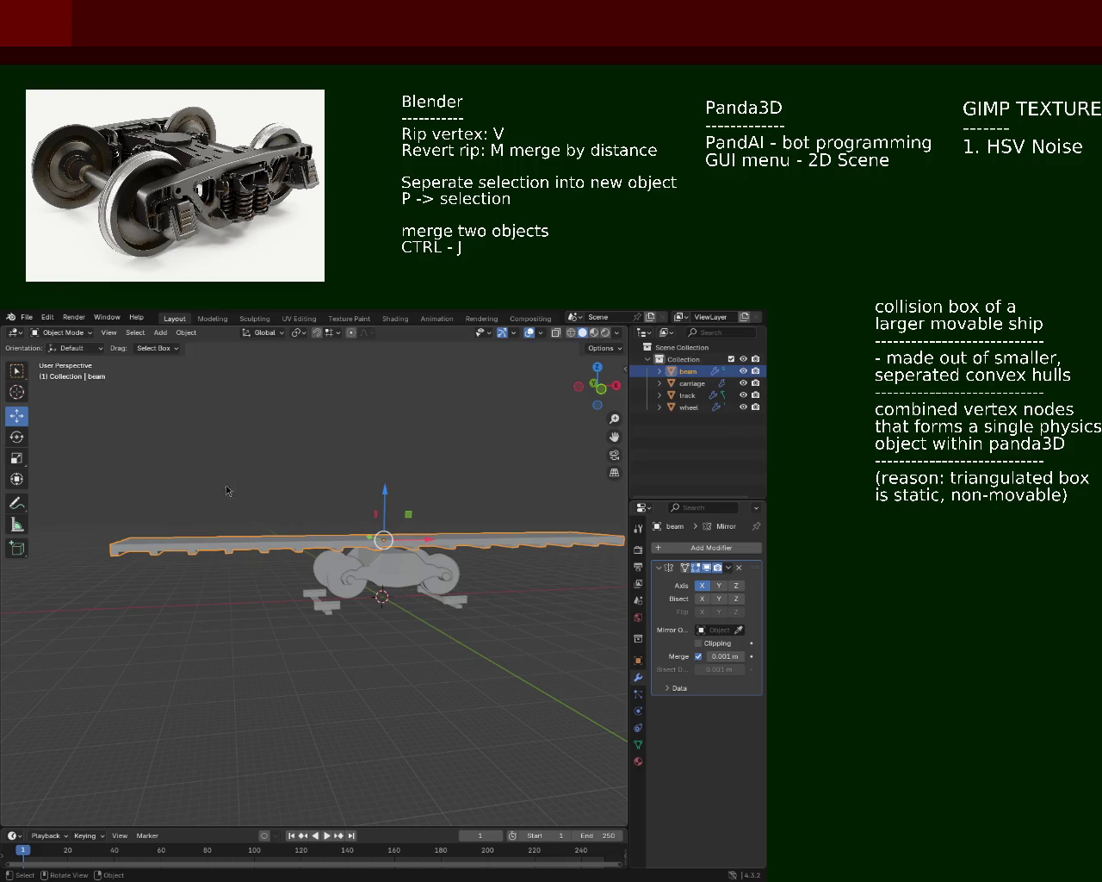
Step: Rename the beam object to 'platform', fixing a 'playform' typo
left_click_drag(240, 465, 341, 571)
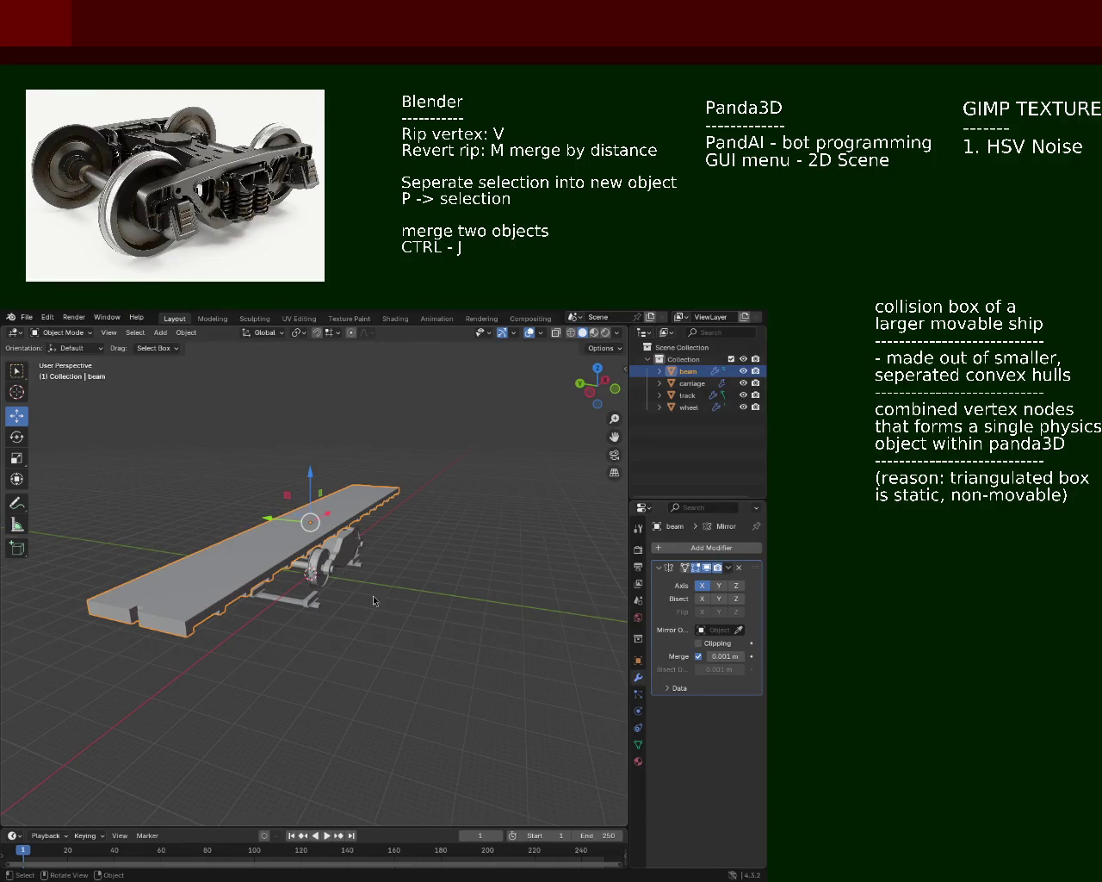
left_click_drag(348, 600, 403, 562)
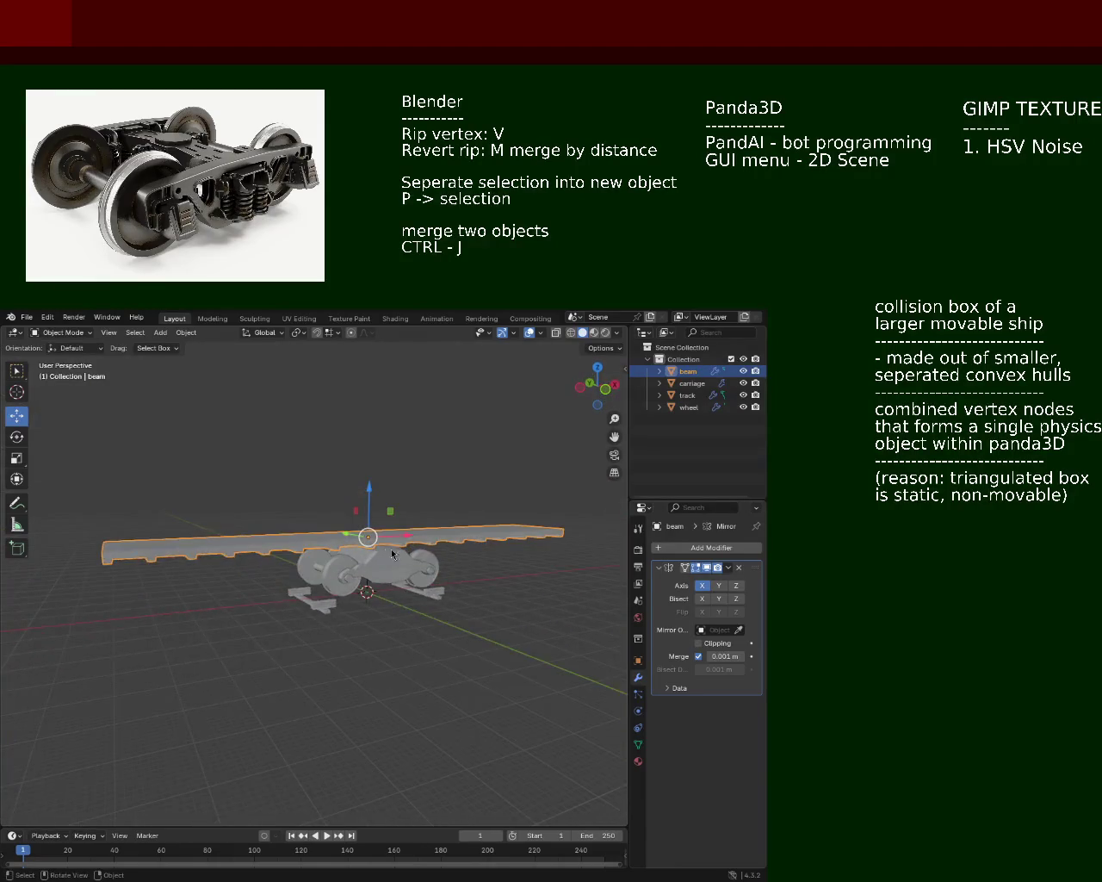
double_click(689, 370)
type("platform")
key("Return")
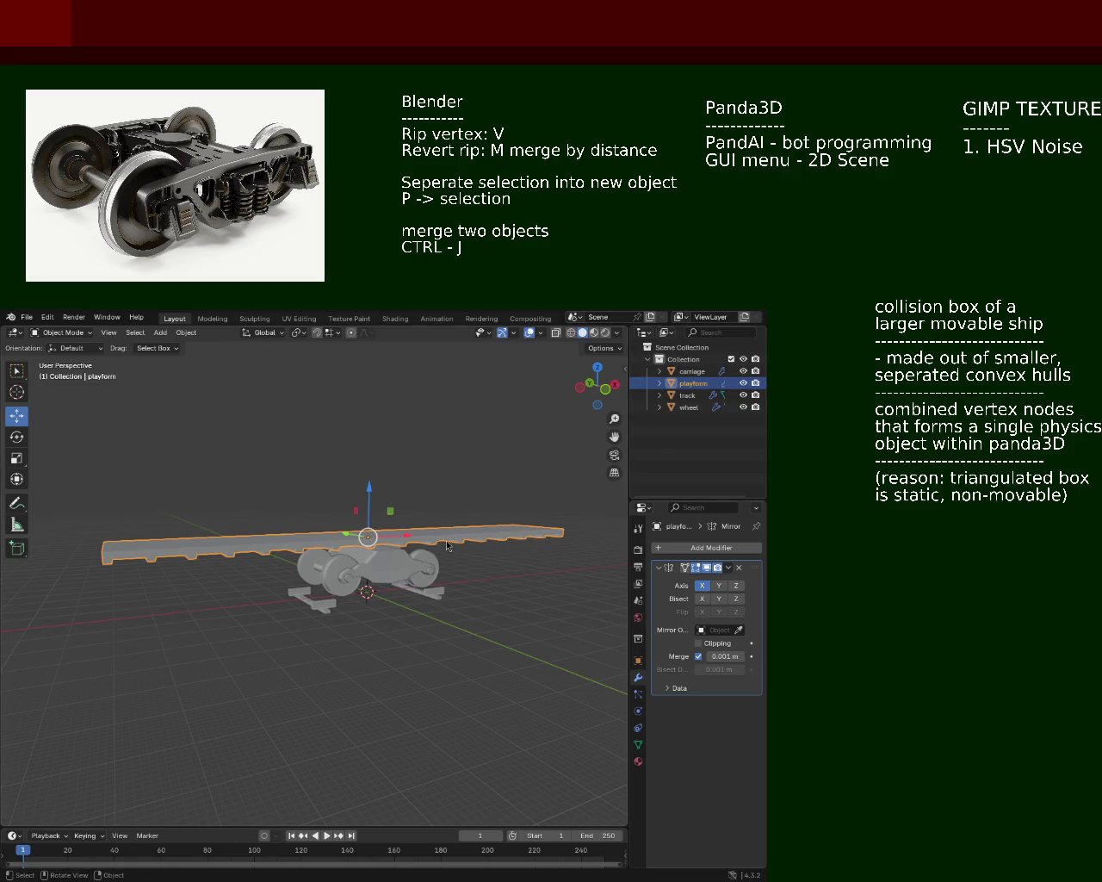
left_click_drag(400, 580, 420, 590)
double_click(693, 382)
type("plat")
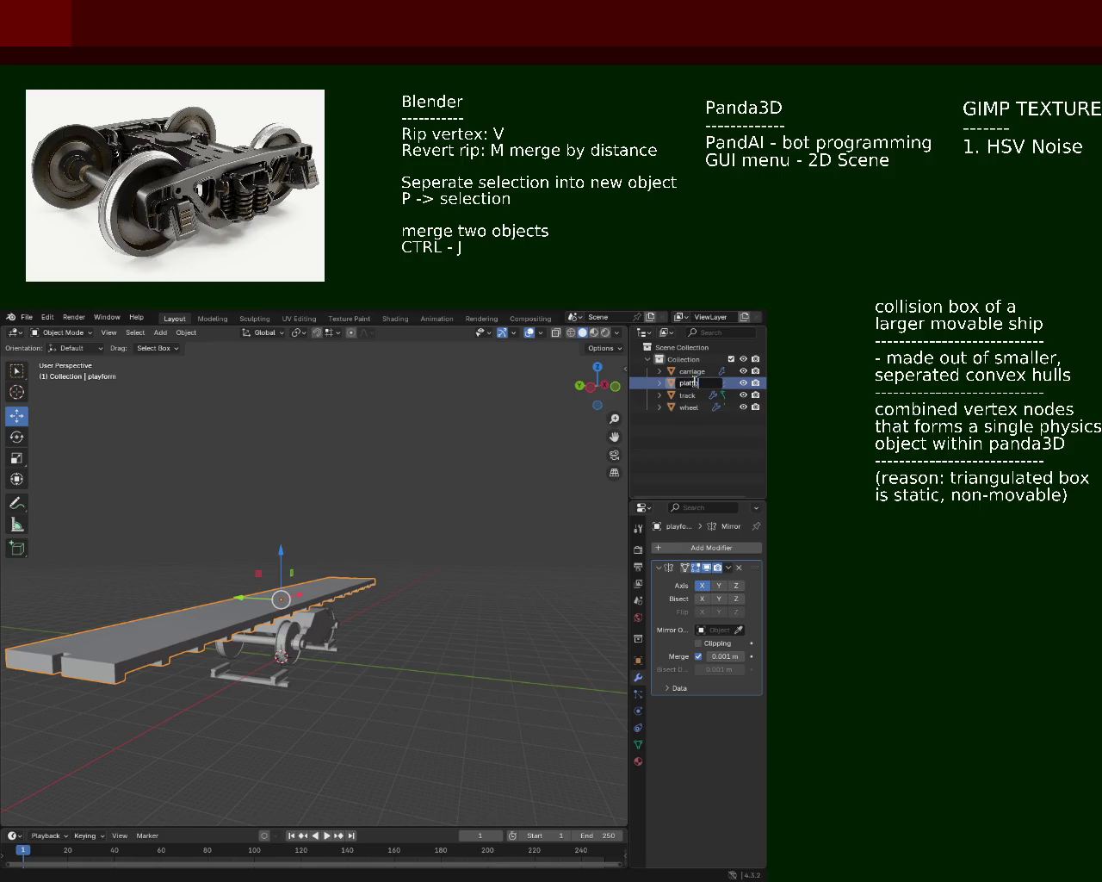
type("form")
key("Return")
Step: Rename the carriage object to 'wheel' so it becomes wheel.001
left_click_drag(375, 609, 315, 651)
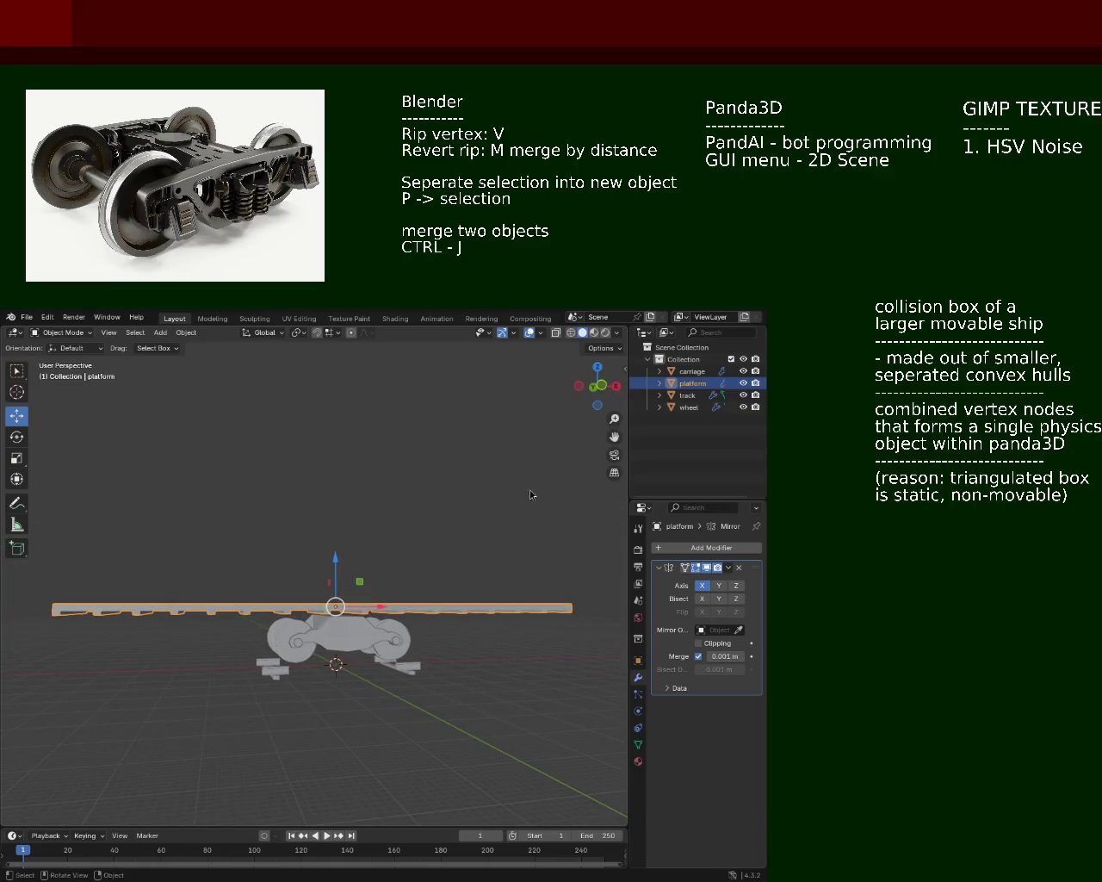
left_click(688, 371)
type("wheel")
key("Return")
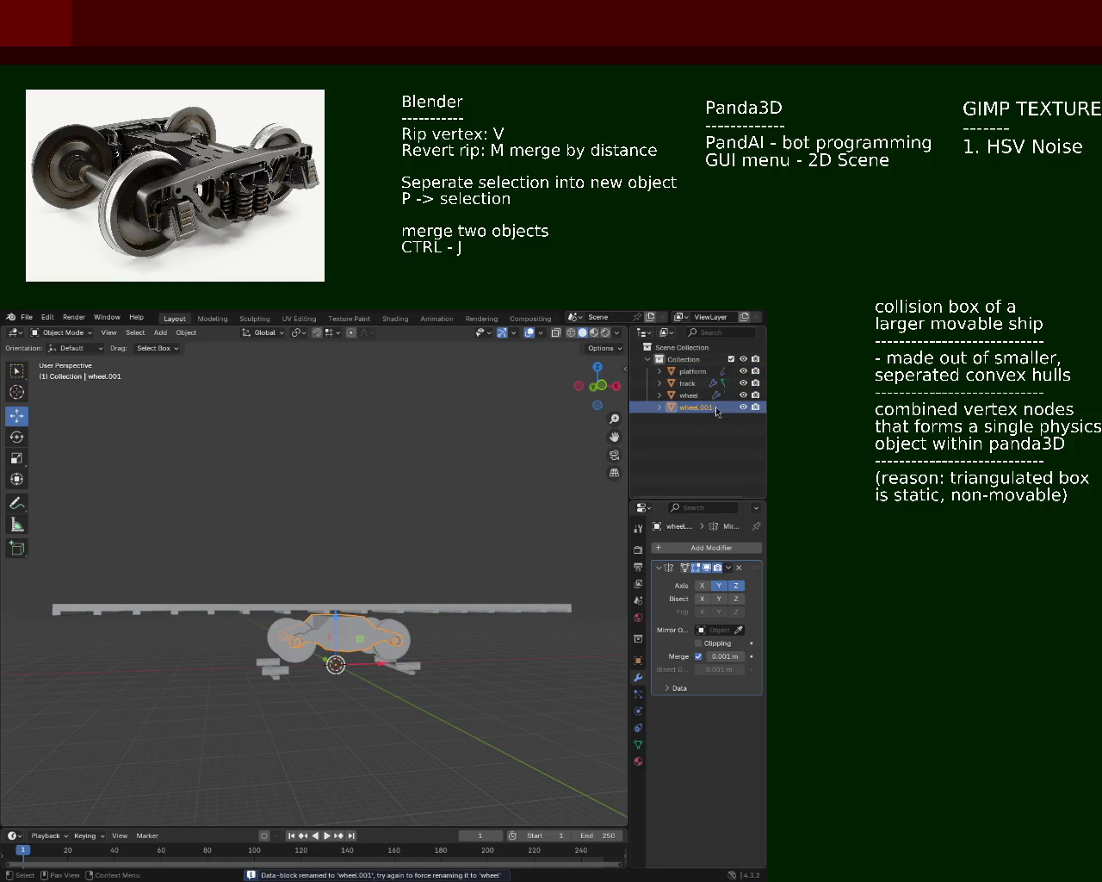
double_click(688, 394)
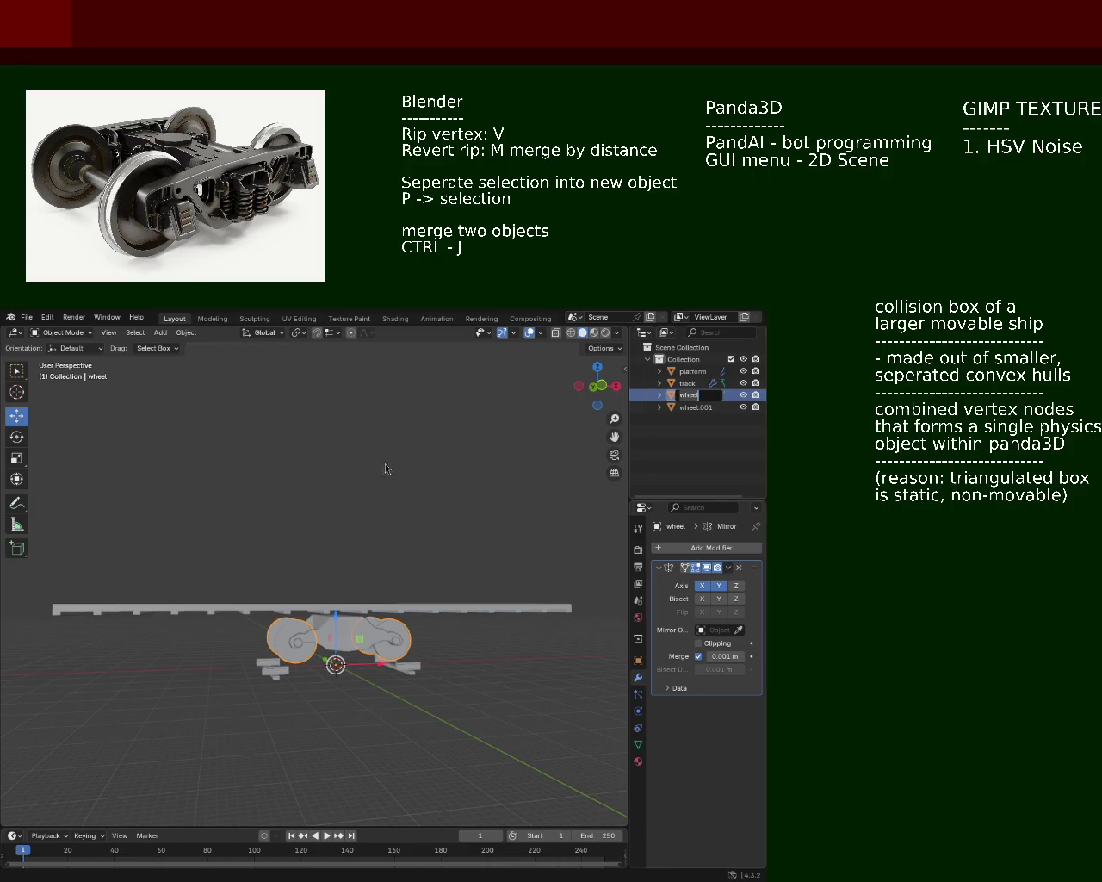
Step: Rename the original wheel object to 'wheelset'
key("Return")
double_click(700, 394)
type("set")
key("Return")
Step: Rename wheel.001 to 'wheel'
double_click(705, 395)
type("wheel")
key("Return")
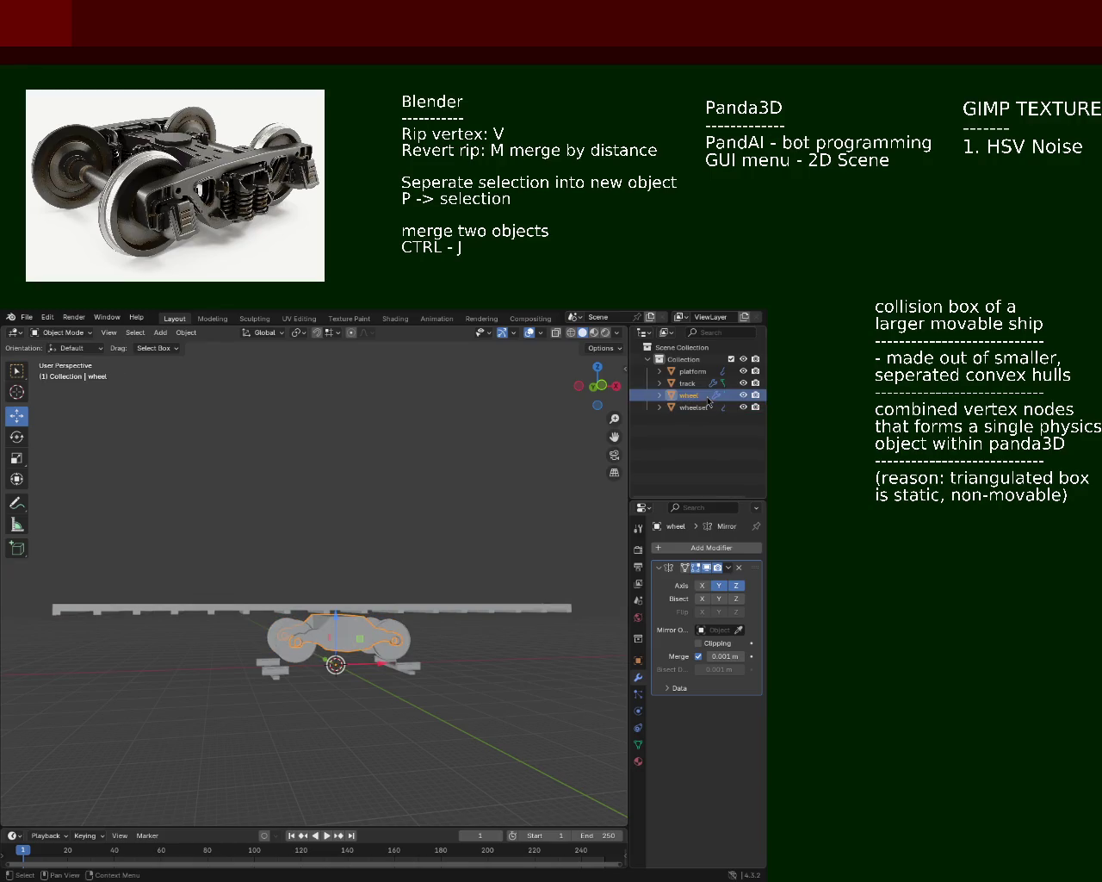
left_click_drag(586, 520, 168, 616)
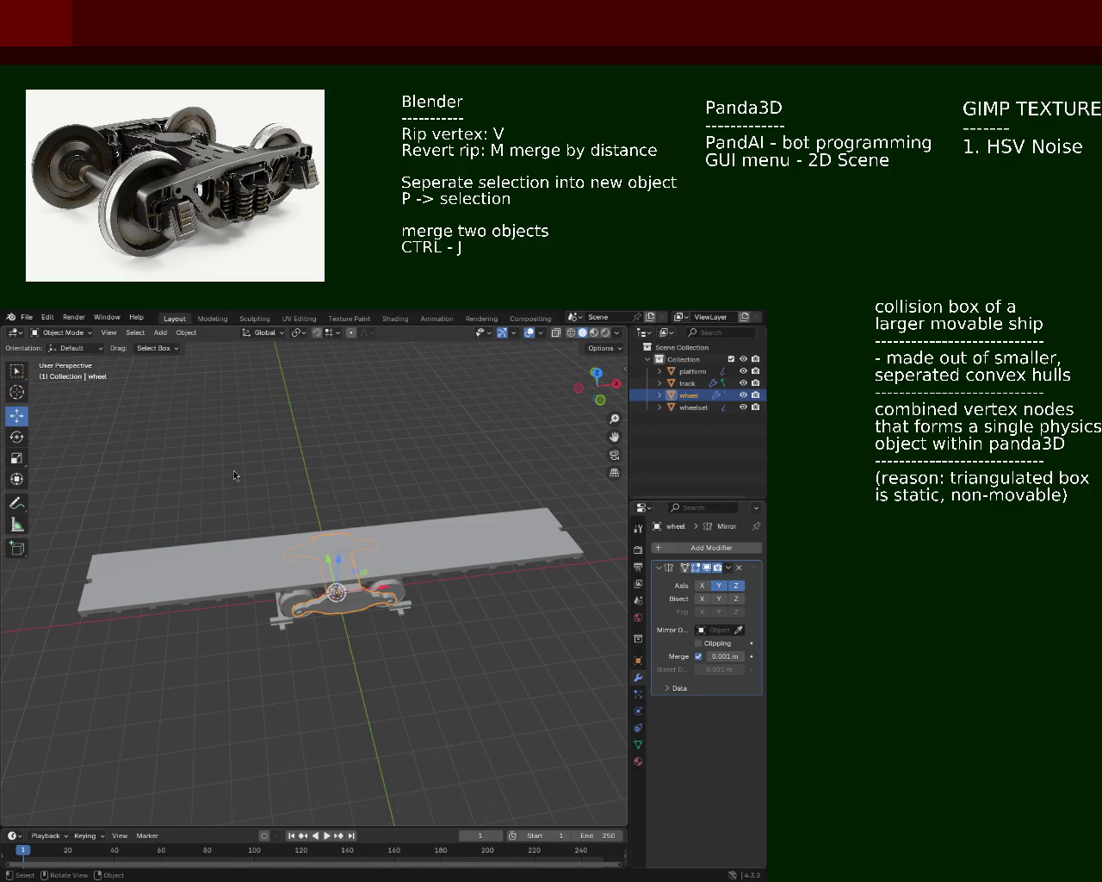
Step: Save the scene to train.blend and clear the wheel selection
left_click_drag(327, 578, 471, 608)
key("ctrl+s")
left_click_drag(413, 626, 404, 517)
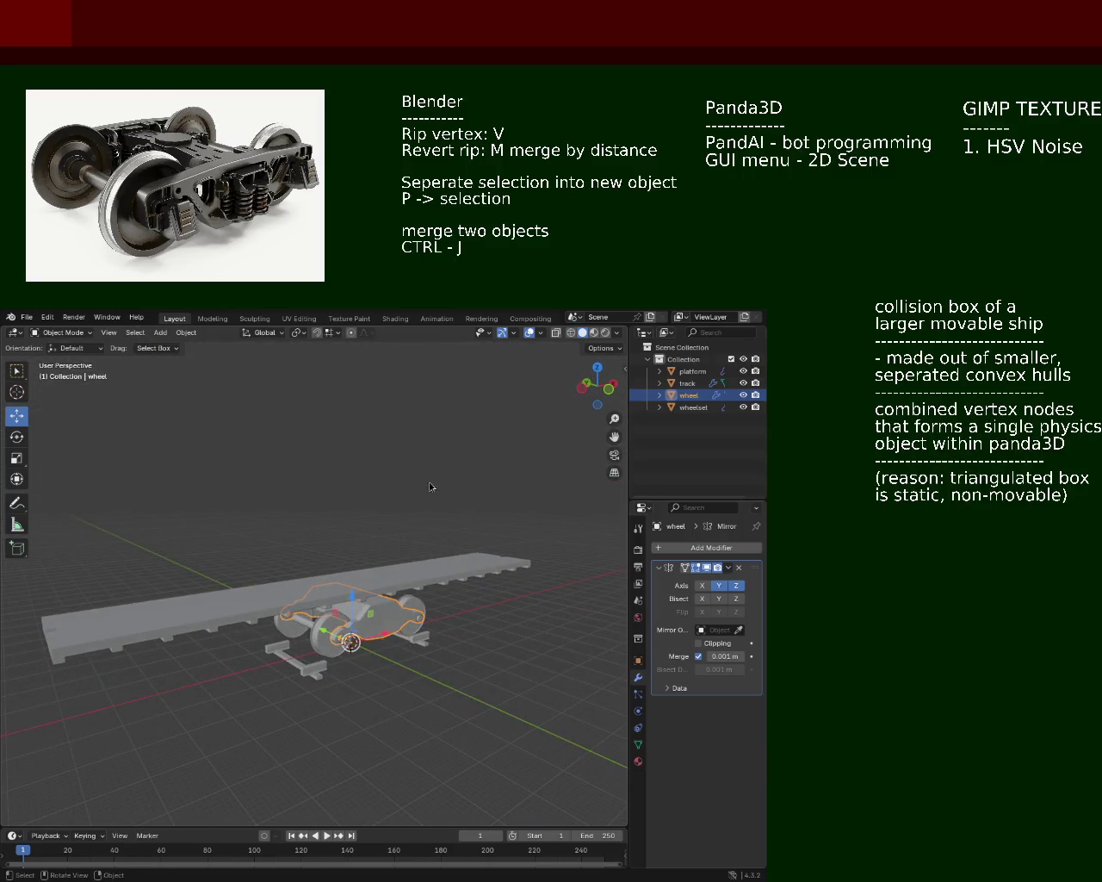
left_click(684, 445)
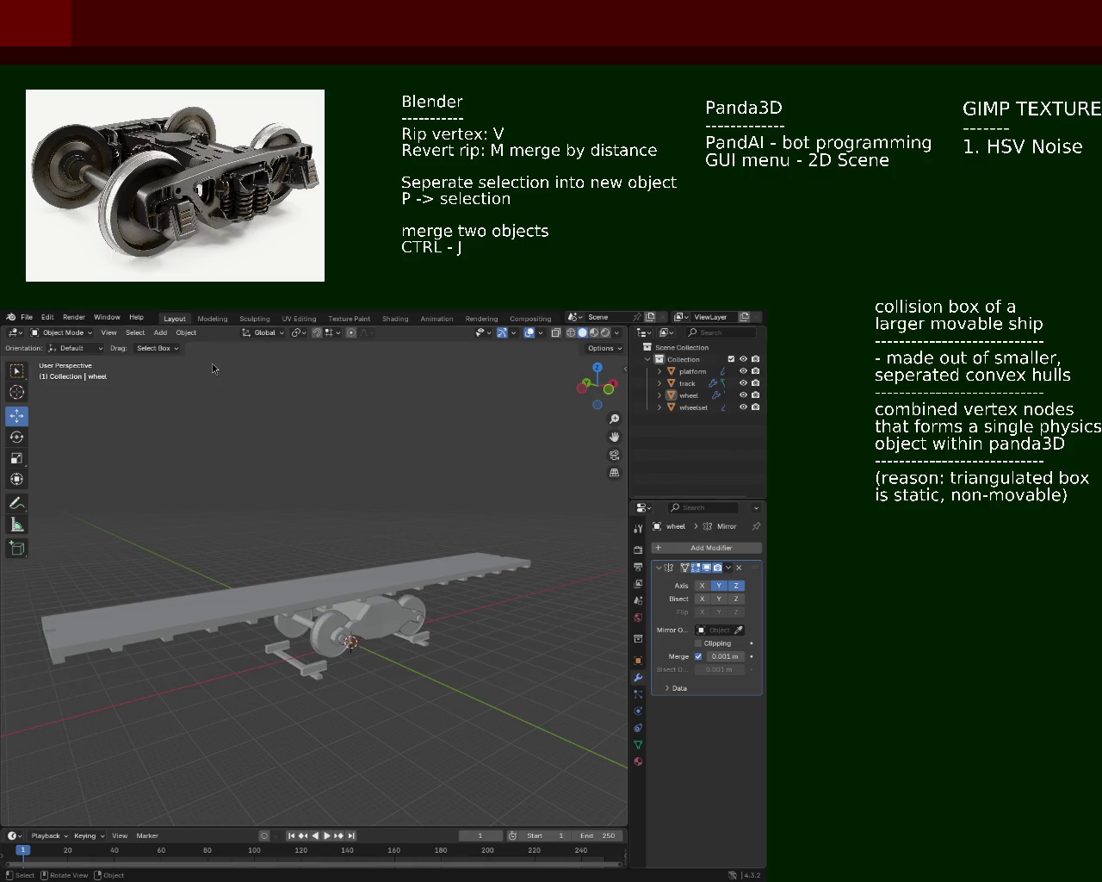
left_click(186, 334)
Step: Add a cube mesh and raise it along Z onto the platform deck
left_click(178, 335)
left_click(164, 334)
left_click(320, 360)
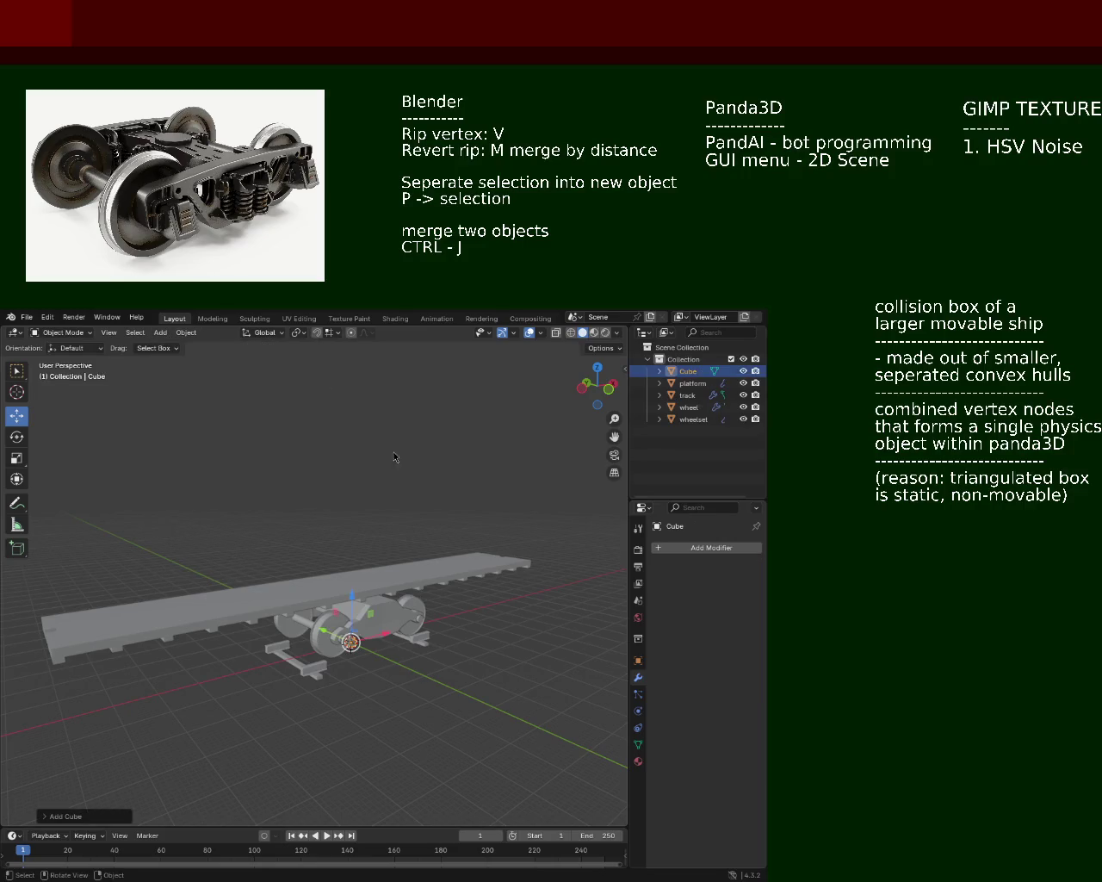
left_click_drag(344, 551, 364, 580)
left_click_drag(356, 603, 356, 530)
left_click_drag(357, 529, 376, 506)
scroll("up", 3)
scroll("down", 3)
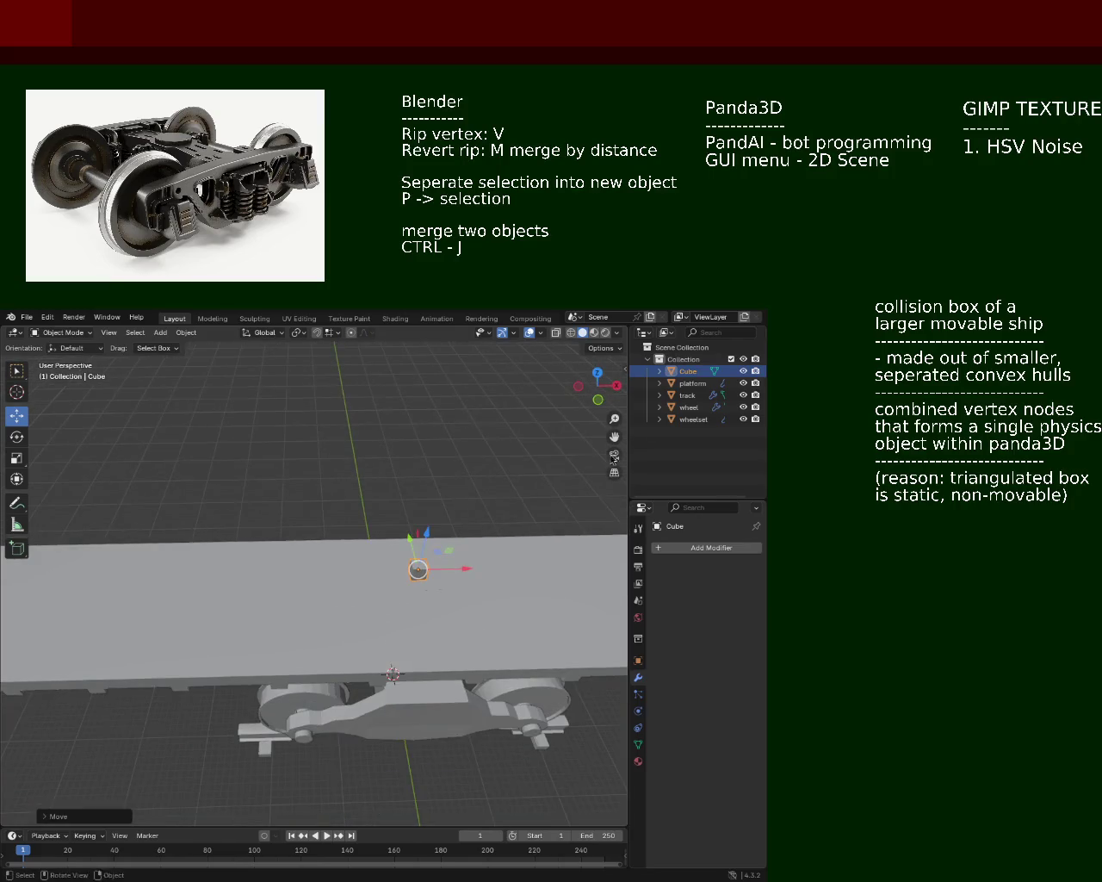
Step: Rename the new cube to 'carriage' and leave nothing selected
double_click(686, 371)
type("carria")
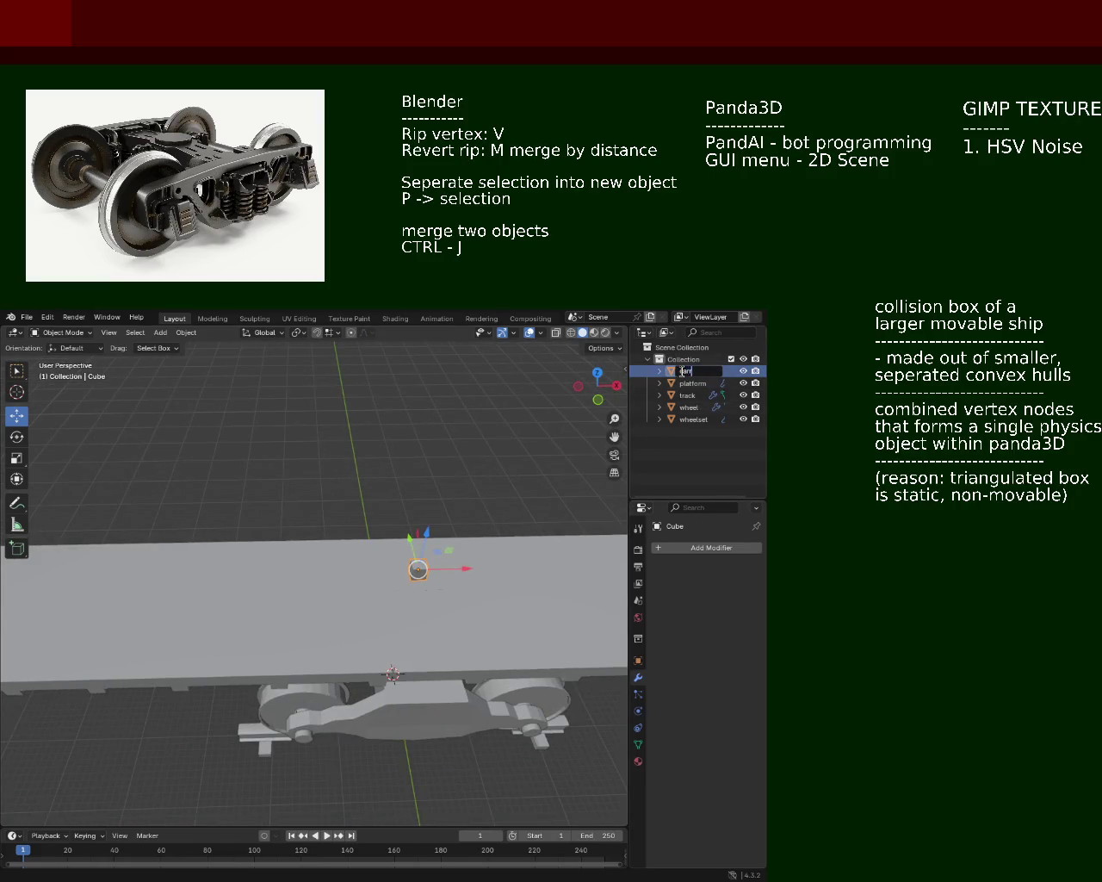
type("ge")
key("Return")
left_click_drag(465, 631, 423, 614)
left_click(336, 582)
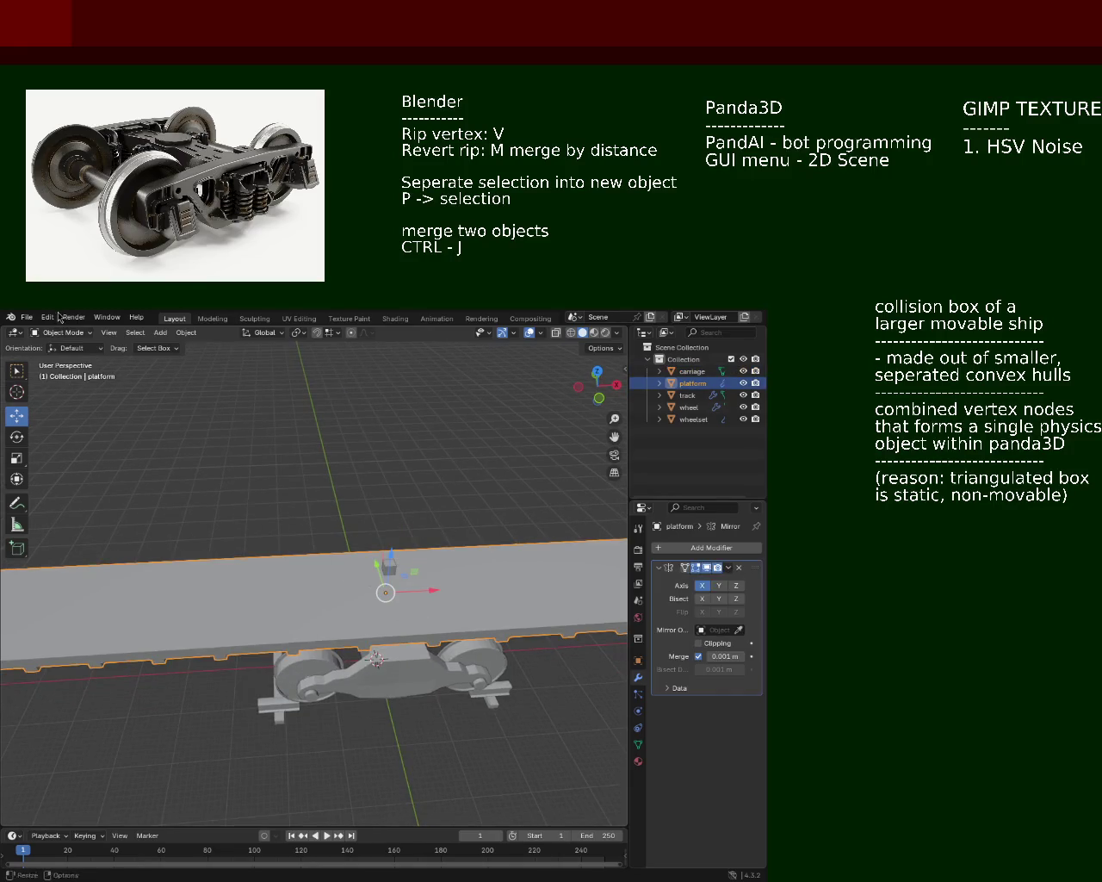
key("alt+a")
Step: Select the small carriage cube on the platform and enter its Edit Mode
left_click_drag(364, 580, 420, 597)
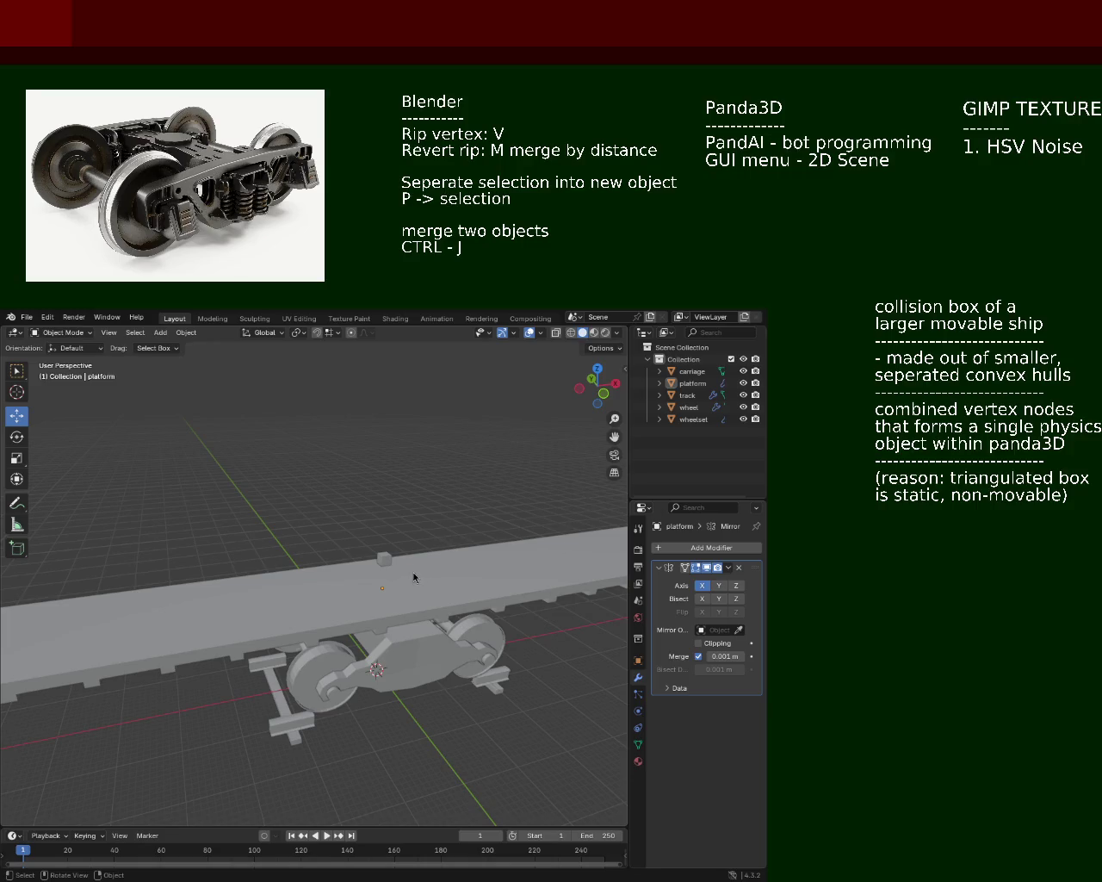
left_click_drag(330, 582, 157, 451)
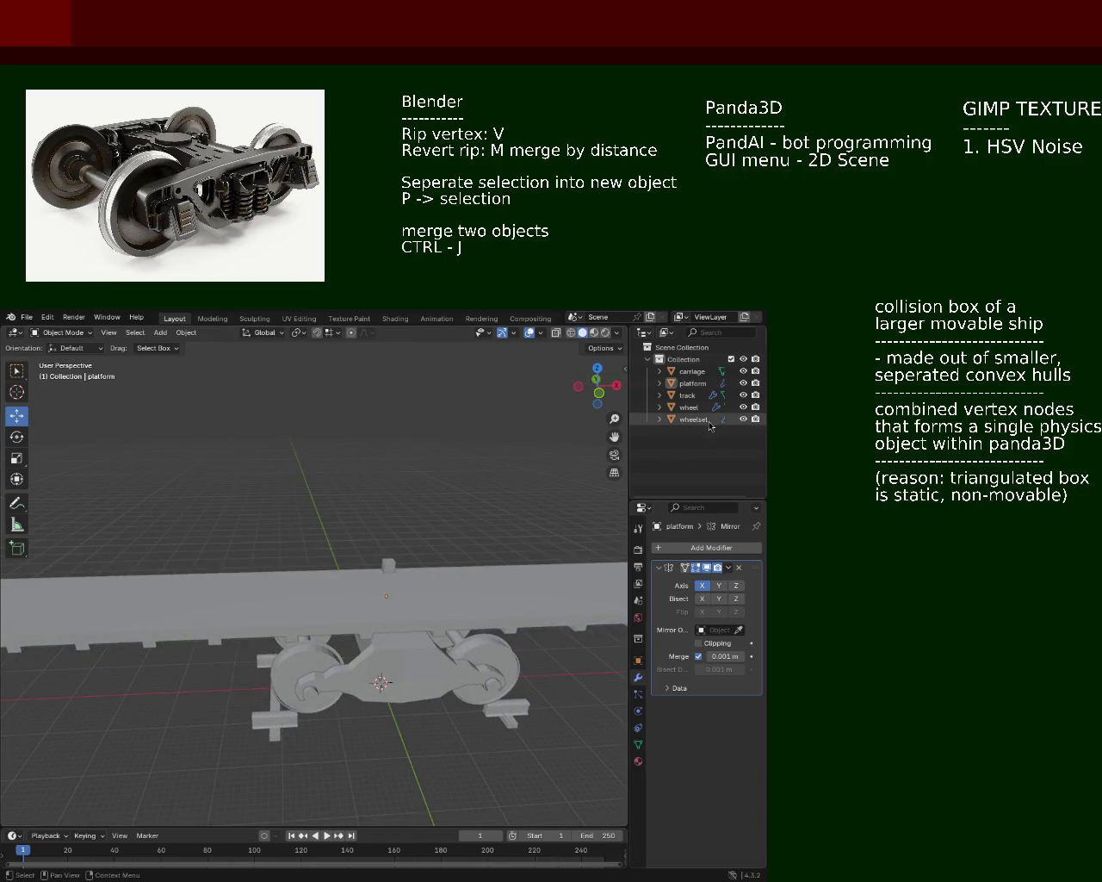
left_click(411, 589)
left_click(411, 588)
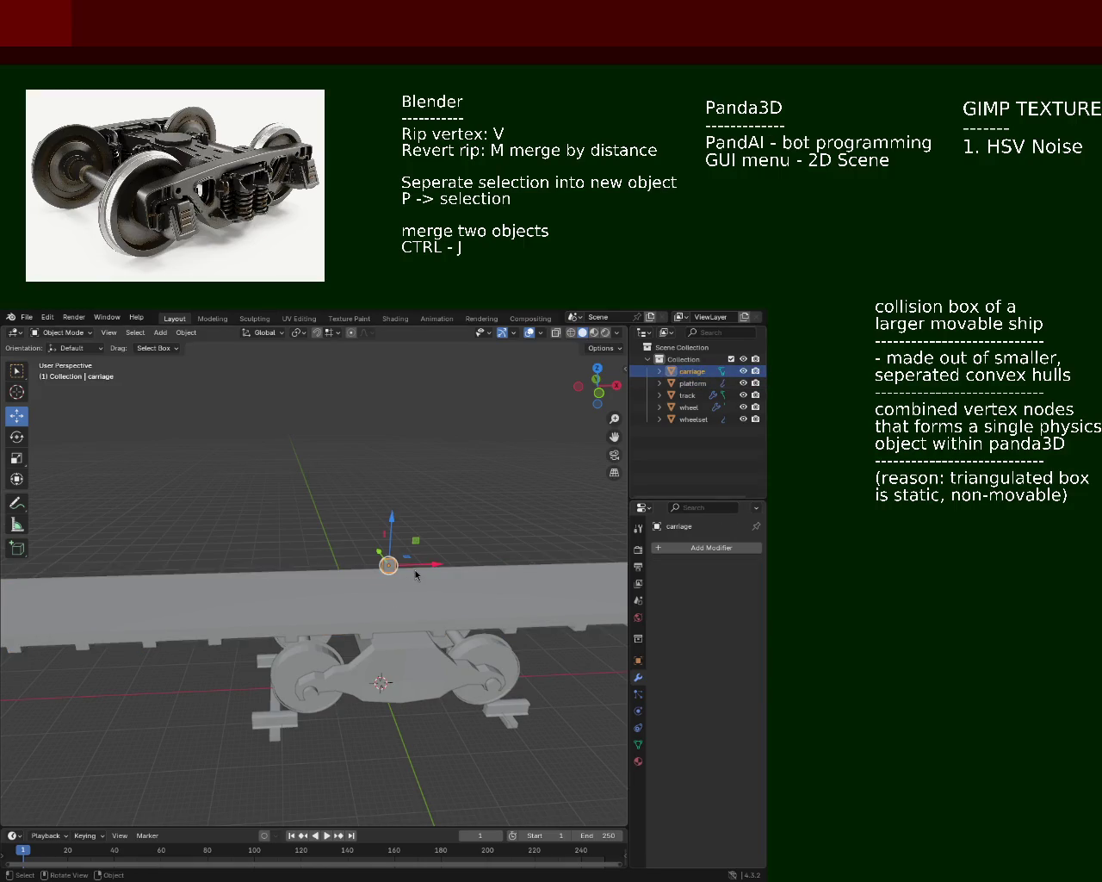
scroll("up", 3)
key("Tab")
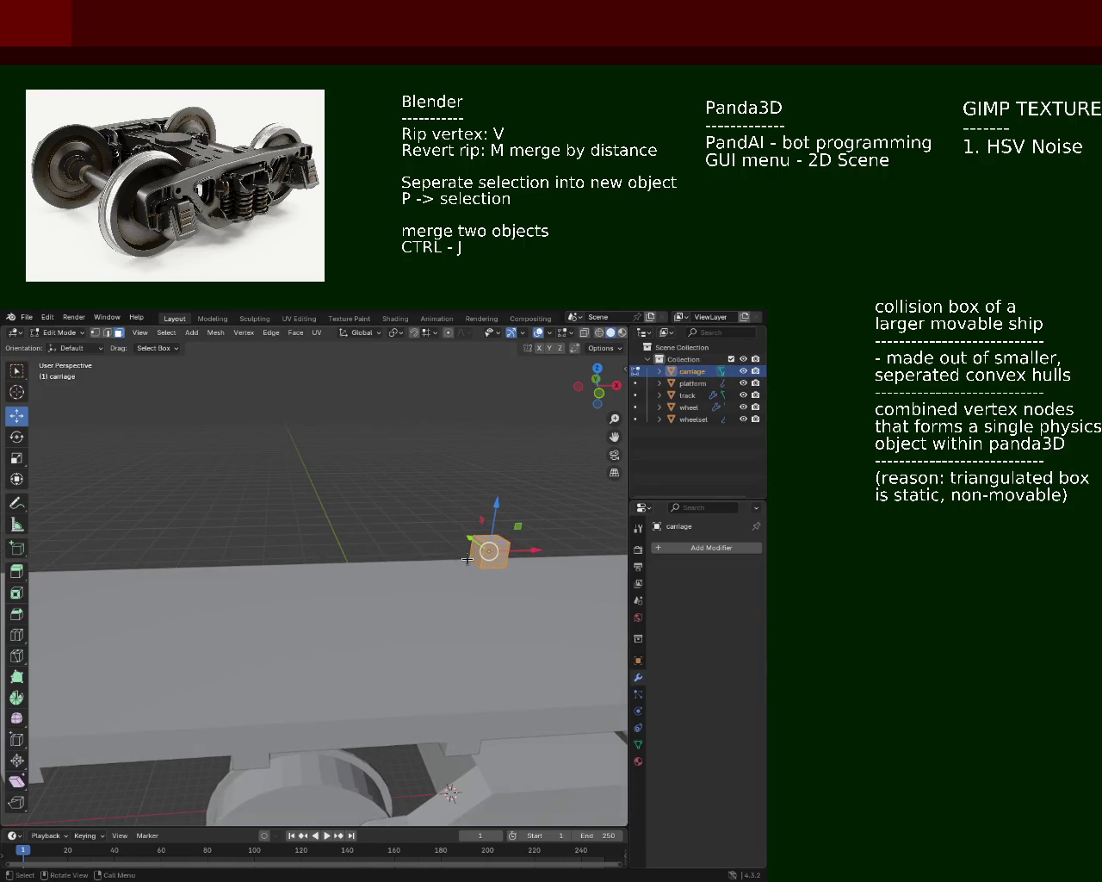
Step: Extrude a cube face into a long bar and extend it further leftward
left_click(479, 545)
key("g")
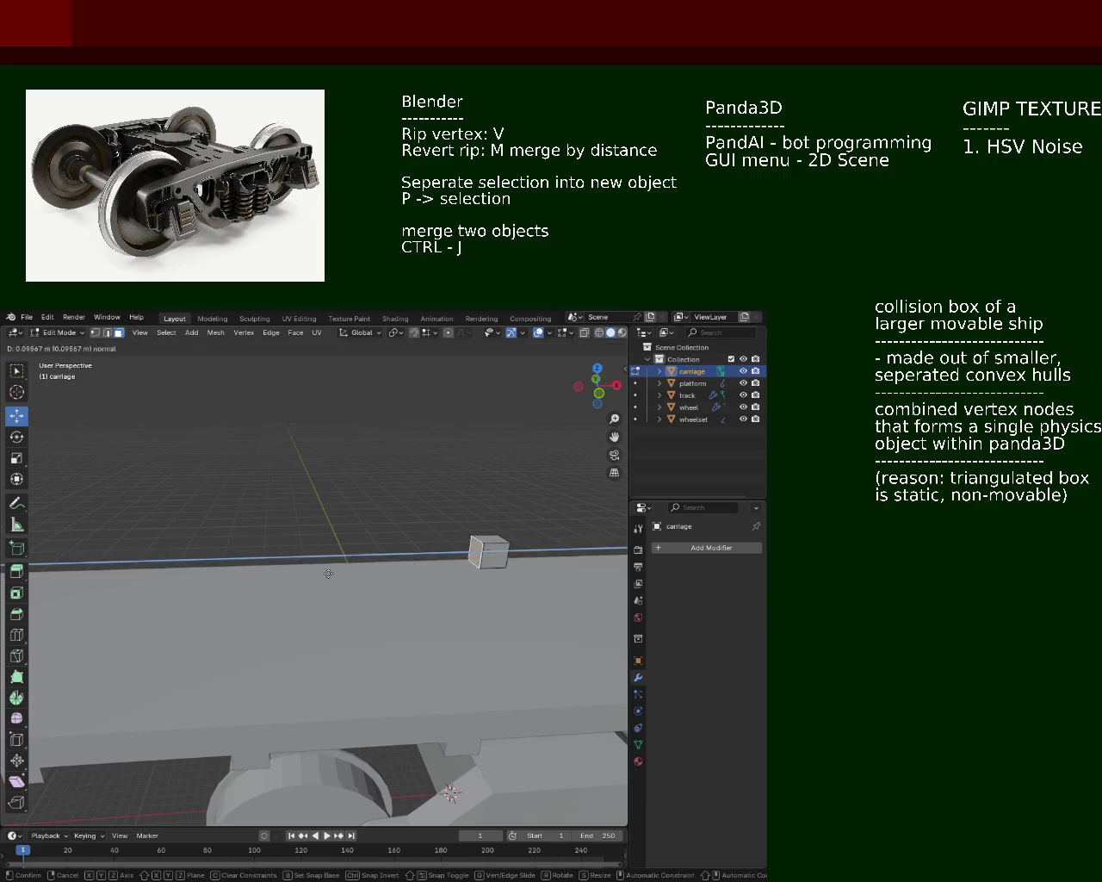
left_click(52, 572)
left_click_drag(51, 572, 371, 564)
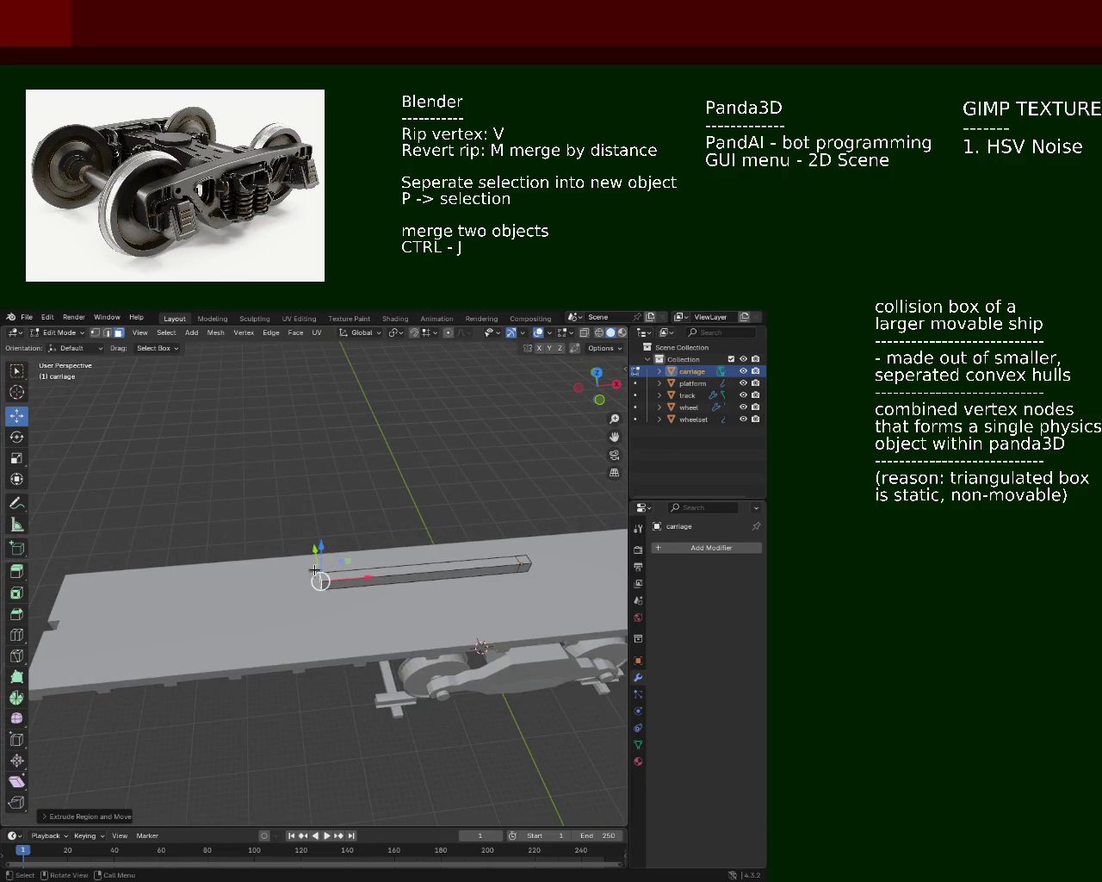
key("e")
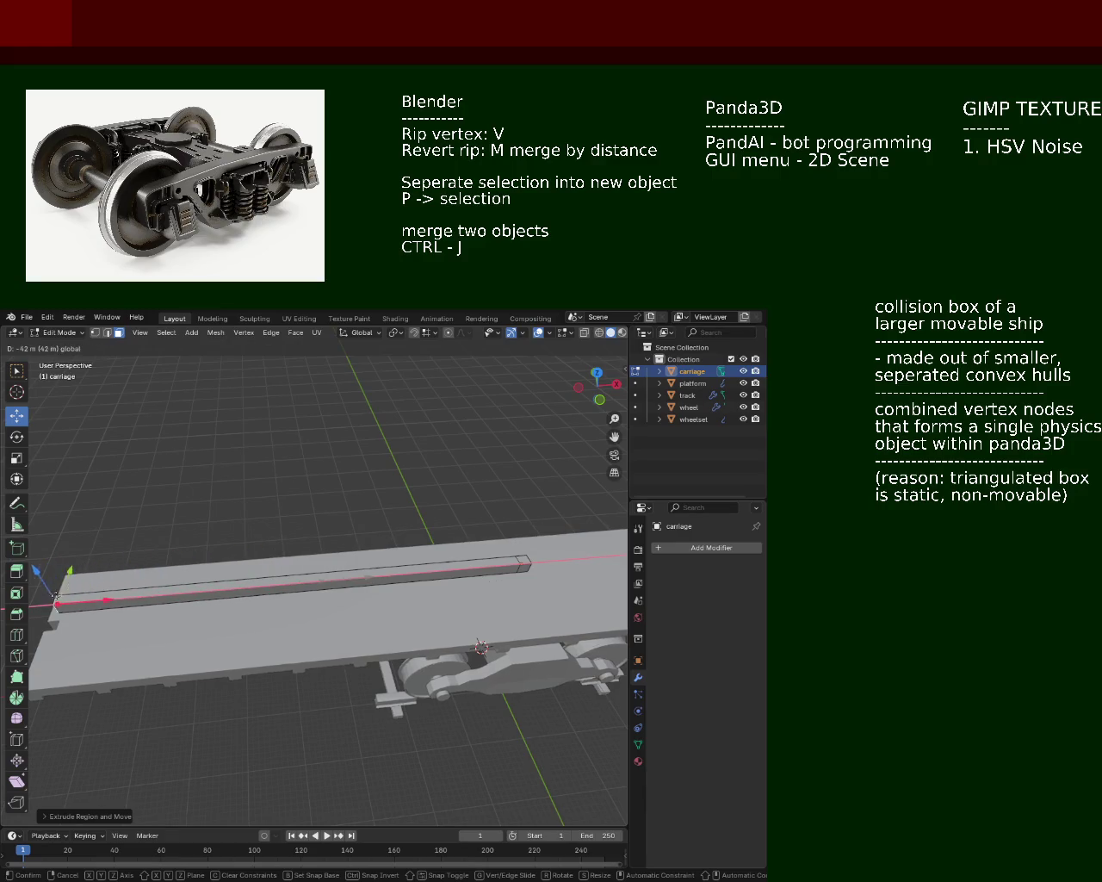
left_click(51, 596)
left_click_drag(51, 597, 271, 556)
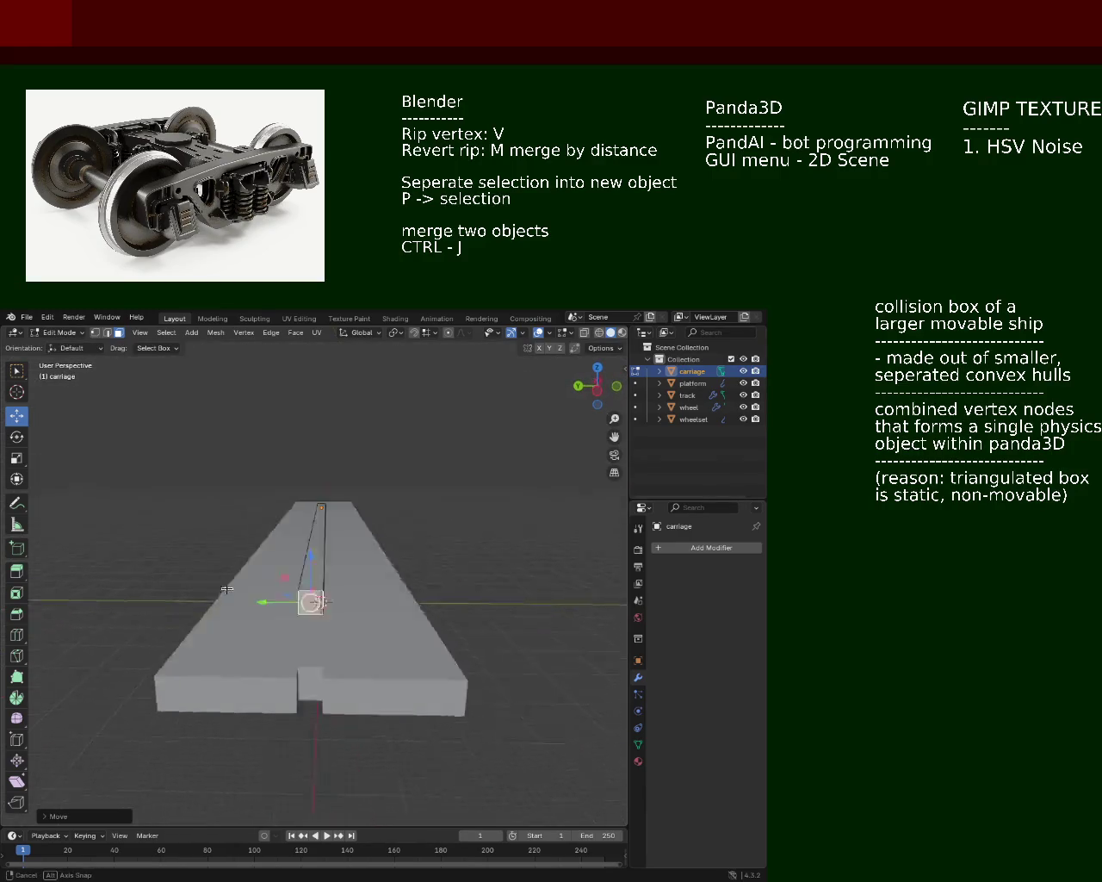
Step: Slide the selected bar geometry 3 m along X
scroll("up", 3)
scroll("up", 3)
left_click_drag(271, 556, 256, 638)
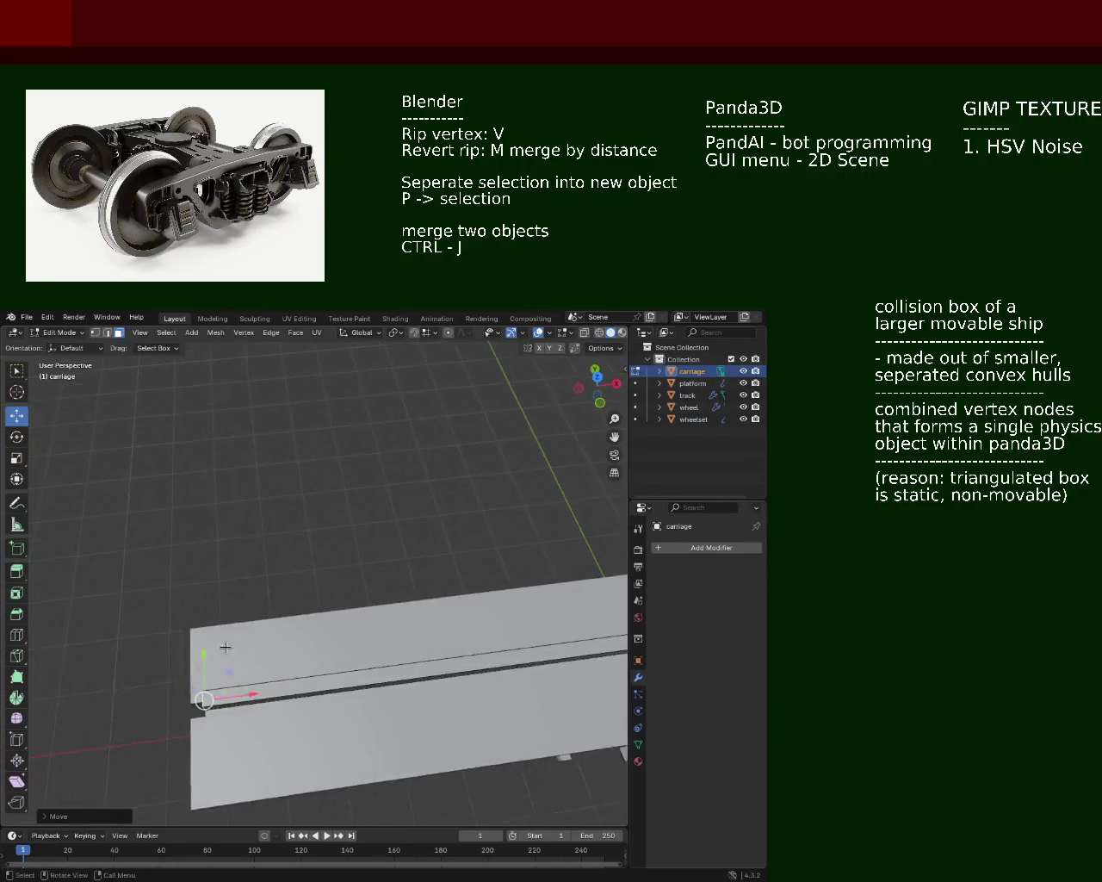
left_click_drag(285, 638, 220, 644)
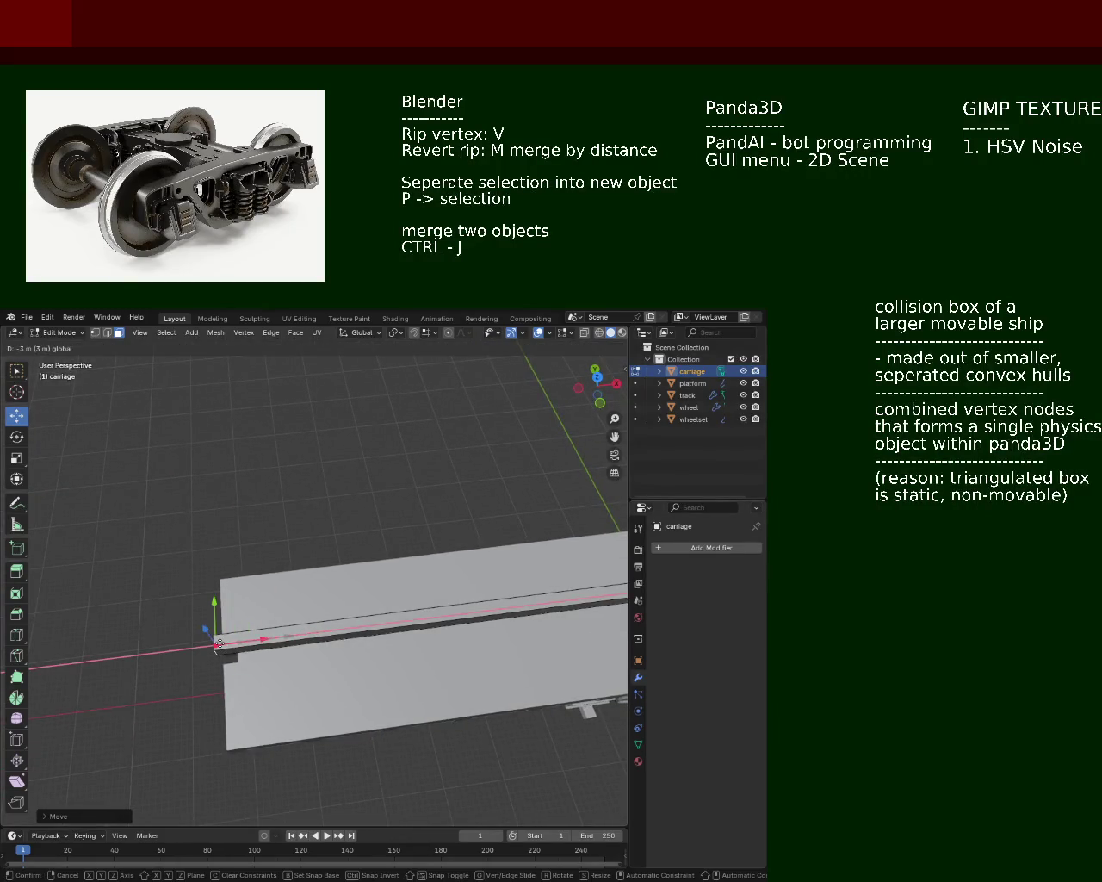
left_click(220, 643)
scroll("down", 3)
left_click_drag(219, 643, 401, 519)
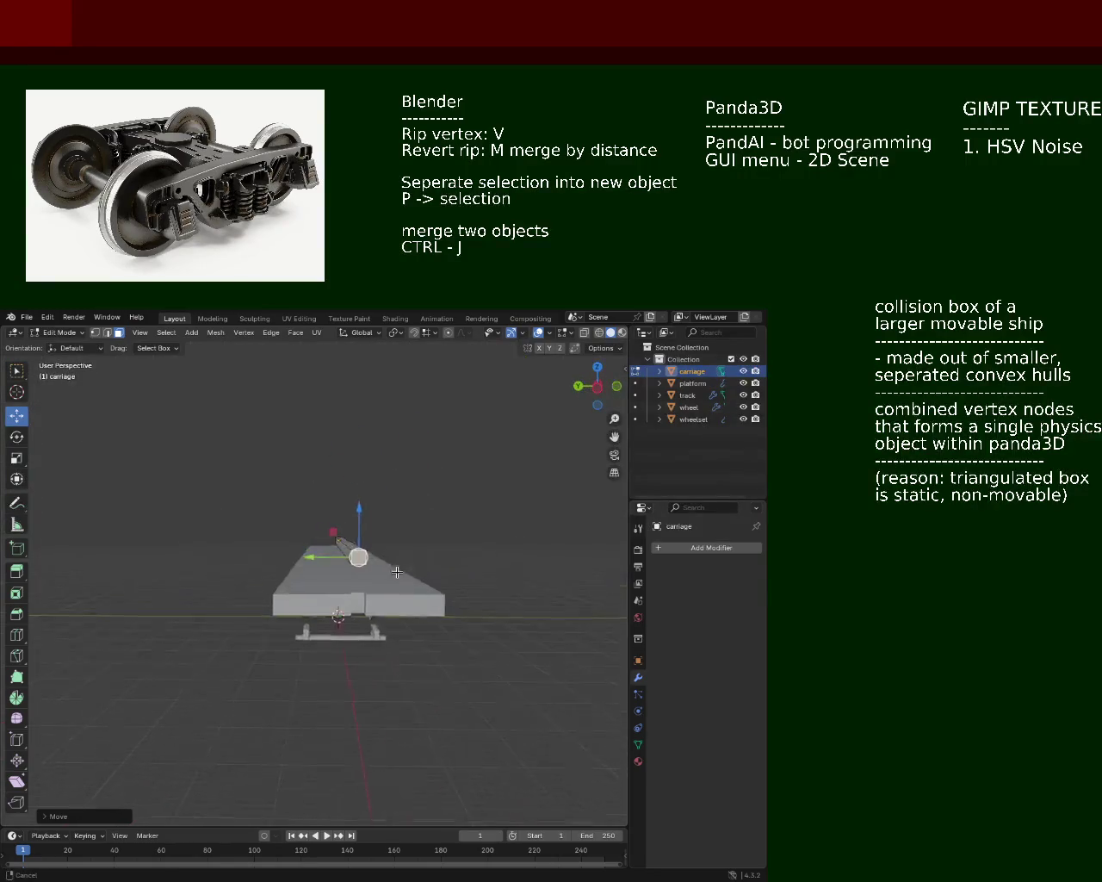
scroll("up", 3)
scroll("up", 3)
Step: Select the bar's small end face and move it along the X axis
left_click(387, 470)
left_click_drag(387, 470, 208, 596)
left_click_drag(169, 632, 178, 631)
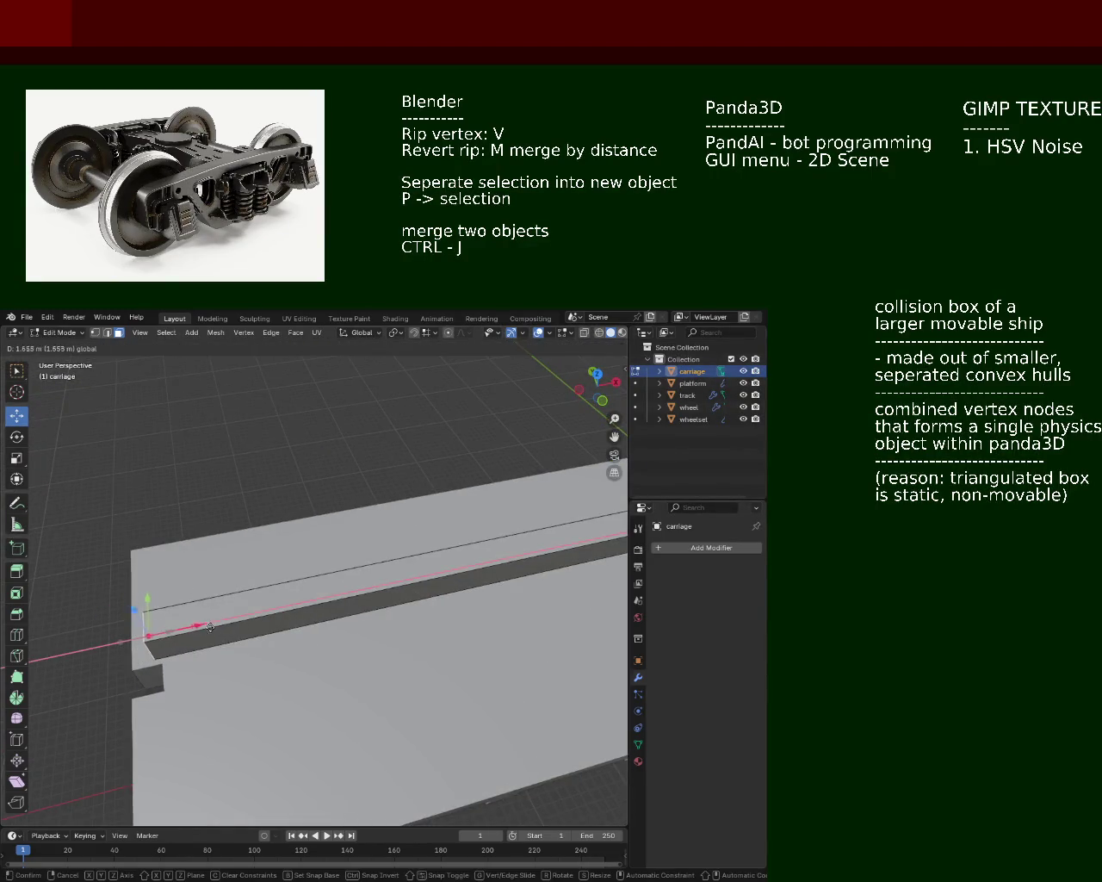
left_click_drag(178, 631, 302, 646)
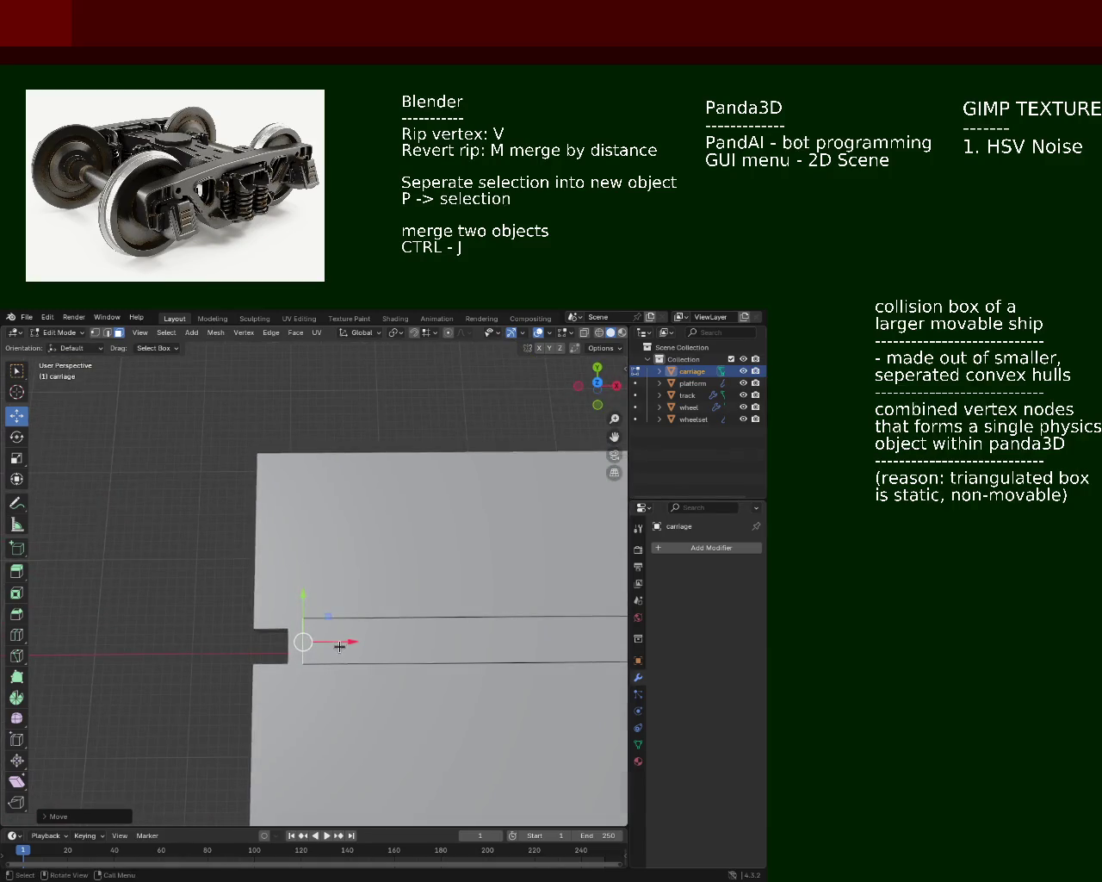
key("g")
key("x")
key("x")
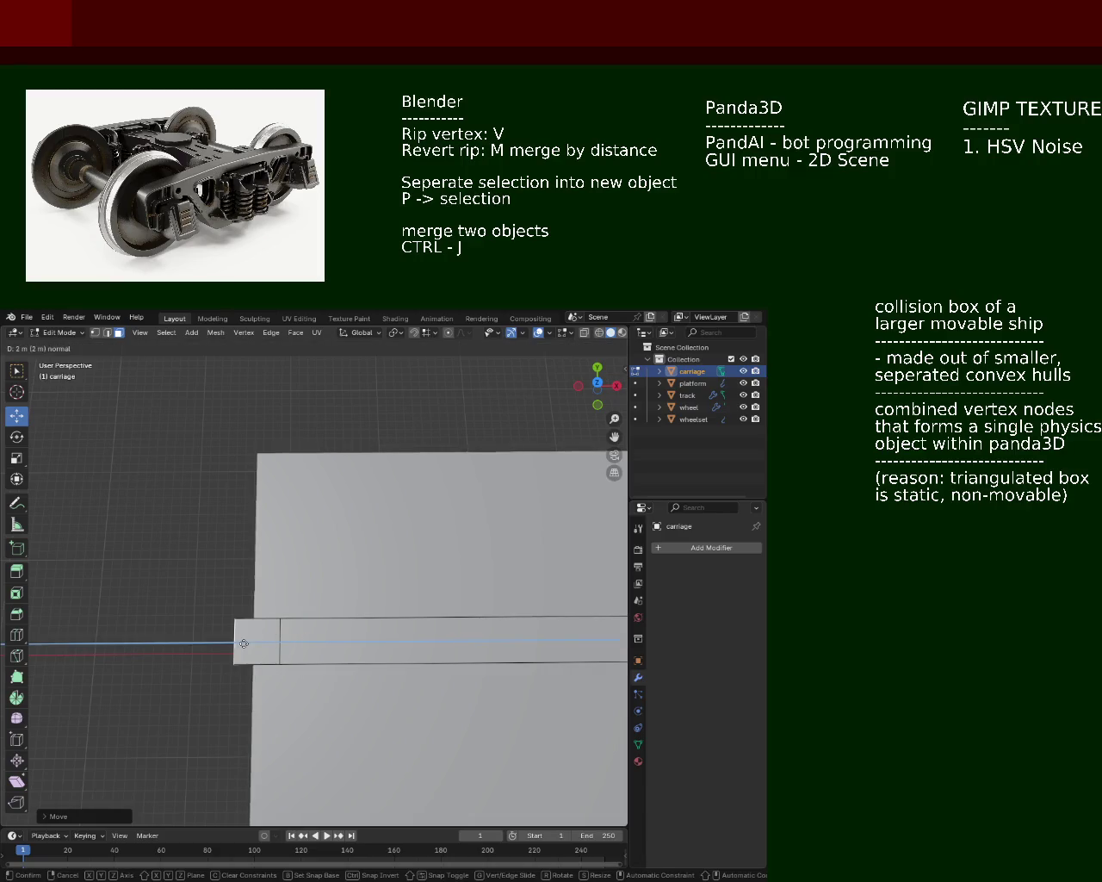
left_click(259, 642)
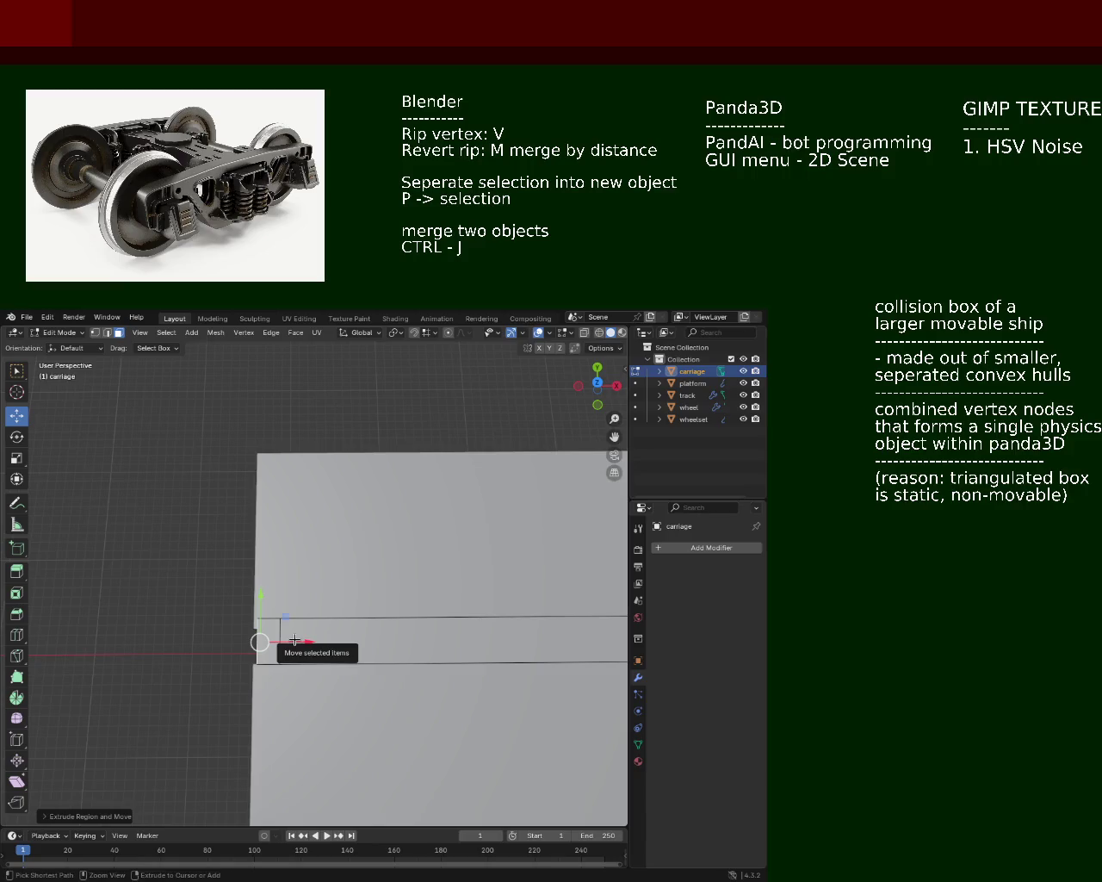
Step: Move the face 1 m along X, then extrude it outward along its normal
key("g")
key("x")
left_click(258, 642)
left_click_drag(258, 642, 344, 589)
key("e")
left_click(383, 568)
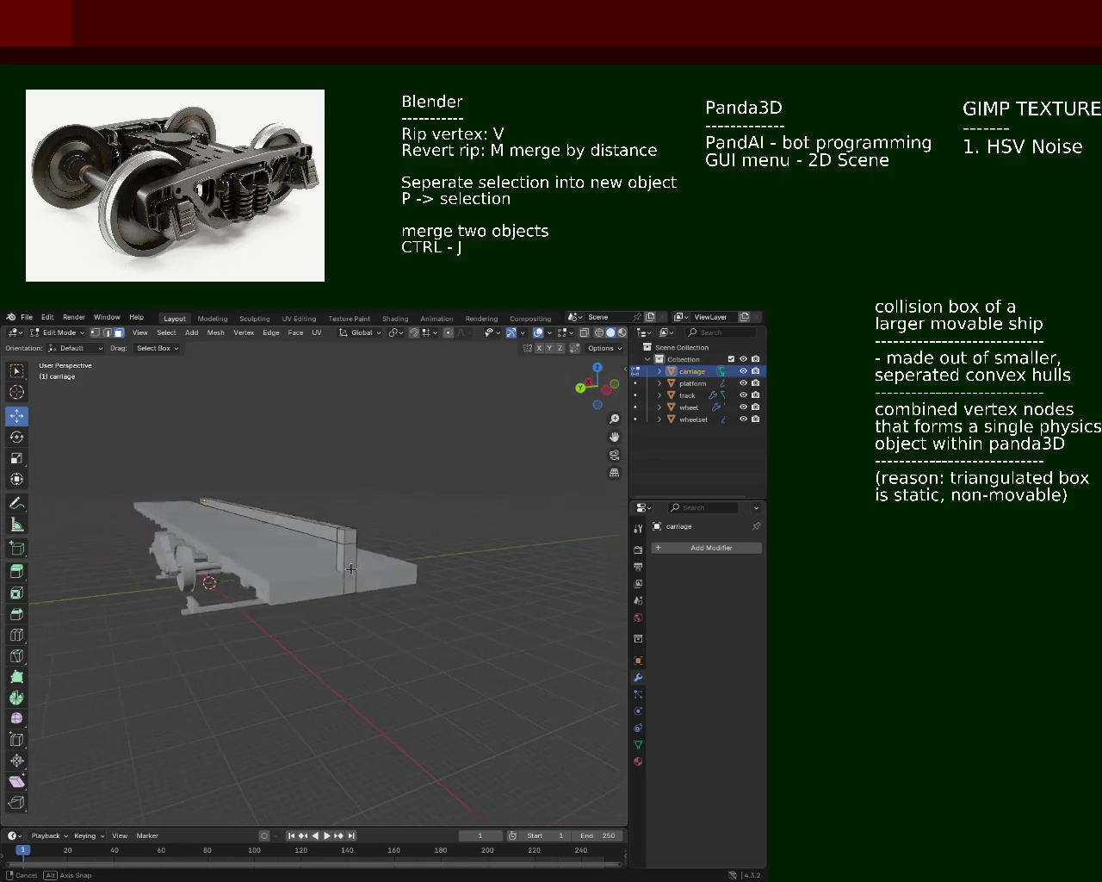
Step: Extrude the deck's selected top edge into a thin raised strip along its length
left_click_drag(357, 589, 322, 574)
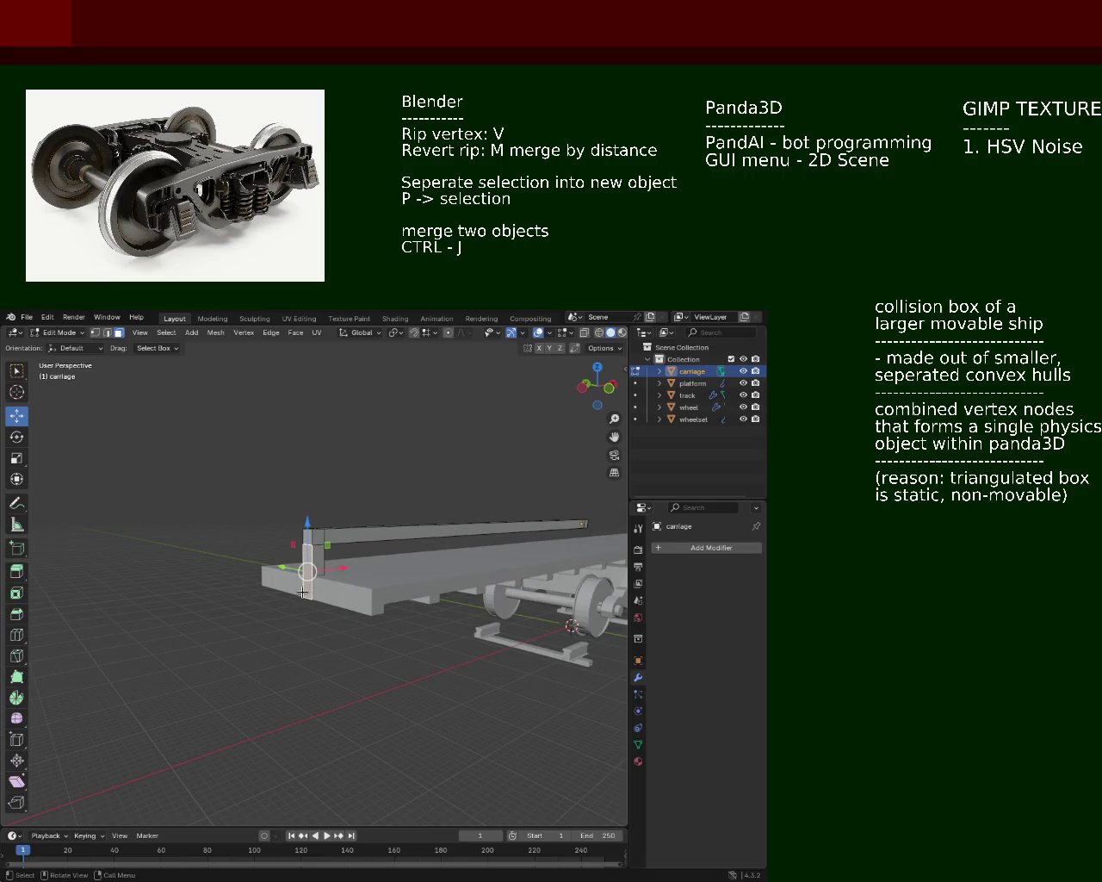
left_click_drag(189, 613, 340, 569)
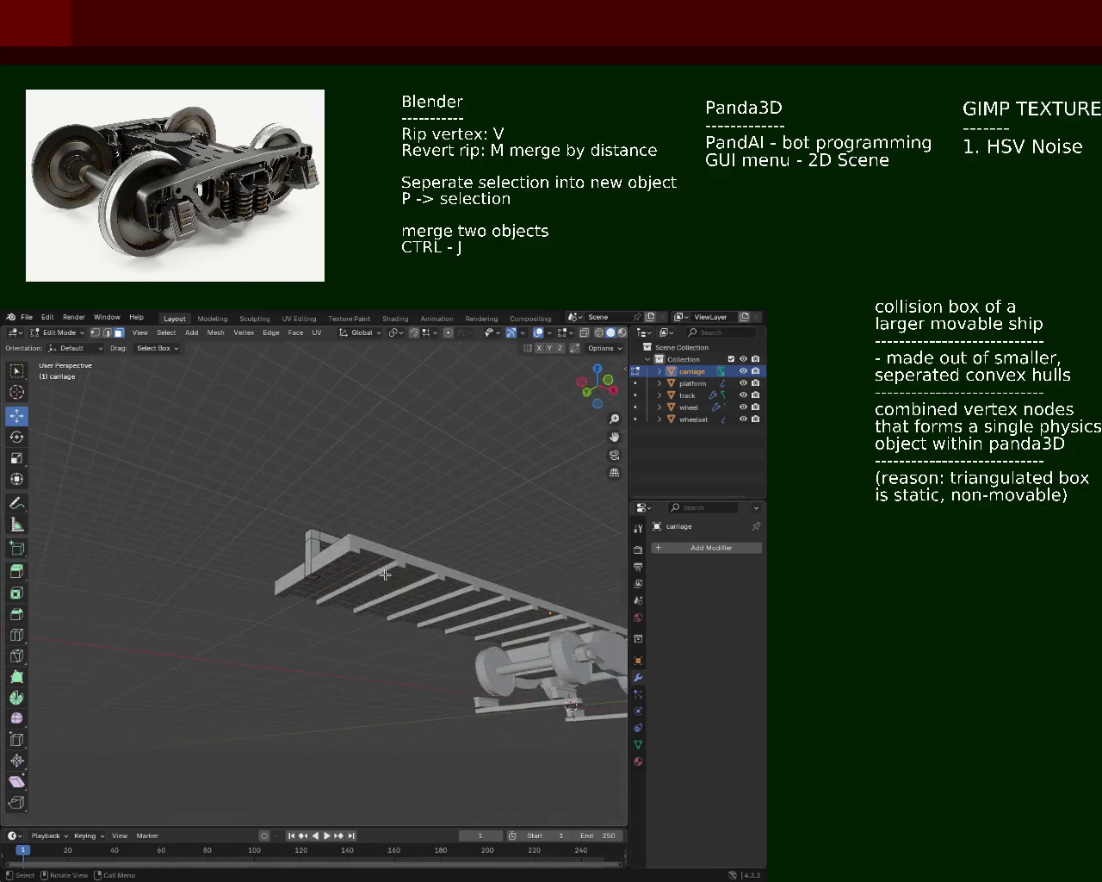
left_click_drag(339, 569, 195, 549)
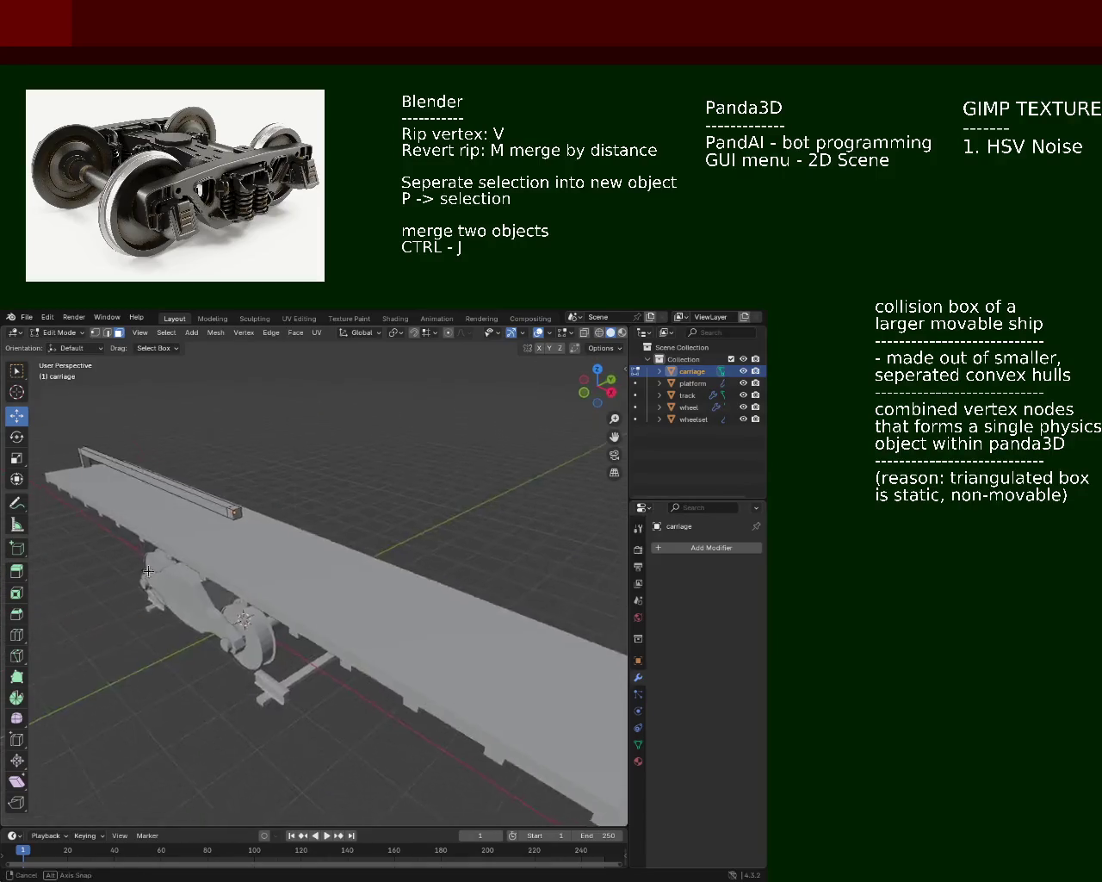
left_click_drag(265, 533, 215, 551)
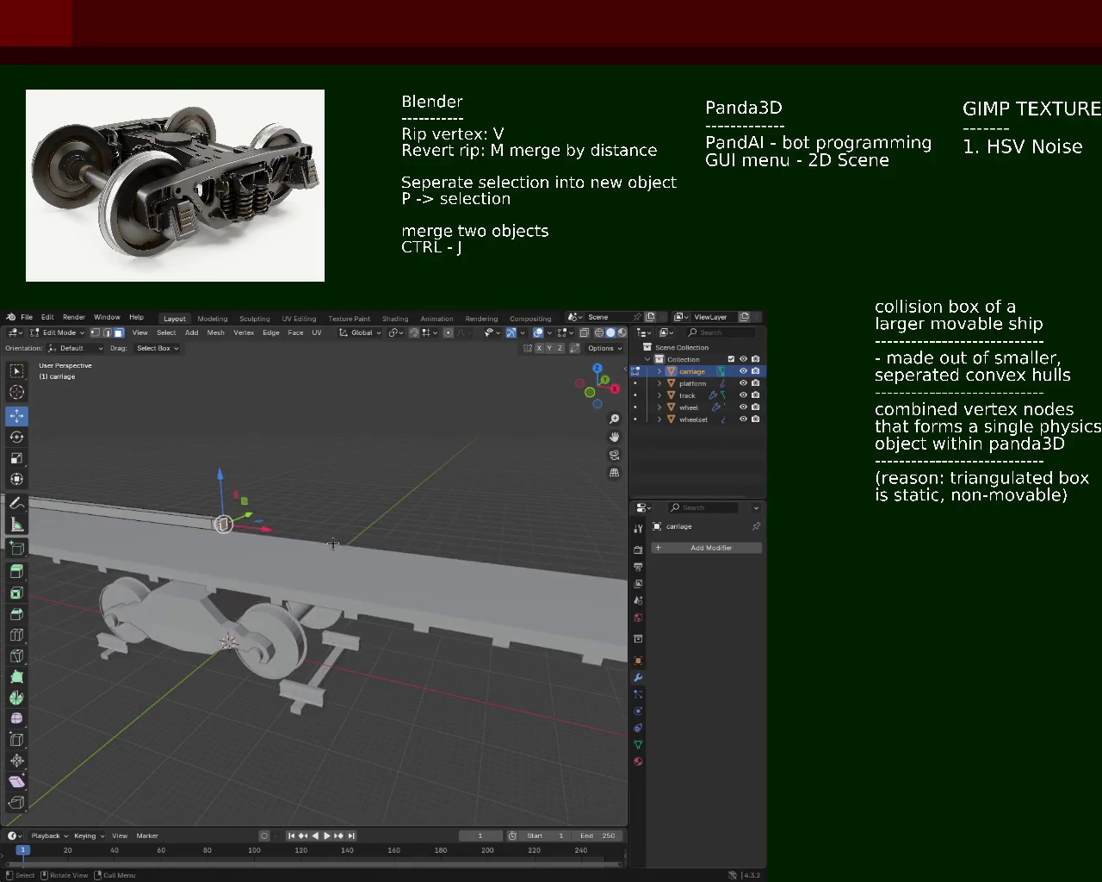
key("g")
key("Escape")
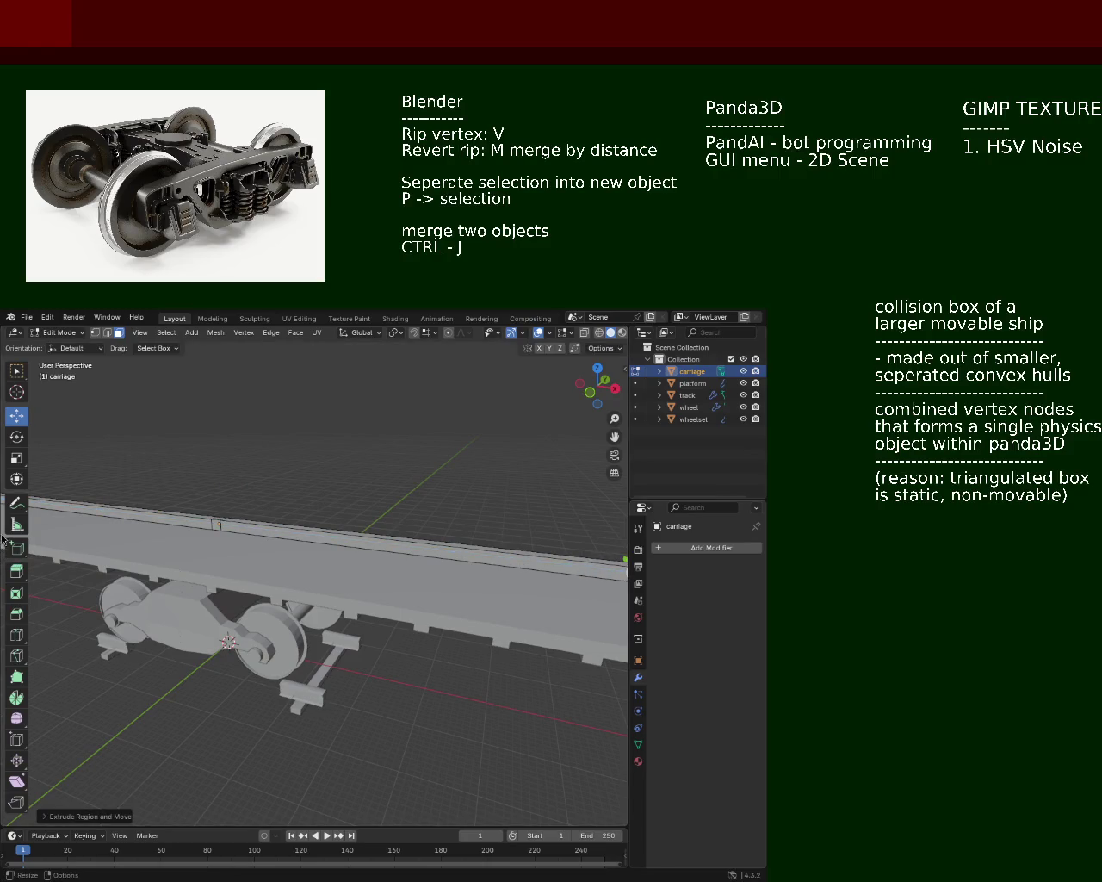
scroll("down", 3)
left_click_drag(430, 515, 370, 551)
left_click(343, 533)
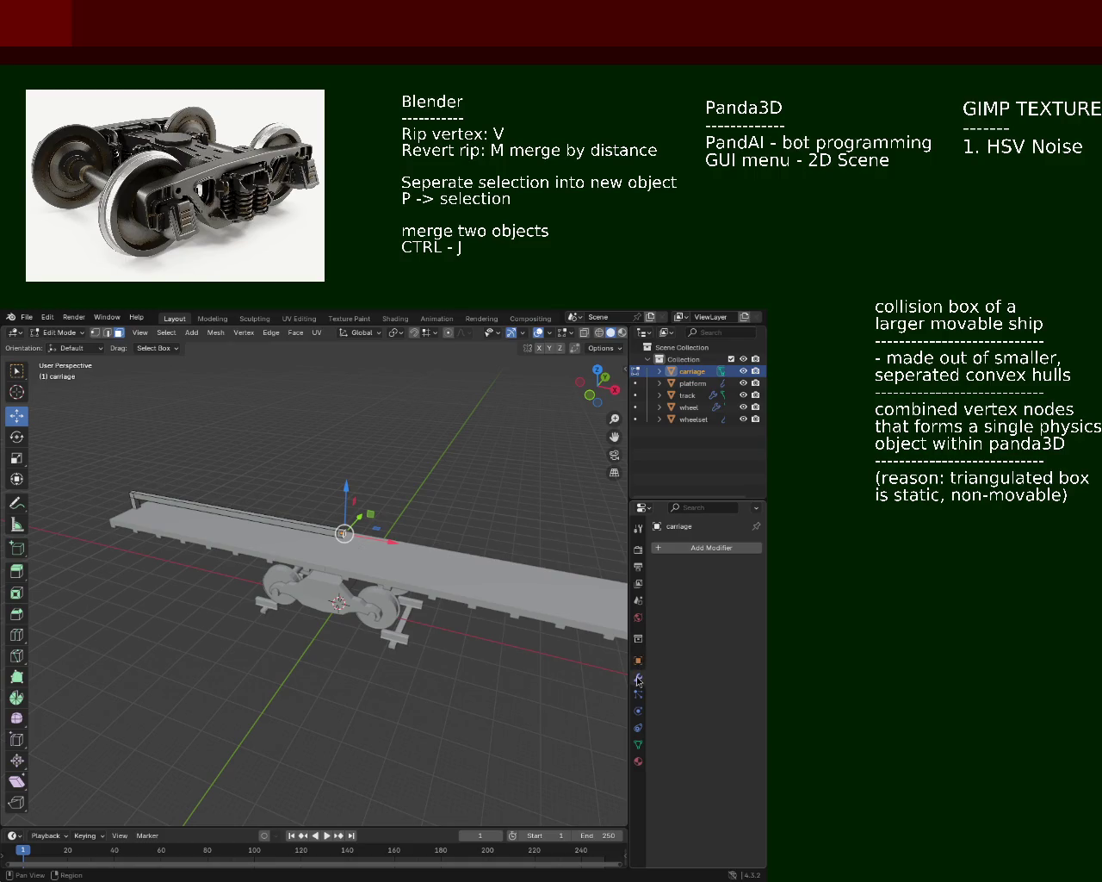
Step: Add a Mirror modifier to the carriage by searching 'mir' in the modifier list
left_click(694, 551)
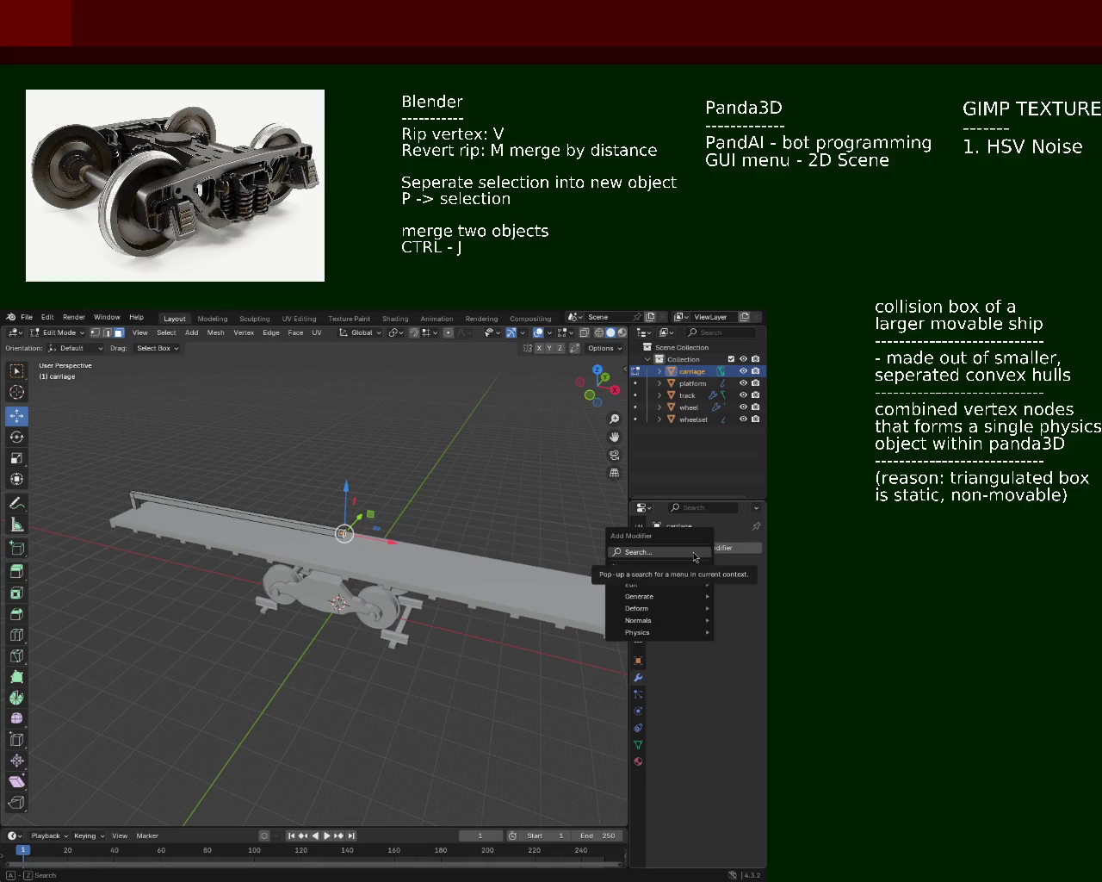
left_click(694, 556)
type("mir")
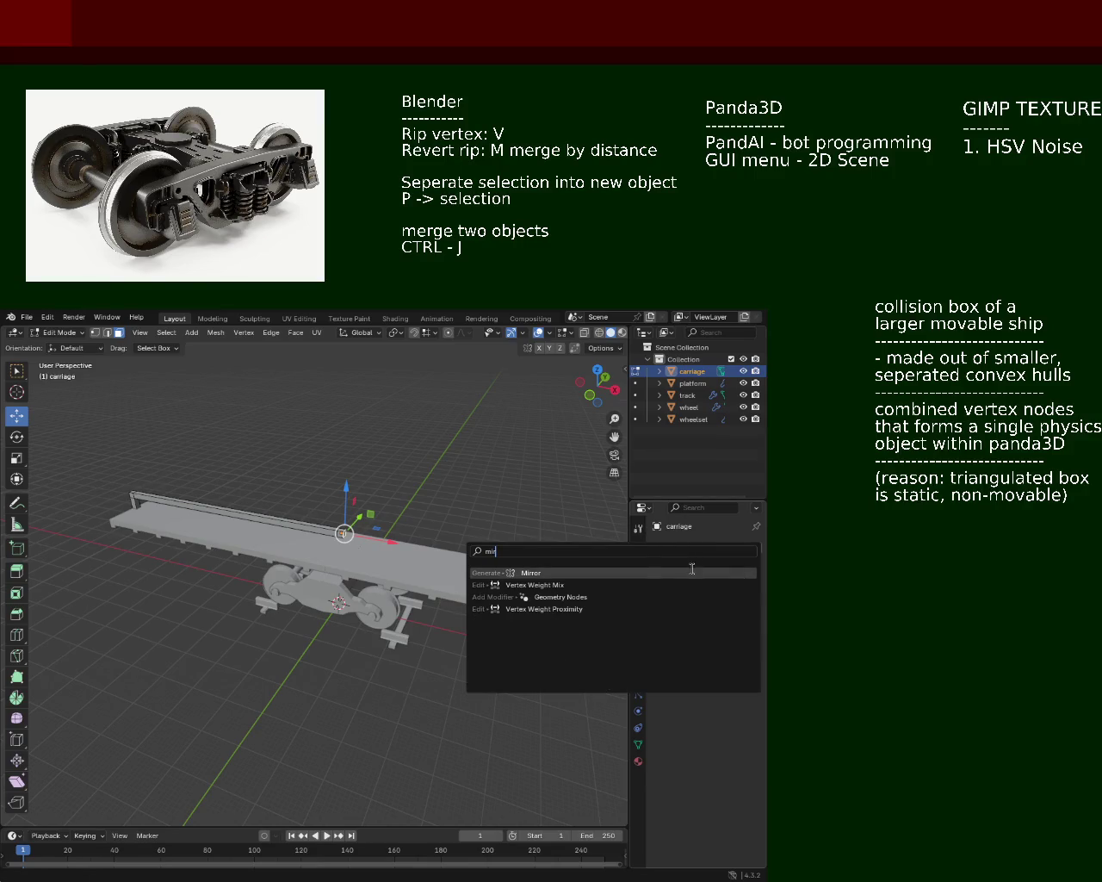
left_click(693, 570)
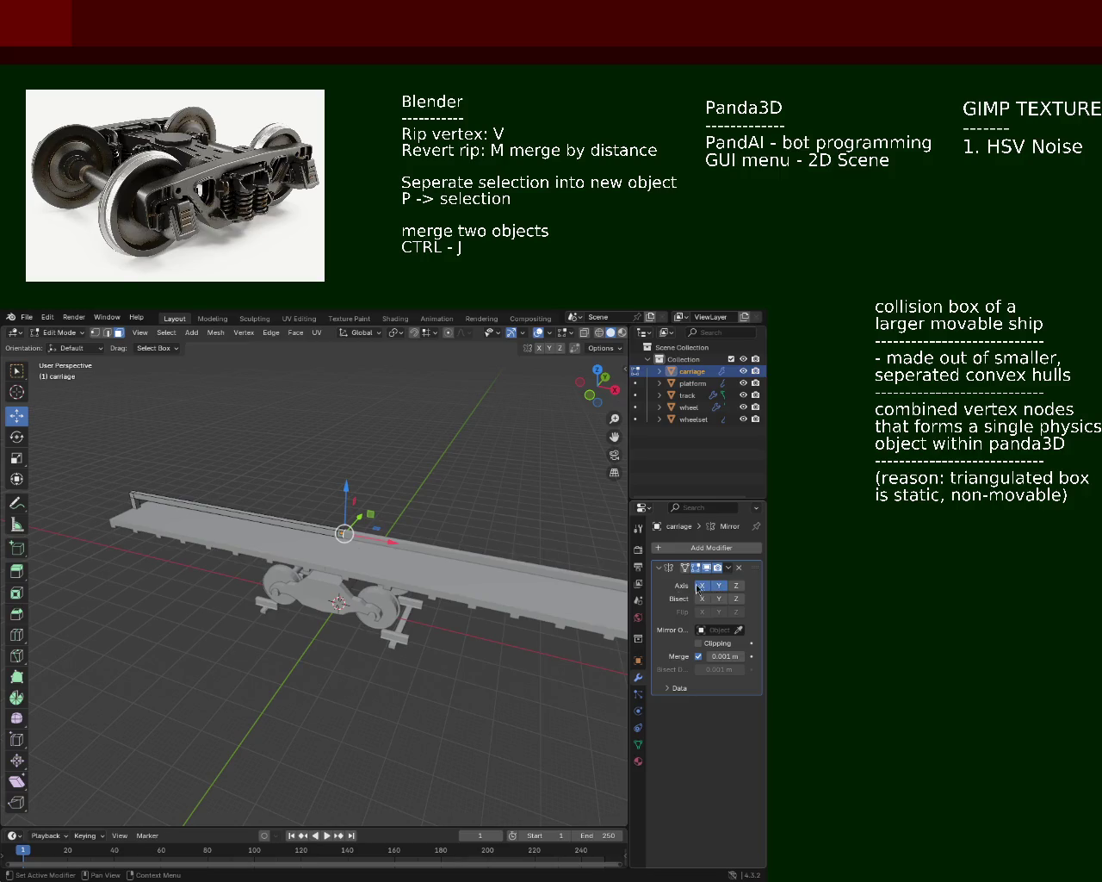
left_click_drag(370, 552, 328, 568)
left_click_drag(418, 539, 318, 603)
Step: Extrude the rail's selected top edges along their normal
left_click(267, 635)
left_click(241, 658)
left_click(319, 604)
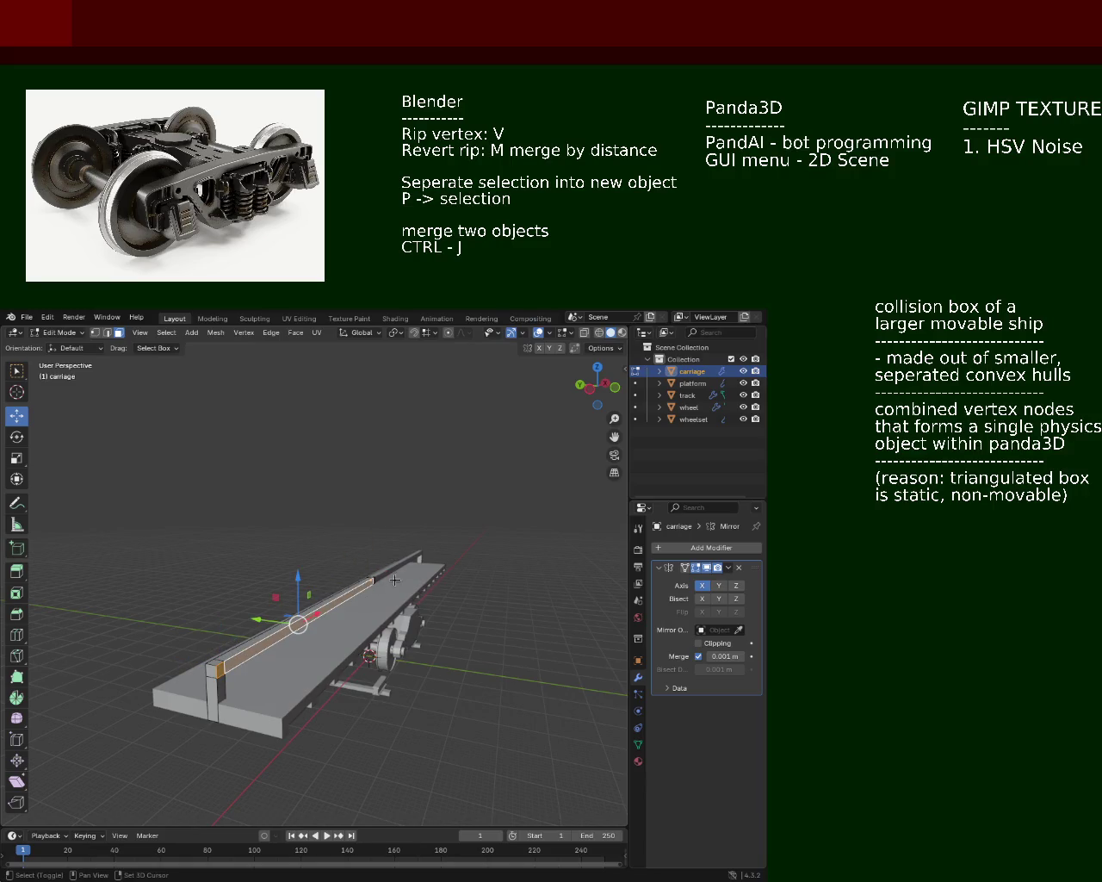
key("e")
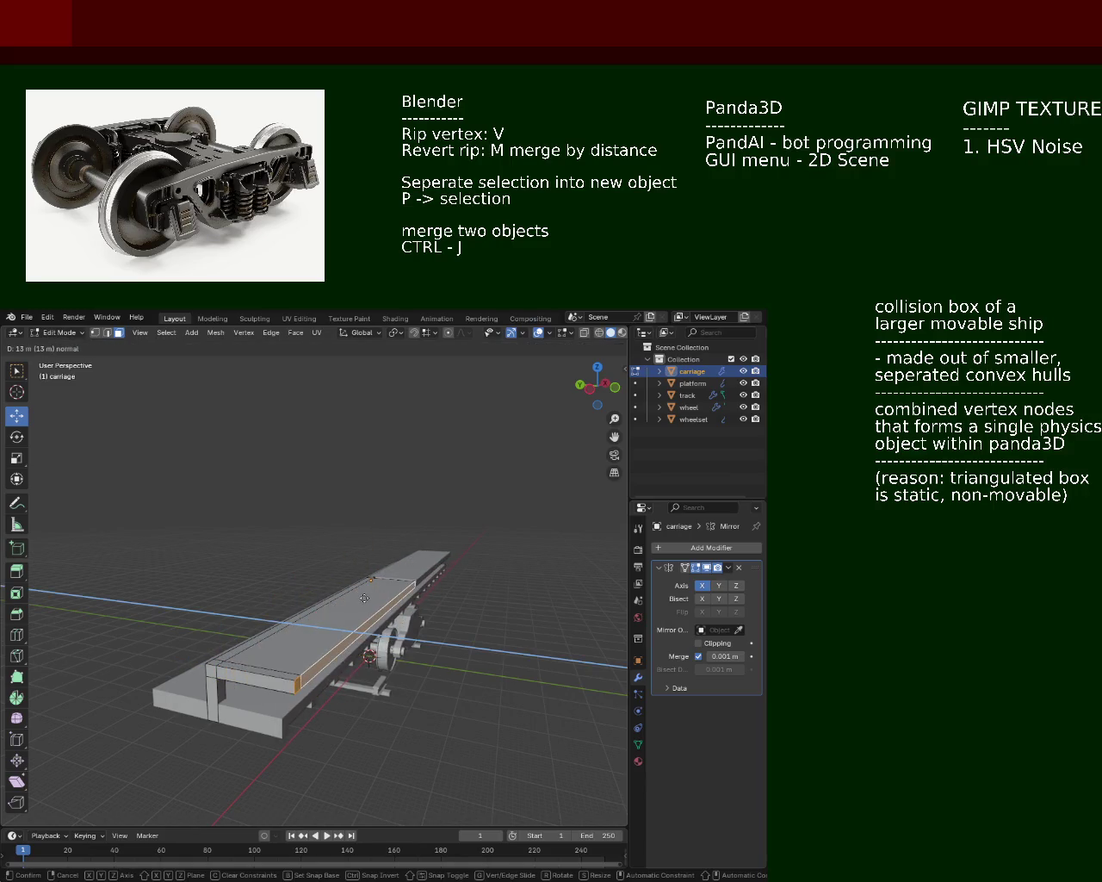
left_click(373, 600)
left_click_drag(373, 600, 369, 656)
Step: Extrude the vertical end edge and the next edge along their normals
left_click(369, 657)
key("e")
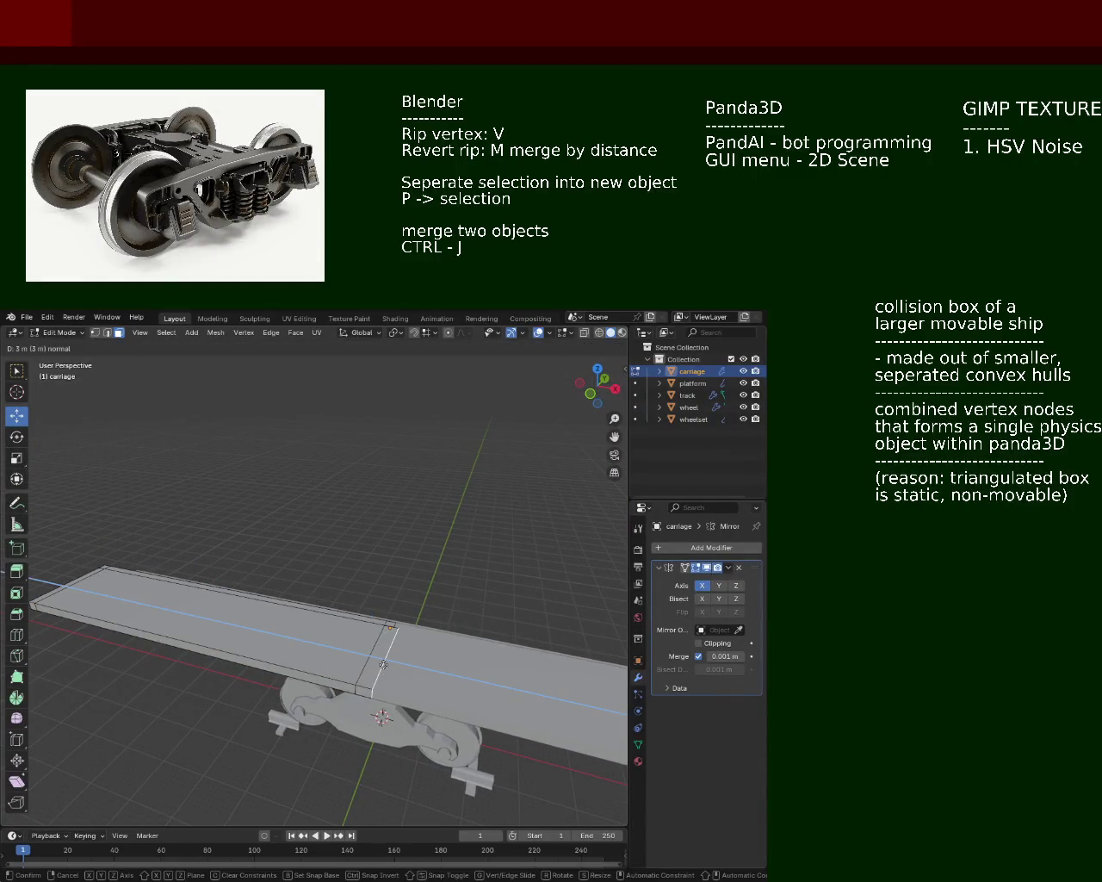
left_click(381, 666)
left_click(377, 648)
key("e")
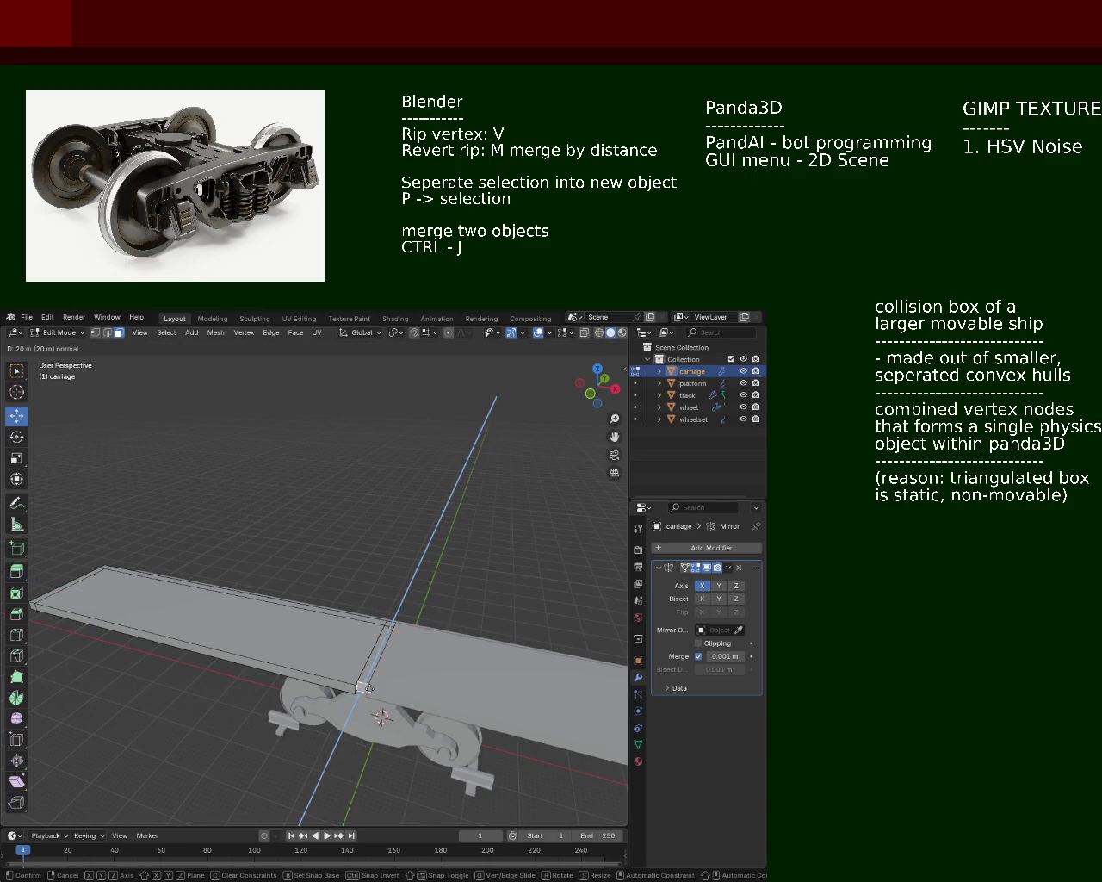
left_click(365, 691)
left_click_drag(365, 691, 312, 630)
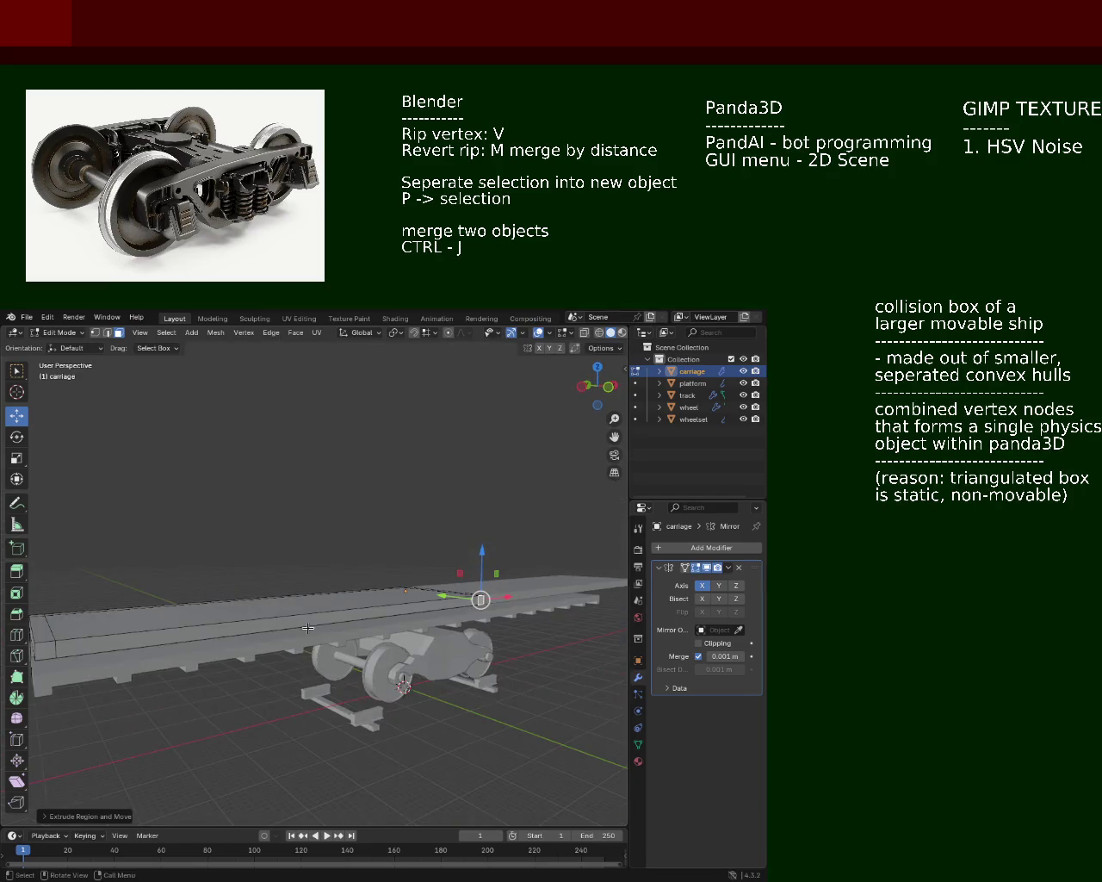
left_click_drag(230, 626, 528, 541)
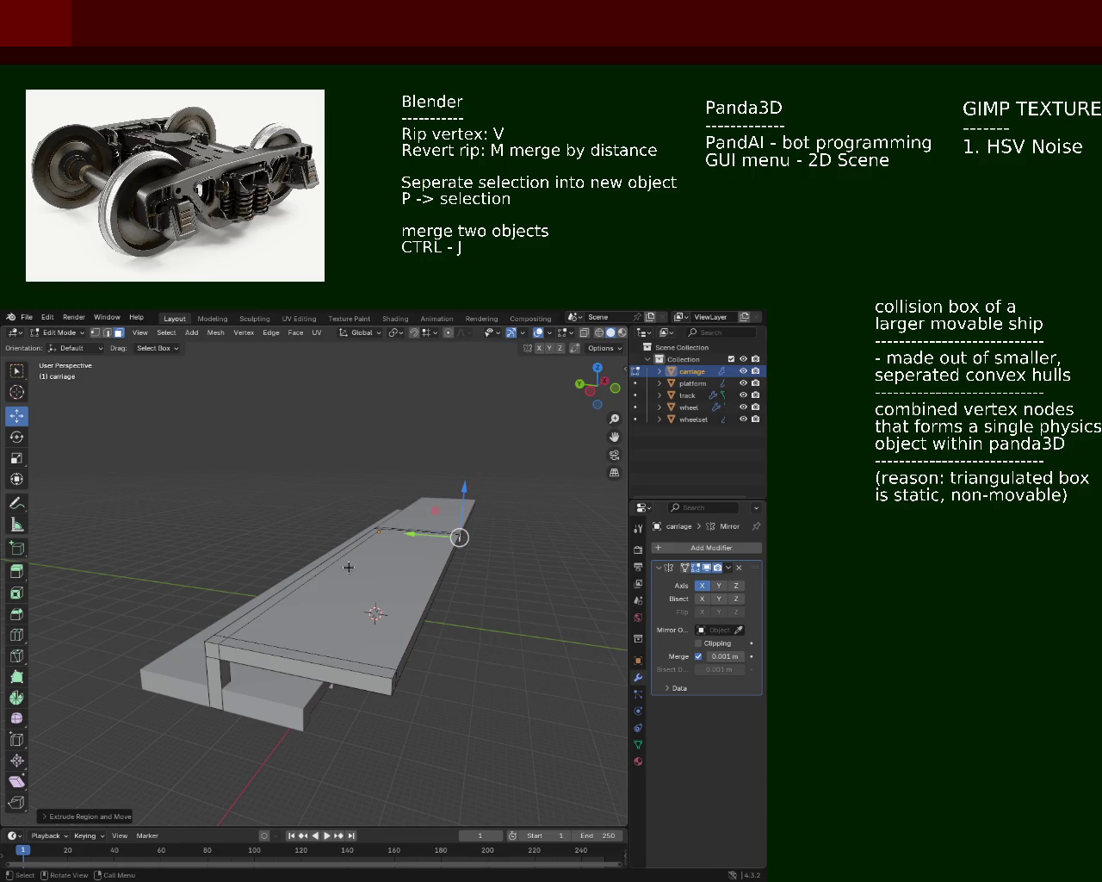
Step: Extrude the long top face strip about 24 m outward, redoing one attempt
left_click_drag(349, 568, 294, 513)
left_click(292, 512)
left_click(301, 532)
key("e")
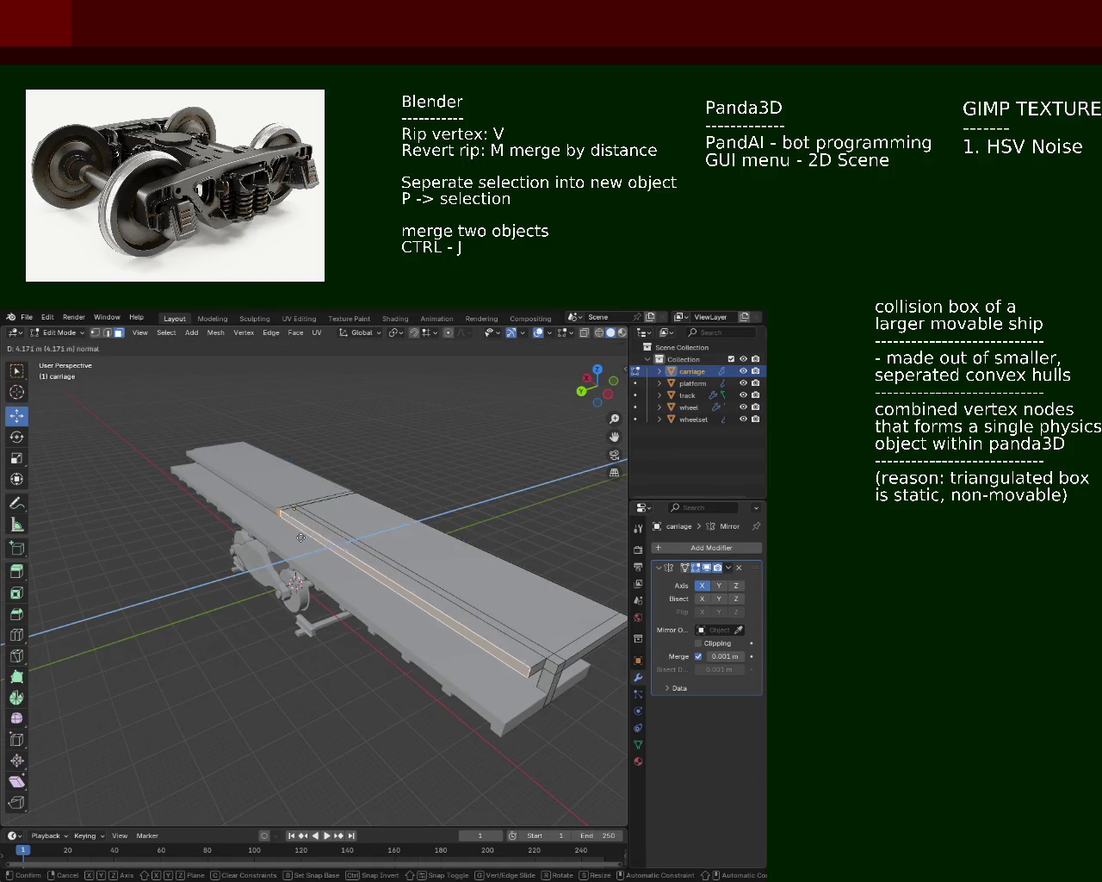
left_click(301, 537)
left_click_drag(301, 536, 366, 618)
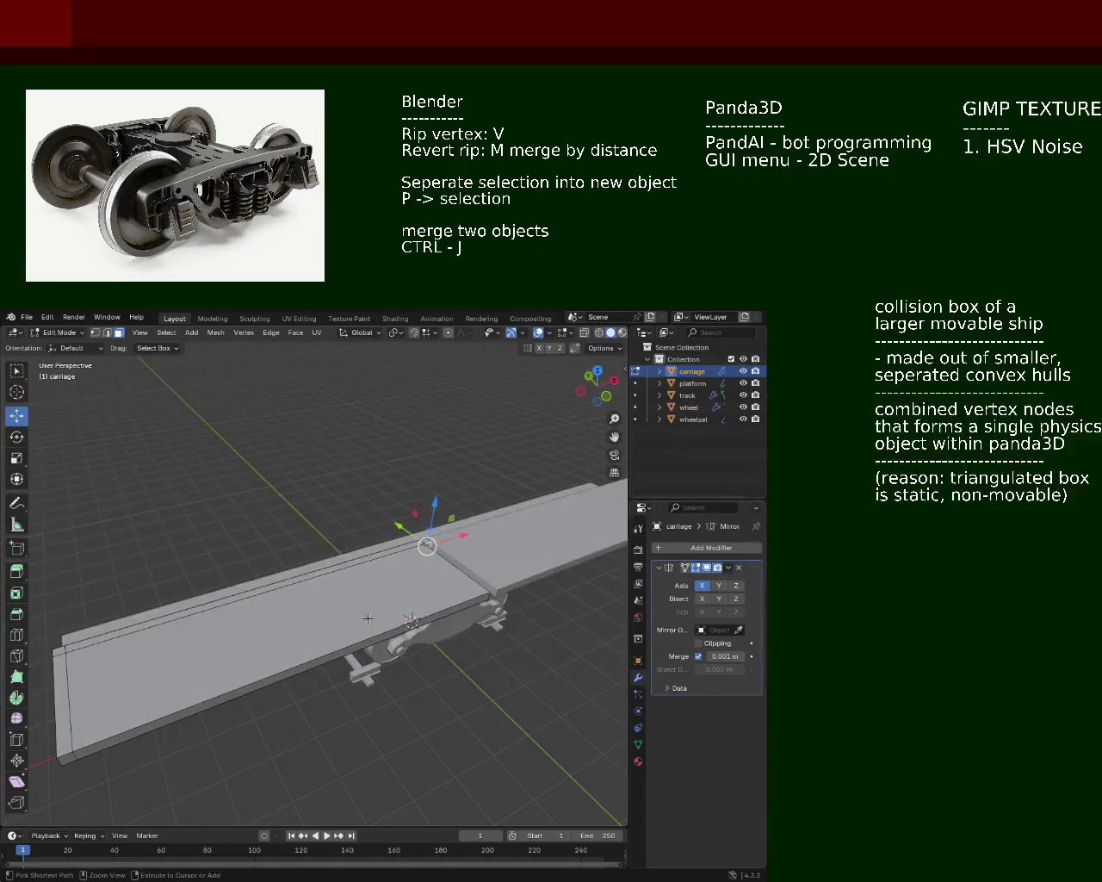
key("ctrl+z")
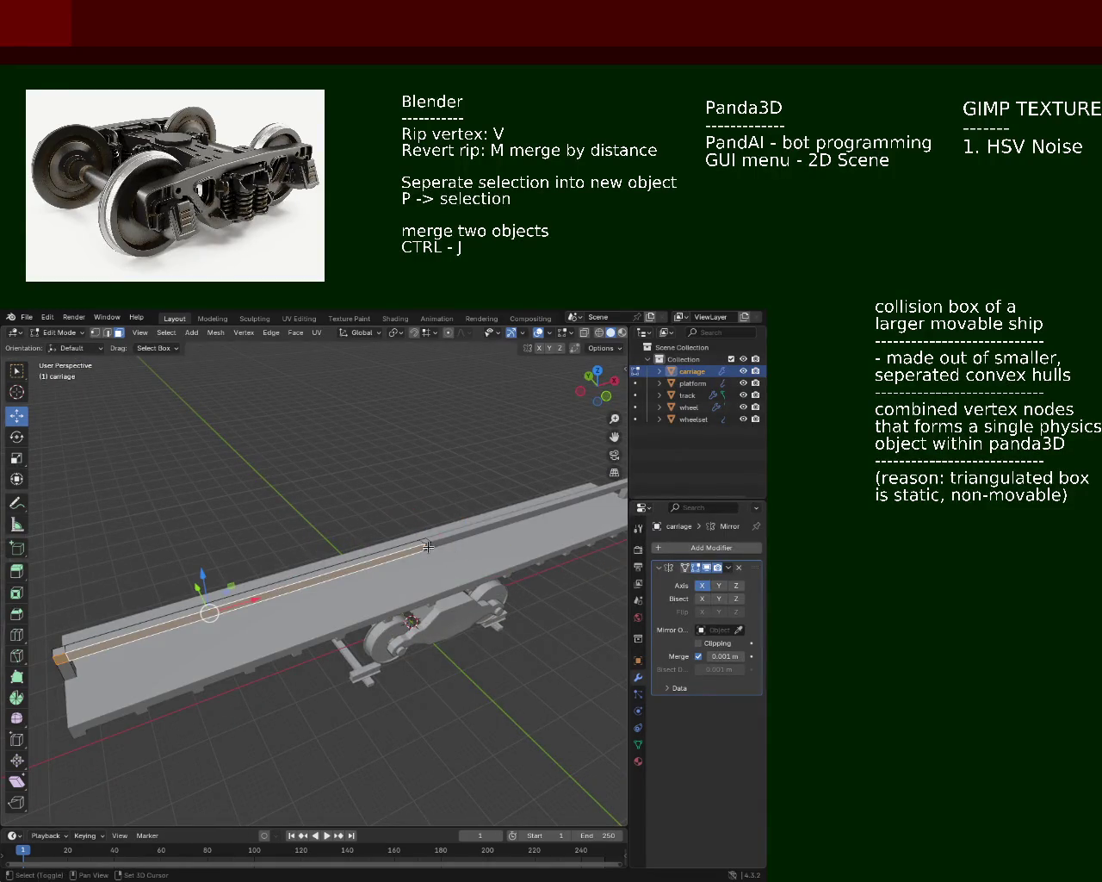
key("e")
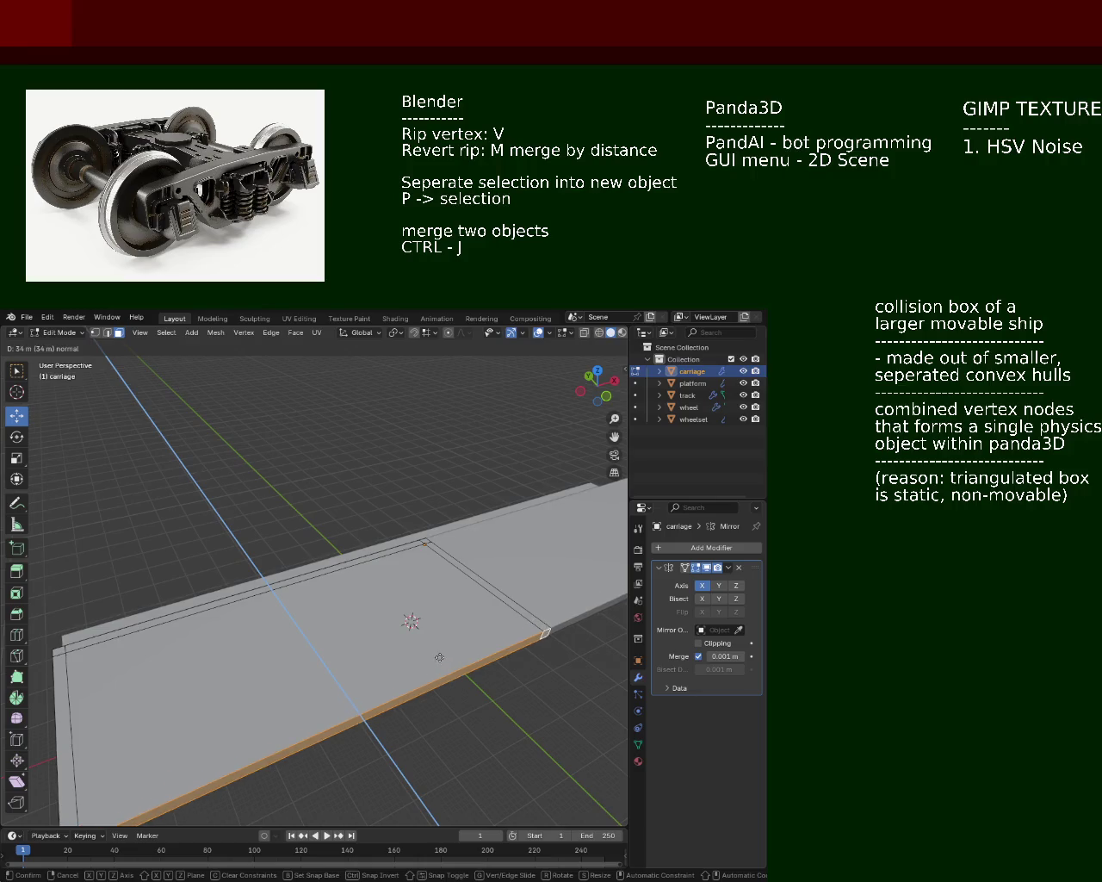
Step: Confirm the slab extrusion, then extrude a selected slab edge along Z
left_click(415, 612)
left_click_drag(415, 612, 390, 620)
key("g")
left_click(349, 605)
left_click(203, 547)
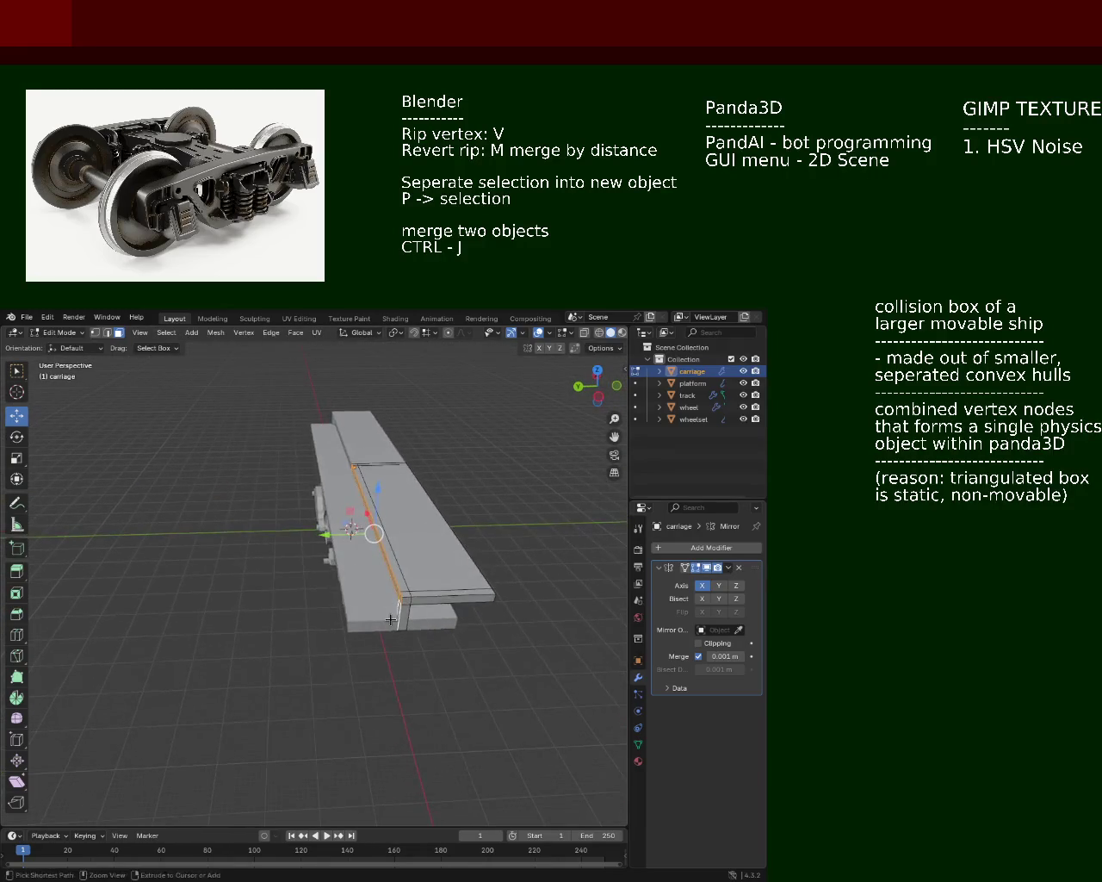
key("g")
key("z")
key("z")
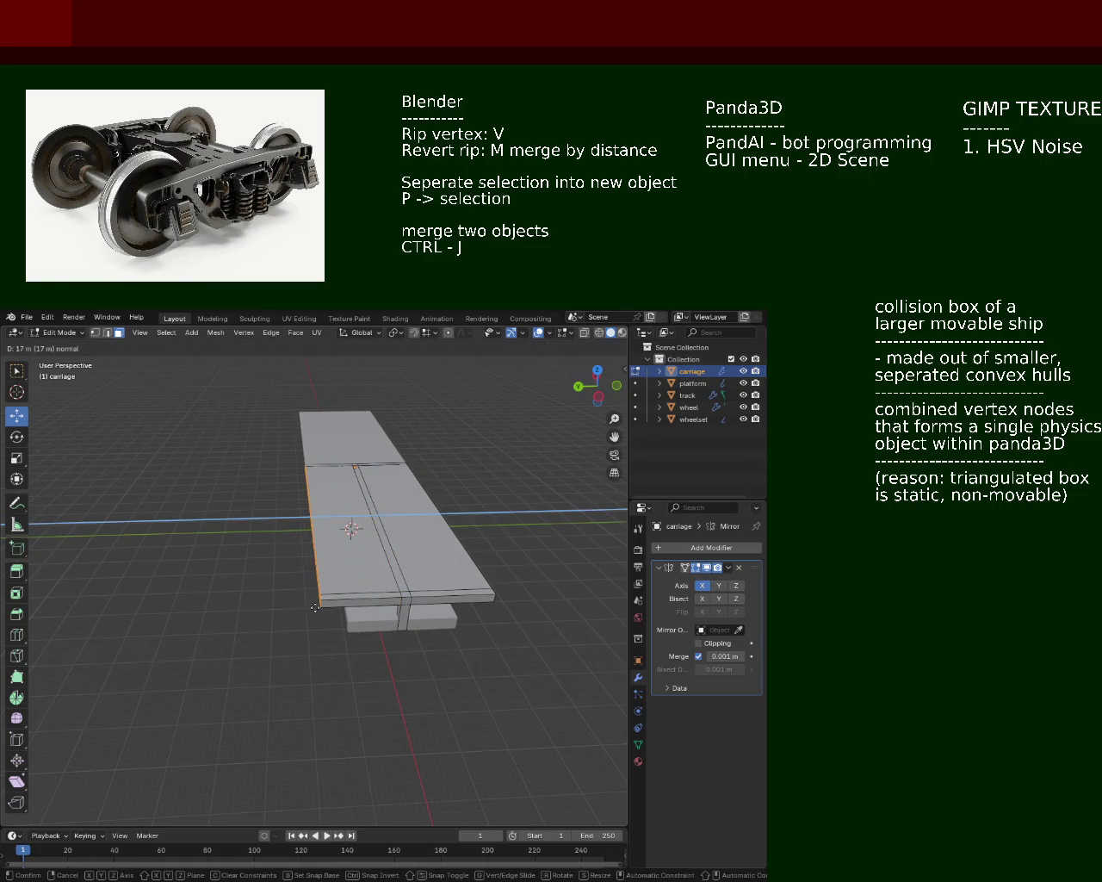
left_click(323, 609)
left_click_drag(324, 609, 295, 608)
Step: Select the slab's right and bottom edges and slide them outward along Y
left_click(449, 609)
left_click(337, 603)
left_click_drag(337, 603, 379, 606)
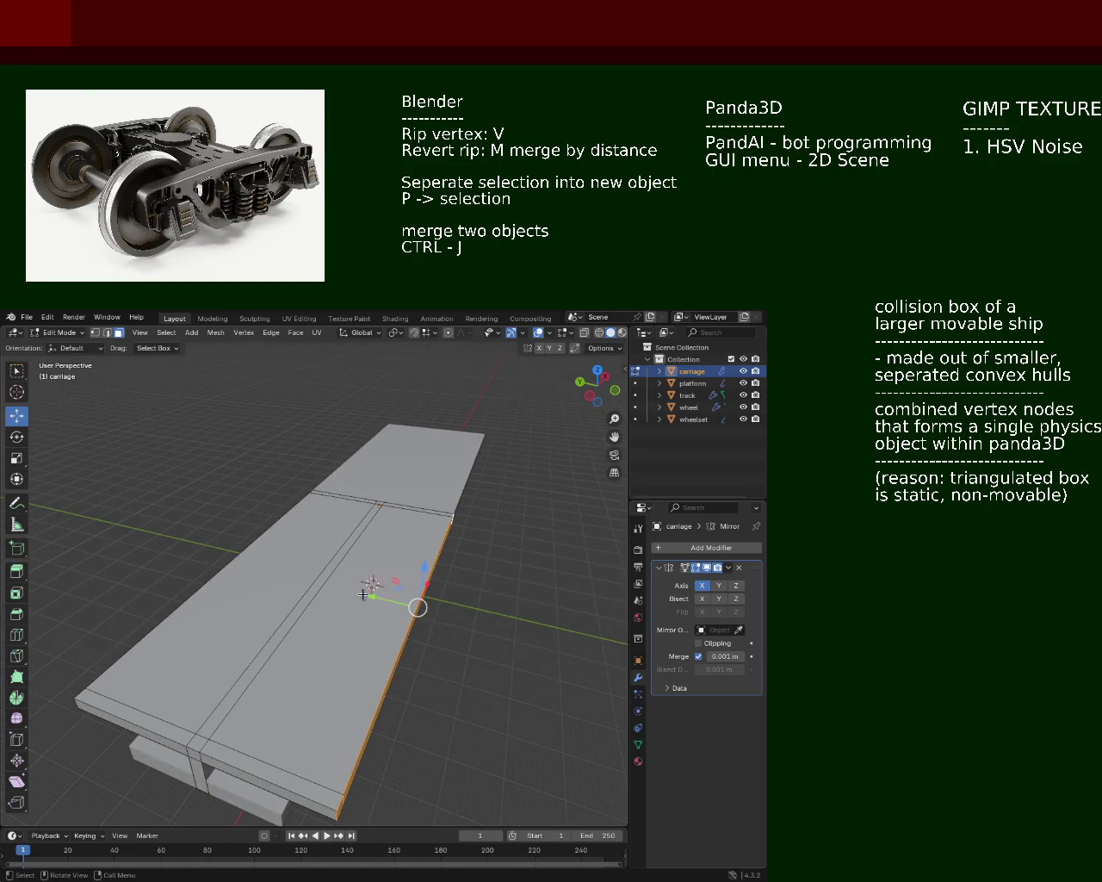
left_click_drag(359, 594, 390, 639)
left_click_drag(389, 639, 405, 572)
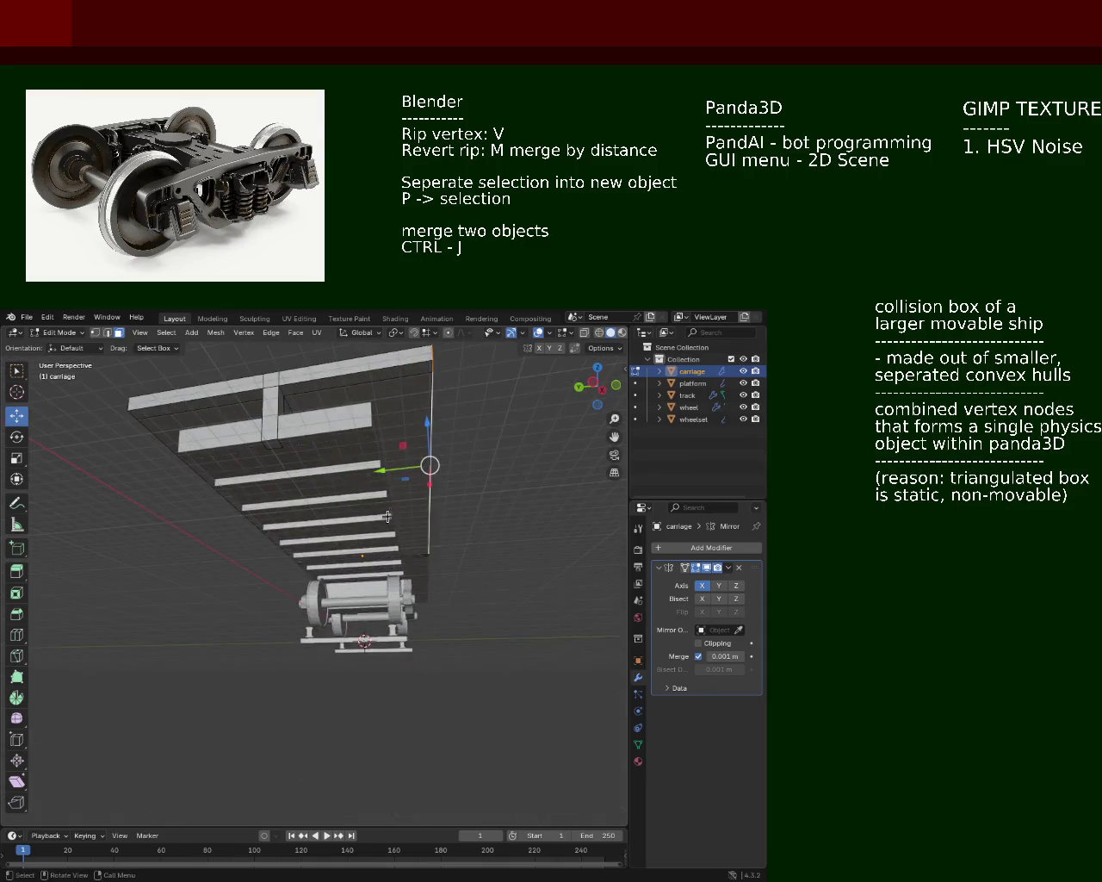
left_click_drag(421, 597, 352, 615)
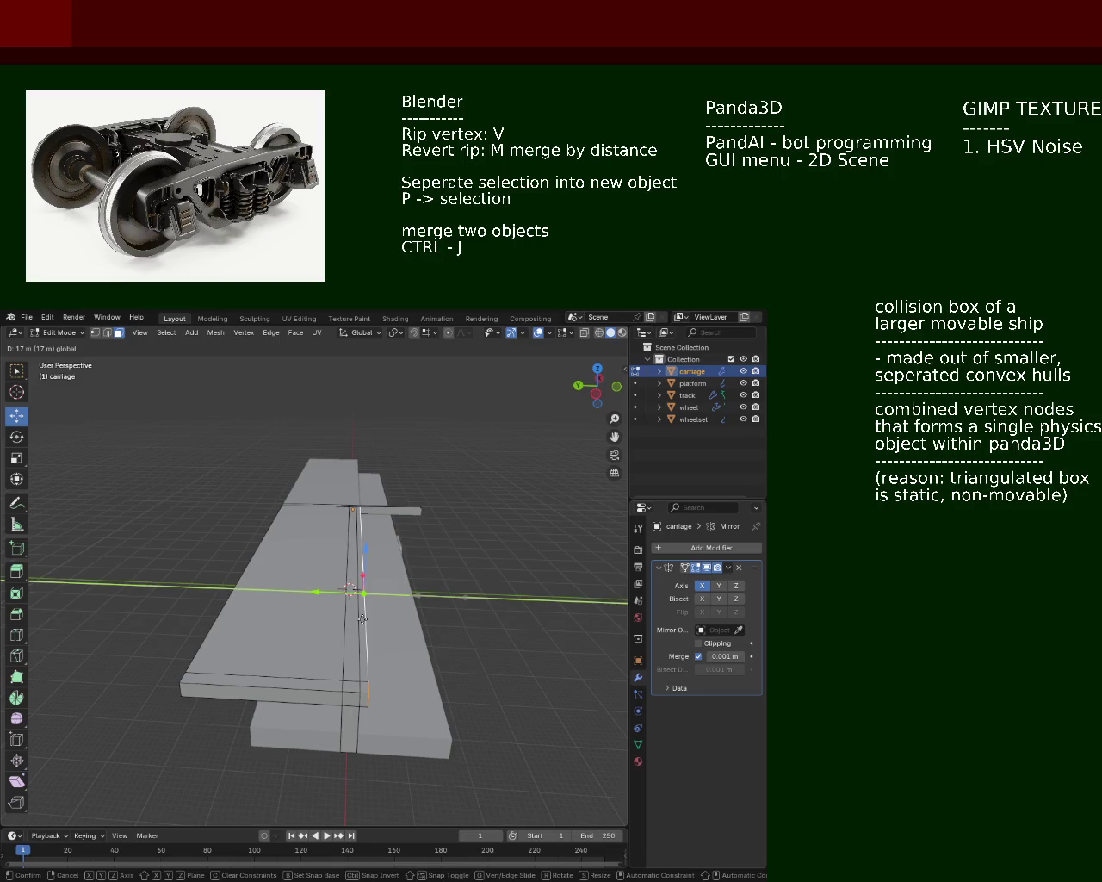
left_click_drag(363, 619, 343, 639)
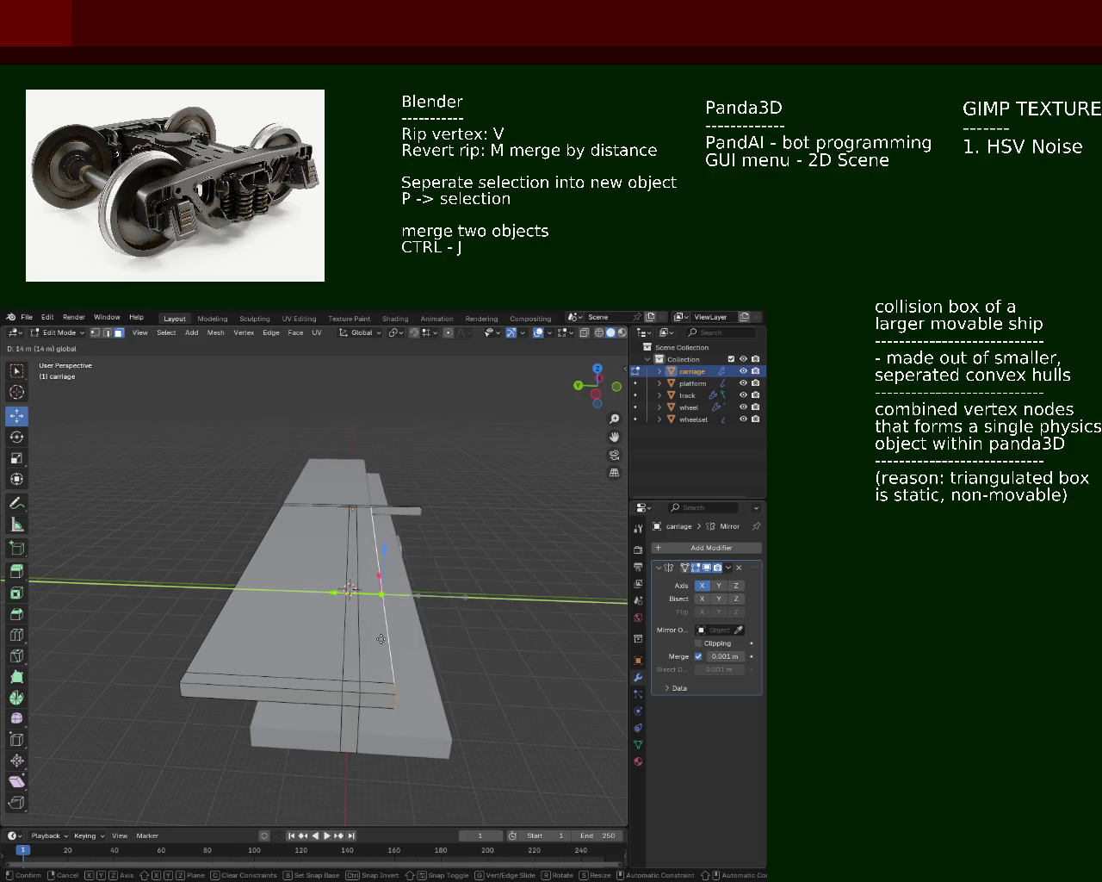
left_click(381, 639)
left_click_drag(381, 591, 443, 597)
Step: Slide the slab face along Y, then nudge the selected edge sideways along Y
key("g")
key("y")
left_click_drag(365, 603, 623, 598)
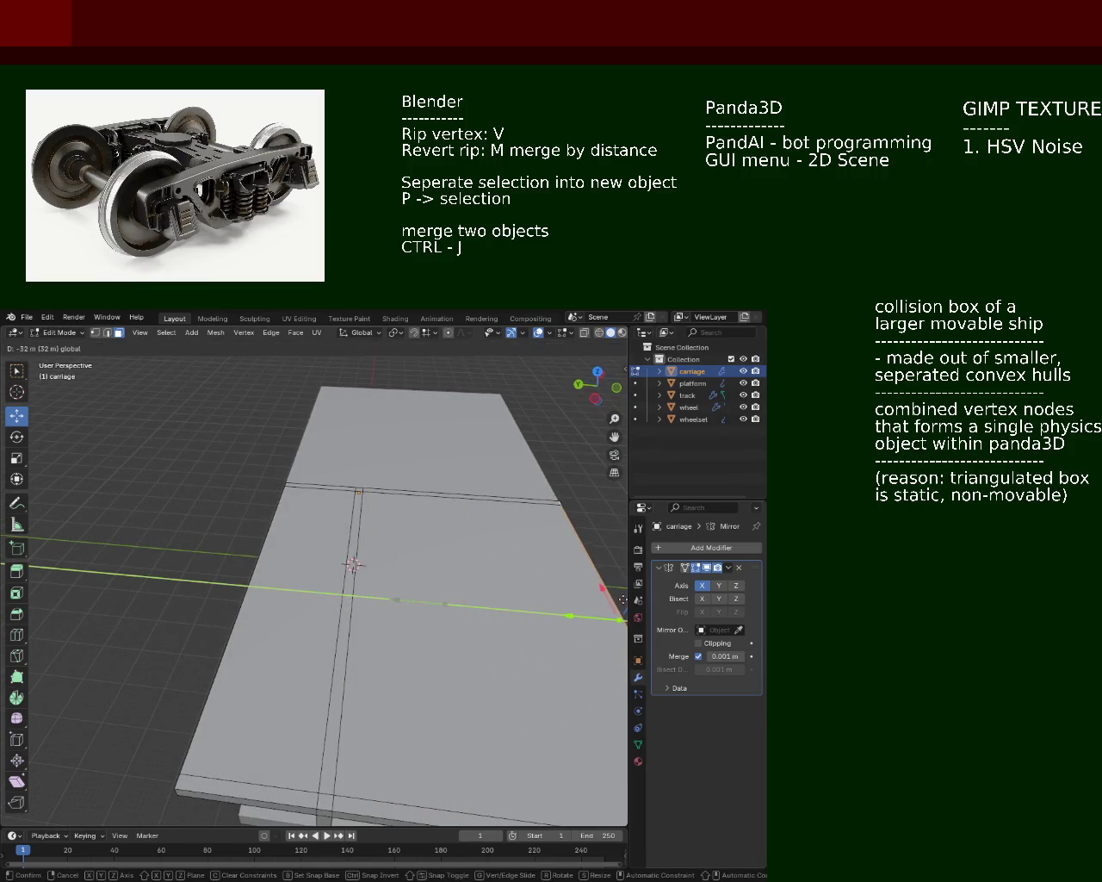
left_click(442, 598)
left_click_drag(443, 597, 386, 620)
left_click_drag(422, 591, 411, 587)
Step: Orbit from Right Orthographic into a perspective view of the carriage deck slab
key("KP_3")
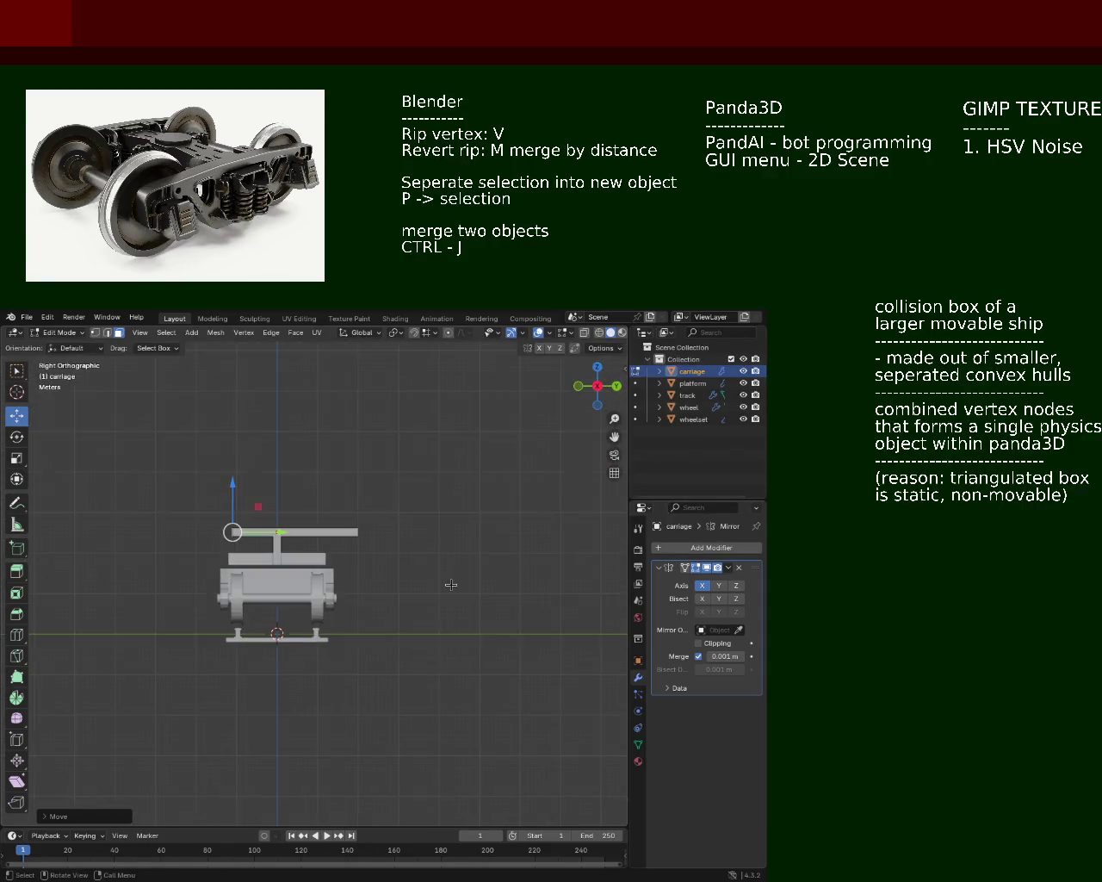
left_click_drag(276, 533, 200, 544)
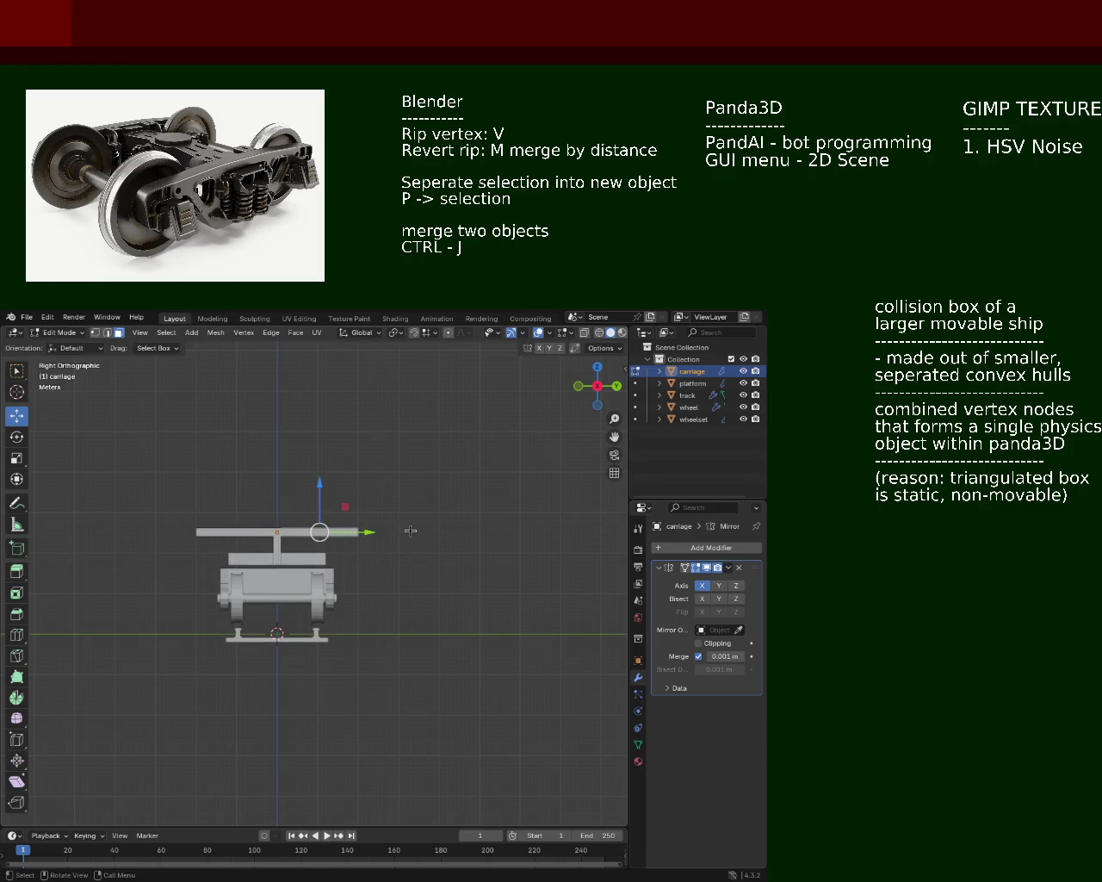
left_click_drag(388, 537, 251, 557)
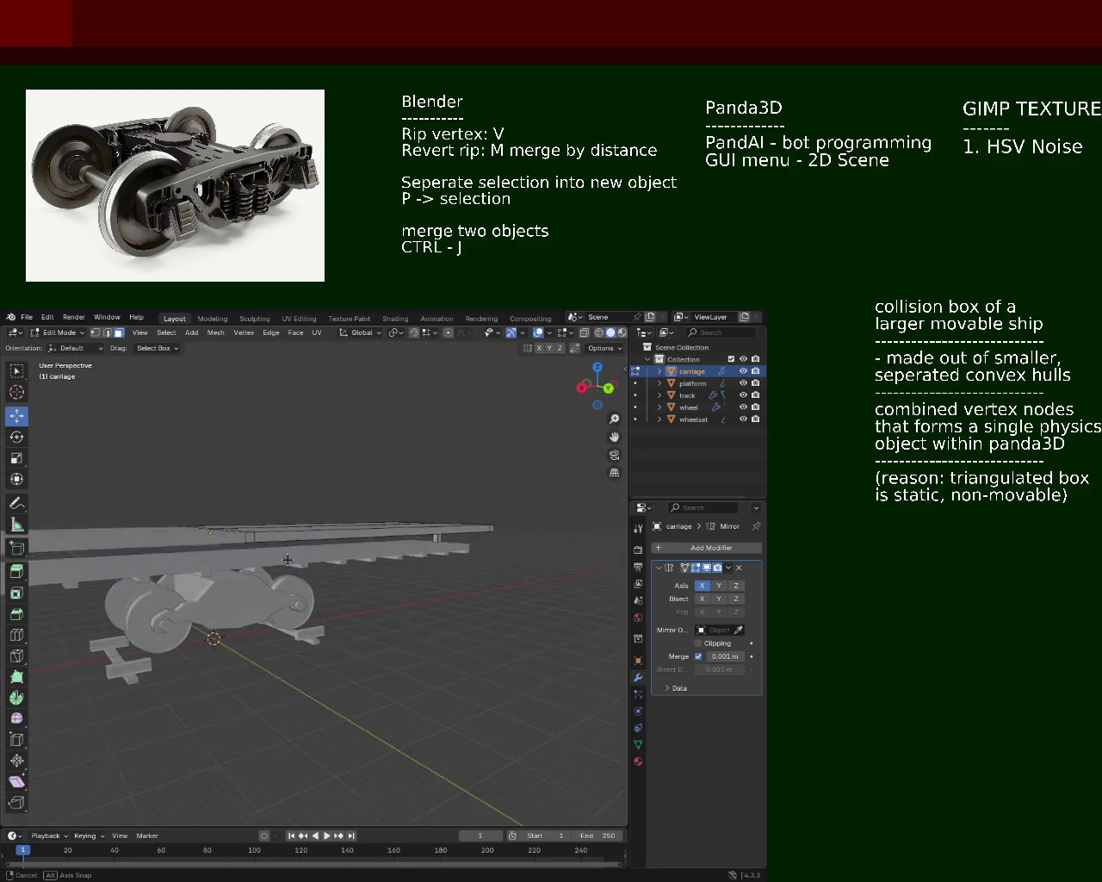
left_click_drag(417, 550, 497, 564)
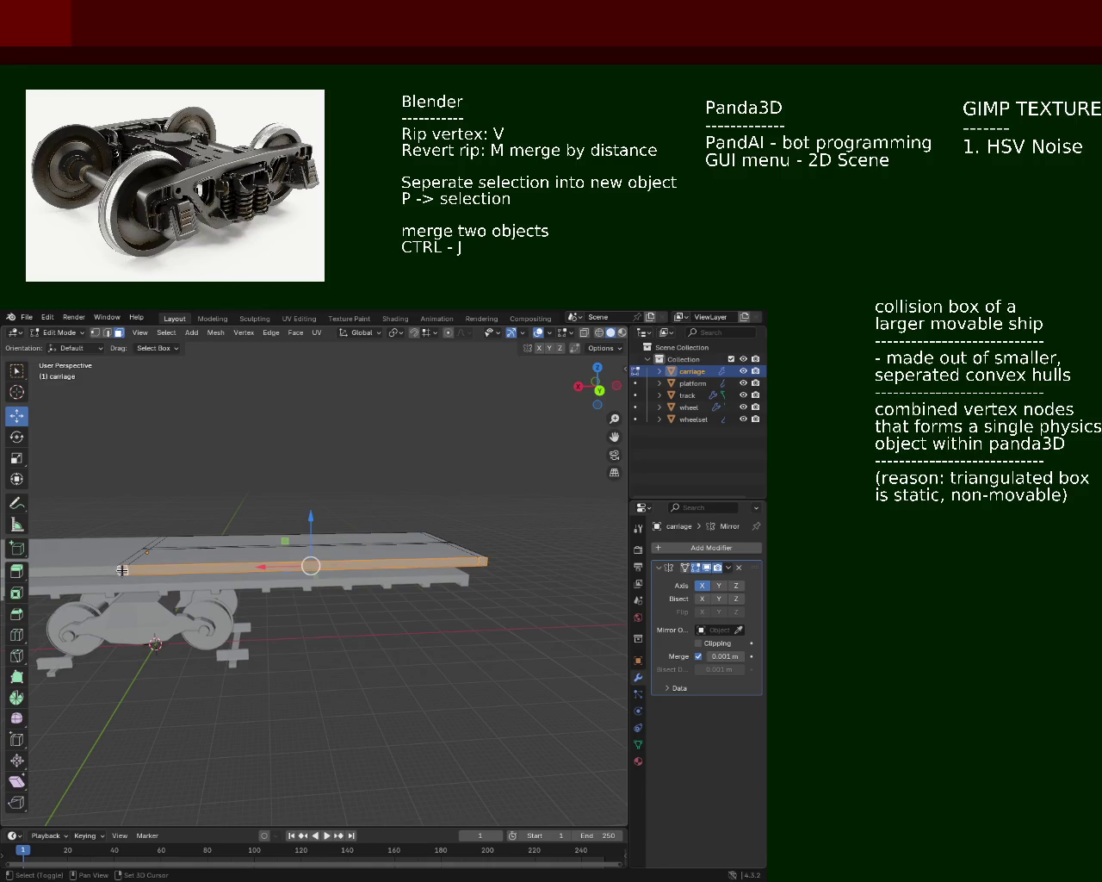
key("KP_3")
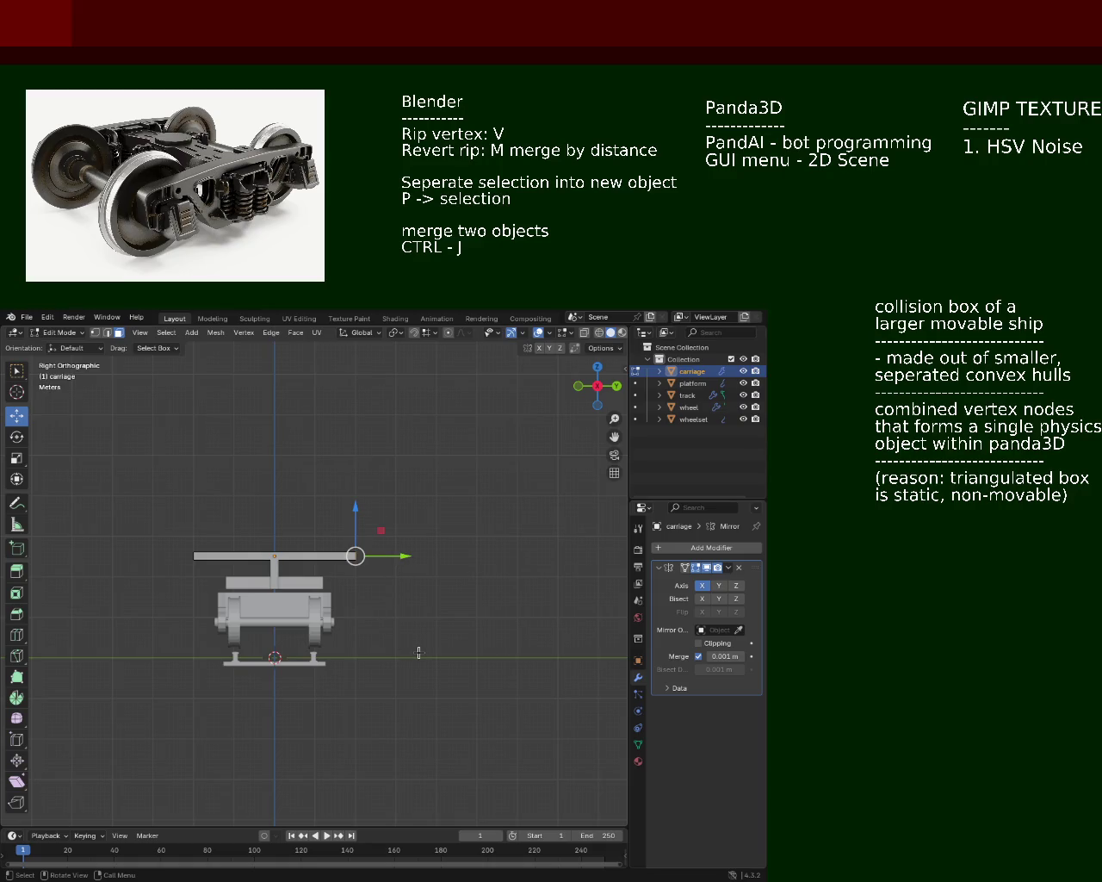
left_click_drag(372, 598, 251, 569)
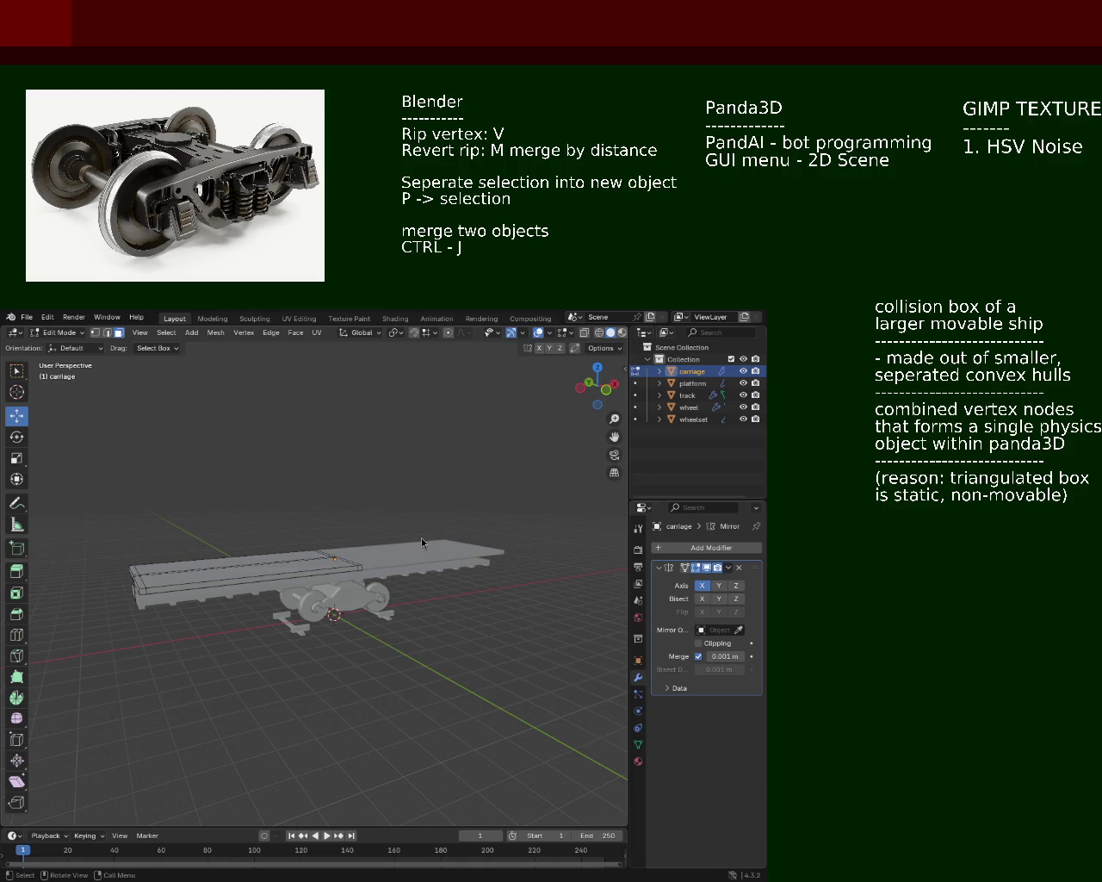
Step: Extrude the slab's far end edge upward into a tall end wall
left_click_drag(353, 601, 267, 546)
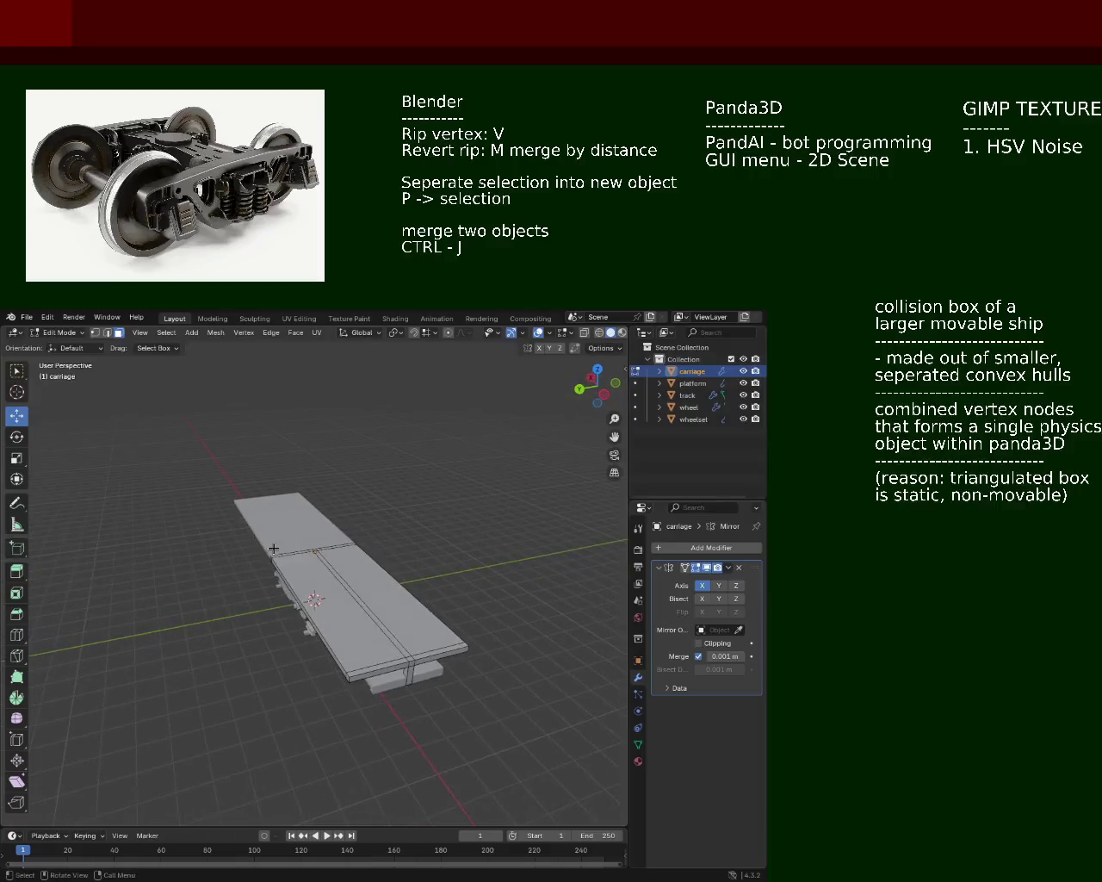
left_click_drag(377, 558, 443, 594)
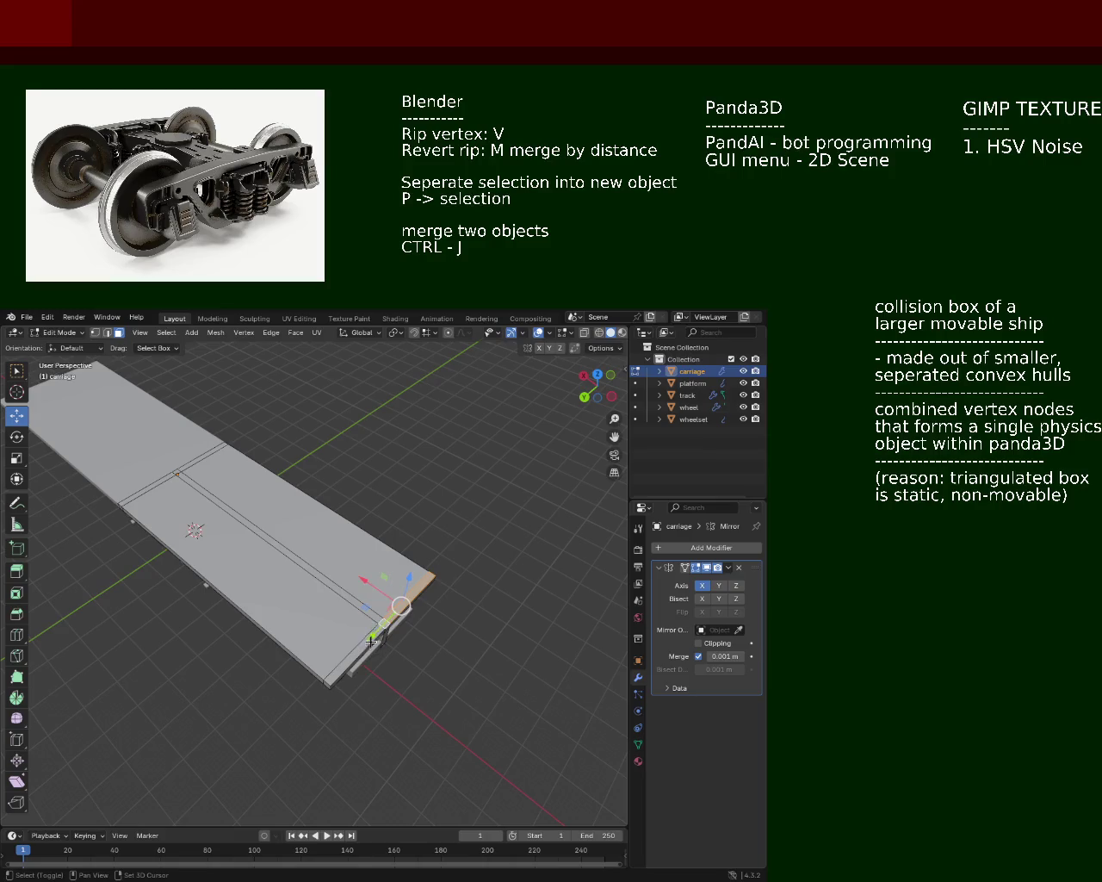
key("e")
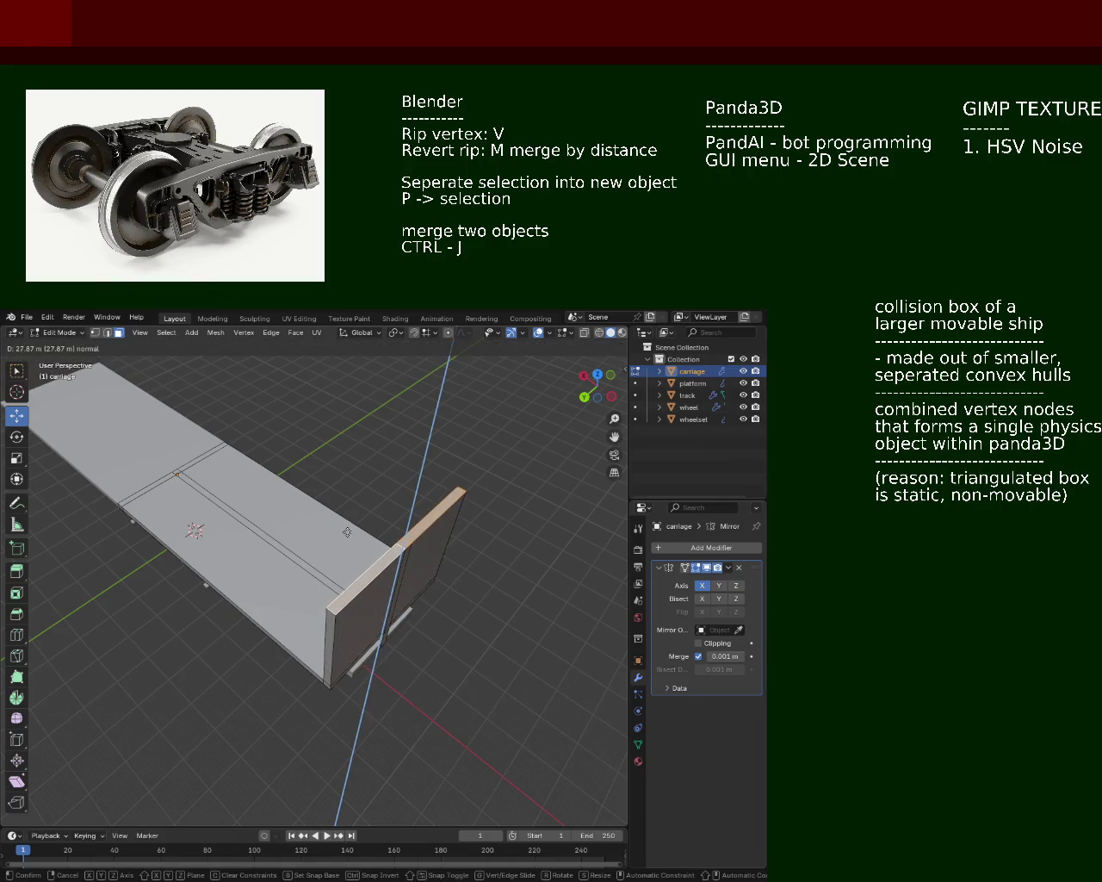
left_click(347, 533)
left_click_drag(347, 532, 344, 538)
scroll("down", 3)
scroll("up", 3)
Step: Save the file as train.blend
key("ctrl+s")
scroll("down", 3)
scroll("down", 3)
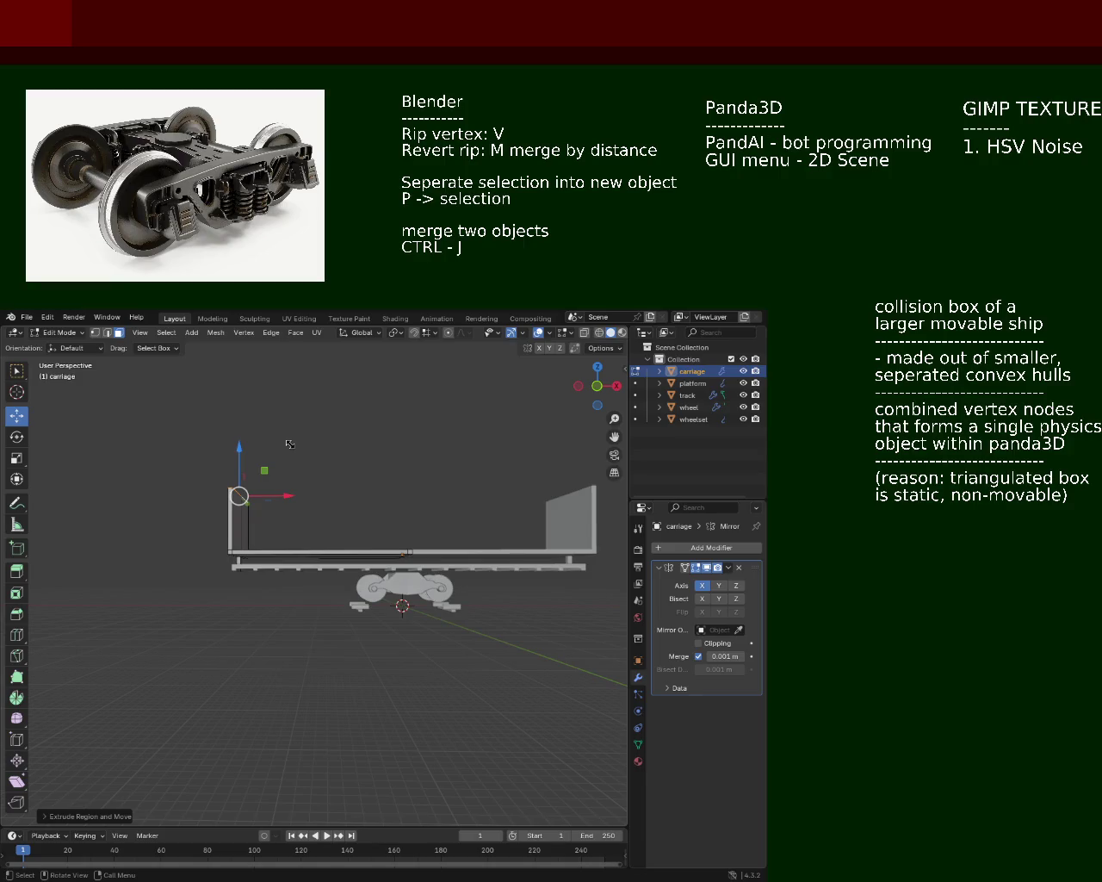
Step: Extrude the slab's opposite end straight up along Z into a second end wall
left_click_drag(353, 555, 215, 493)
key("e")
key("z")
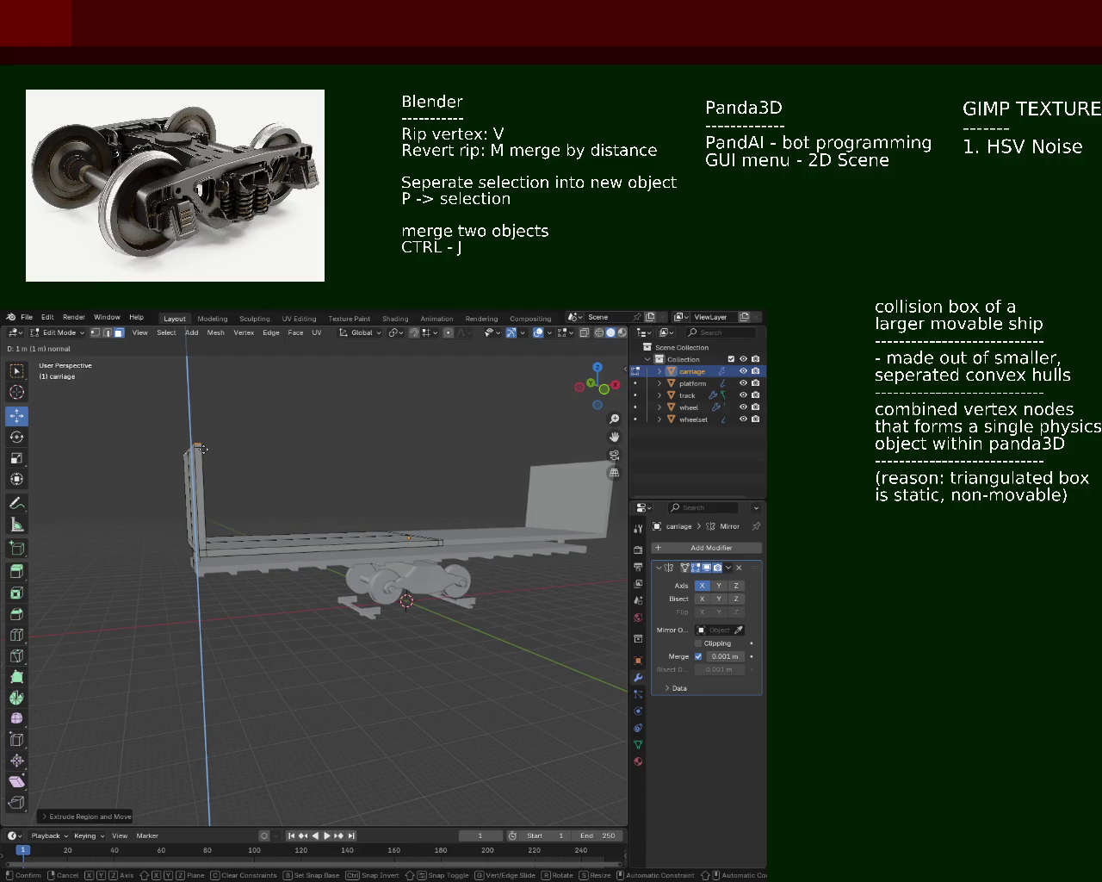
left_click(201, 449)
scroll("up", 3)
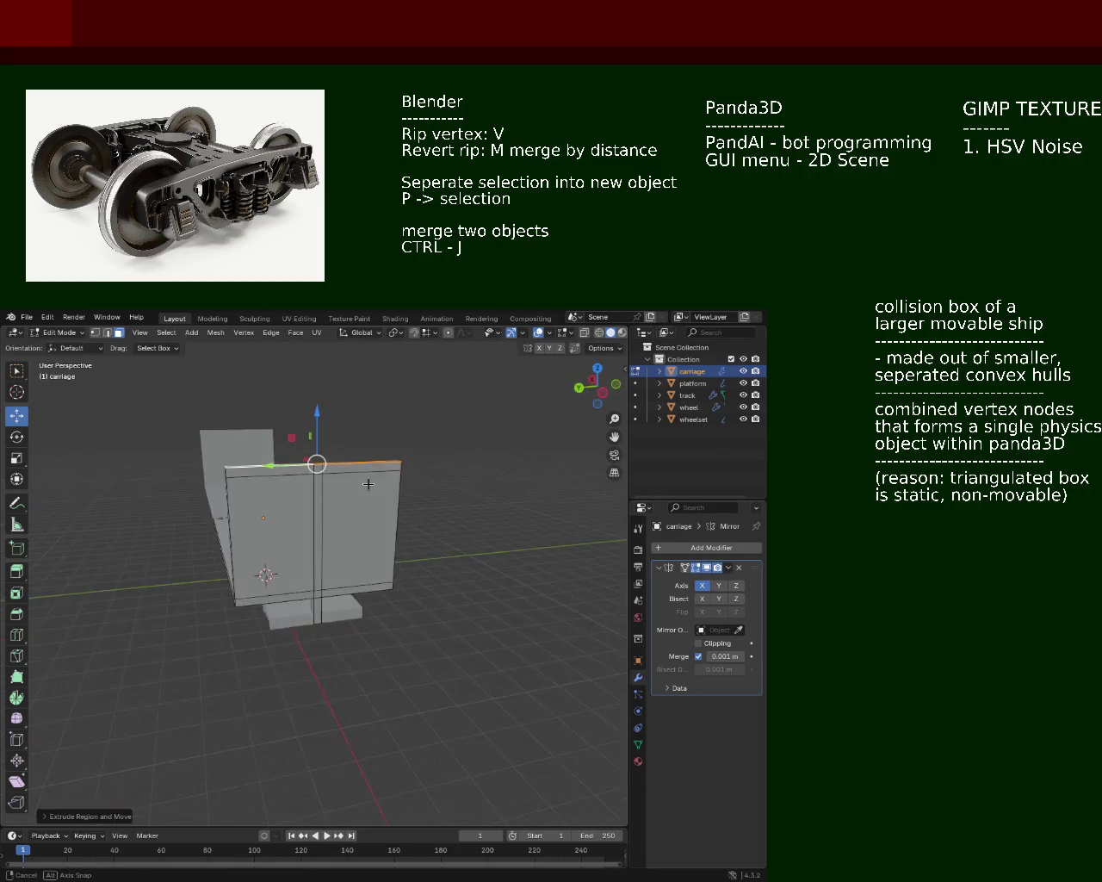
scroll("down", 3)
Step: Inspect both end walls, then begin extruding the deck face upward into a roof
left_click_drag(351, 445, 390, 550)
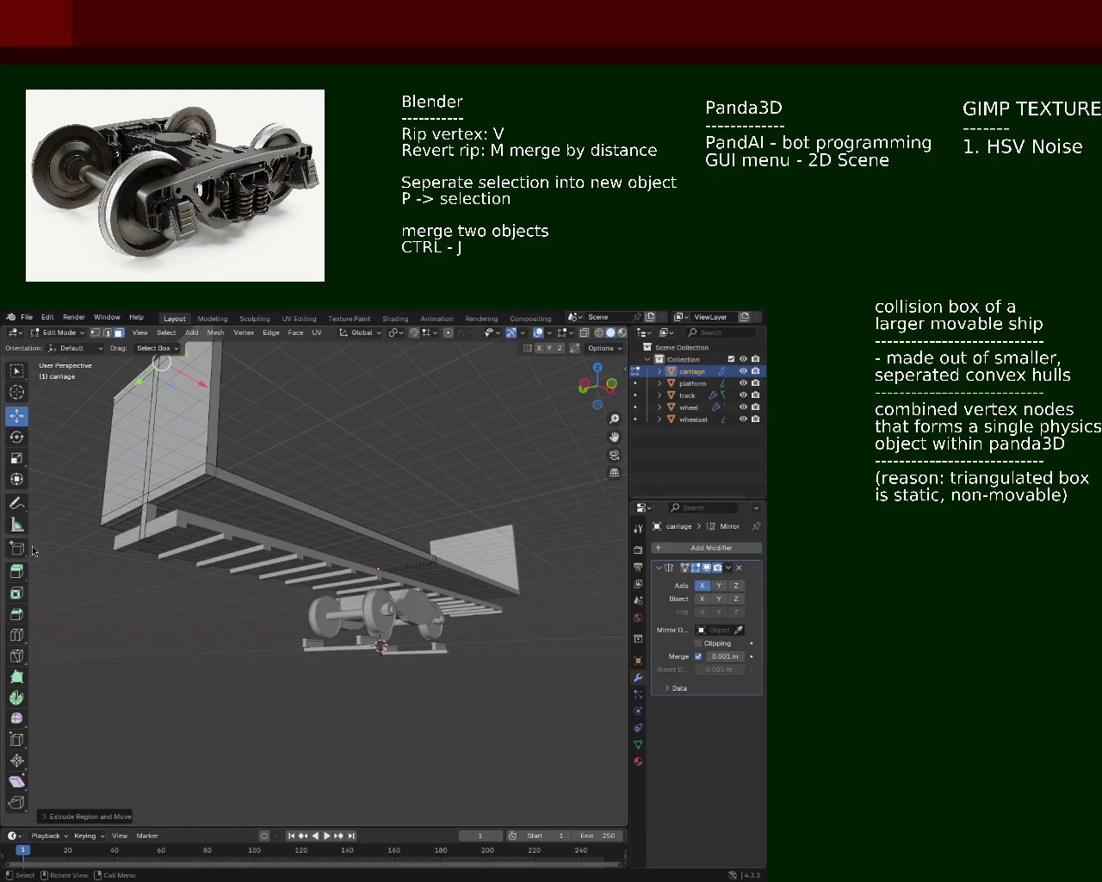
left_click_drag(297, 544, 199, 554)
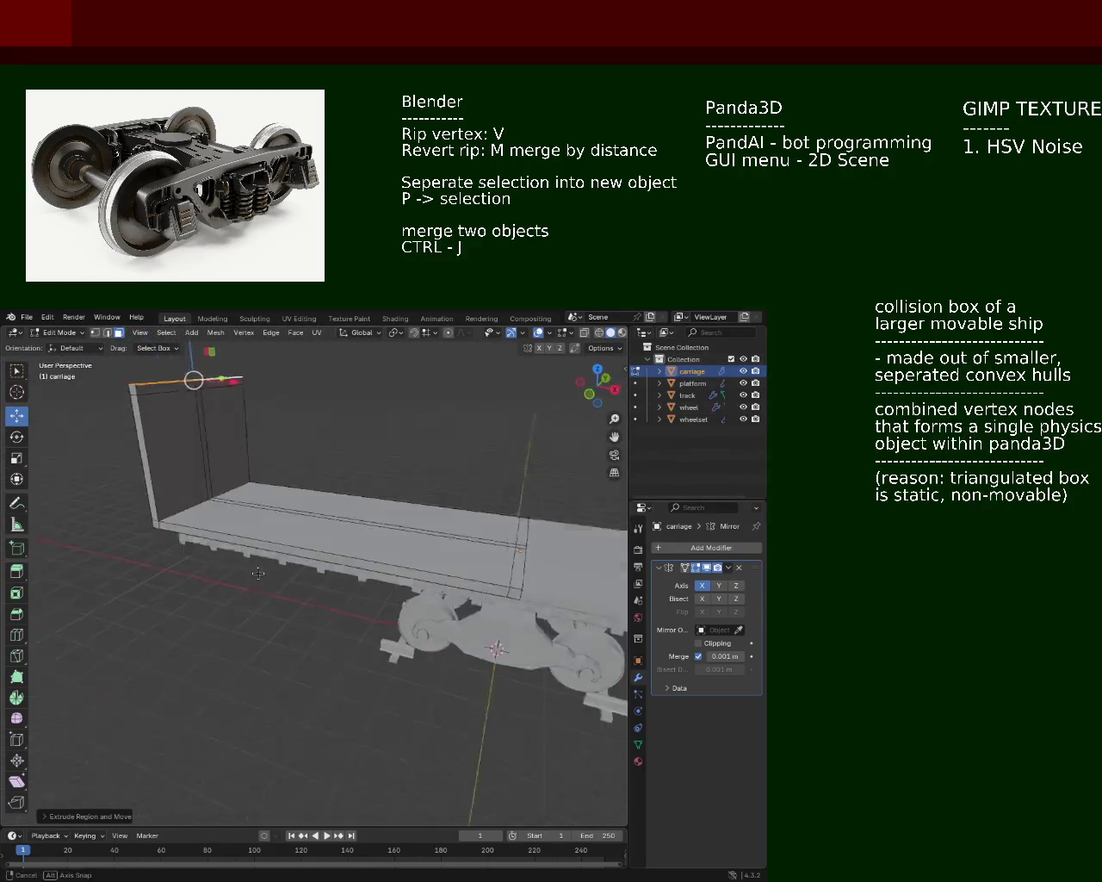
left_click_drag(200, 554, 344, 524)
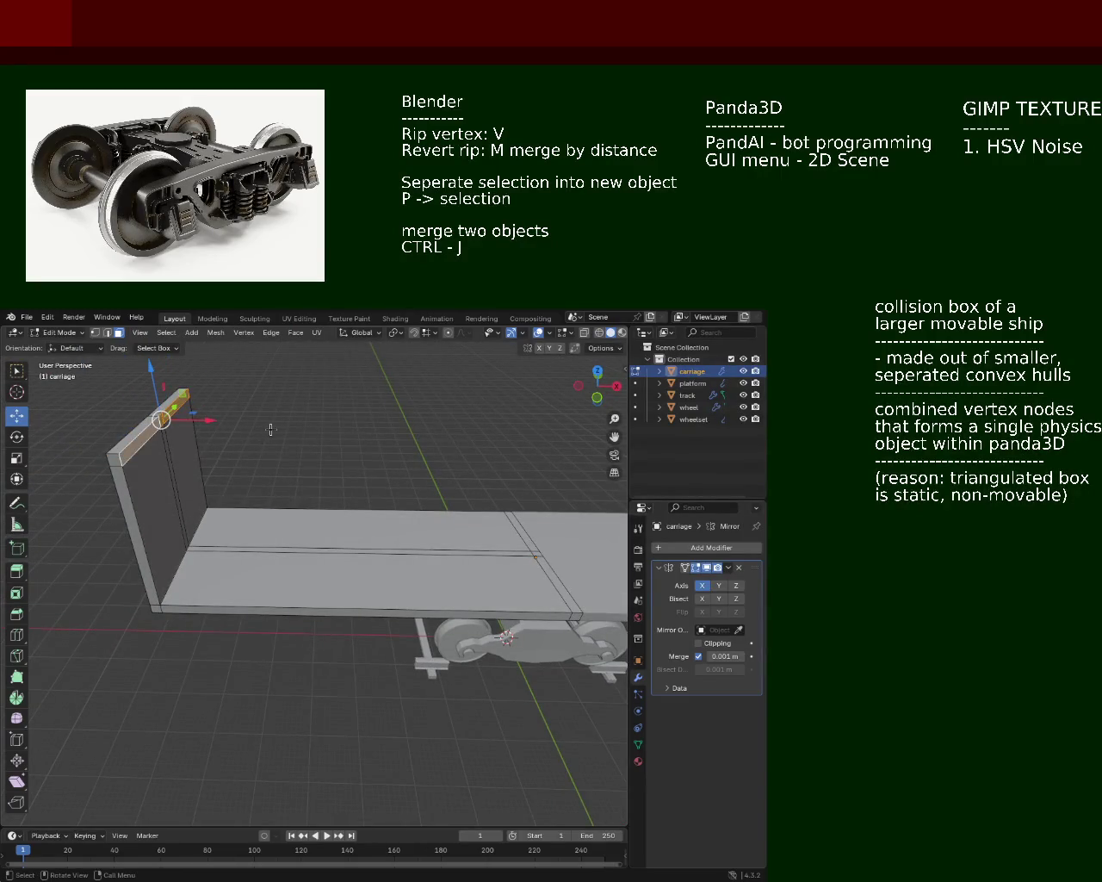
left_click_drag(270, 424, 356, 535)
key("e")
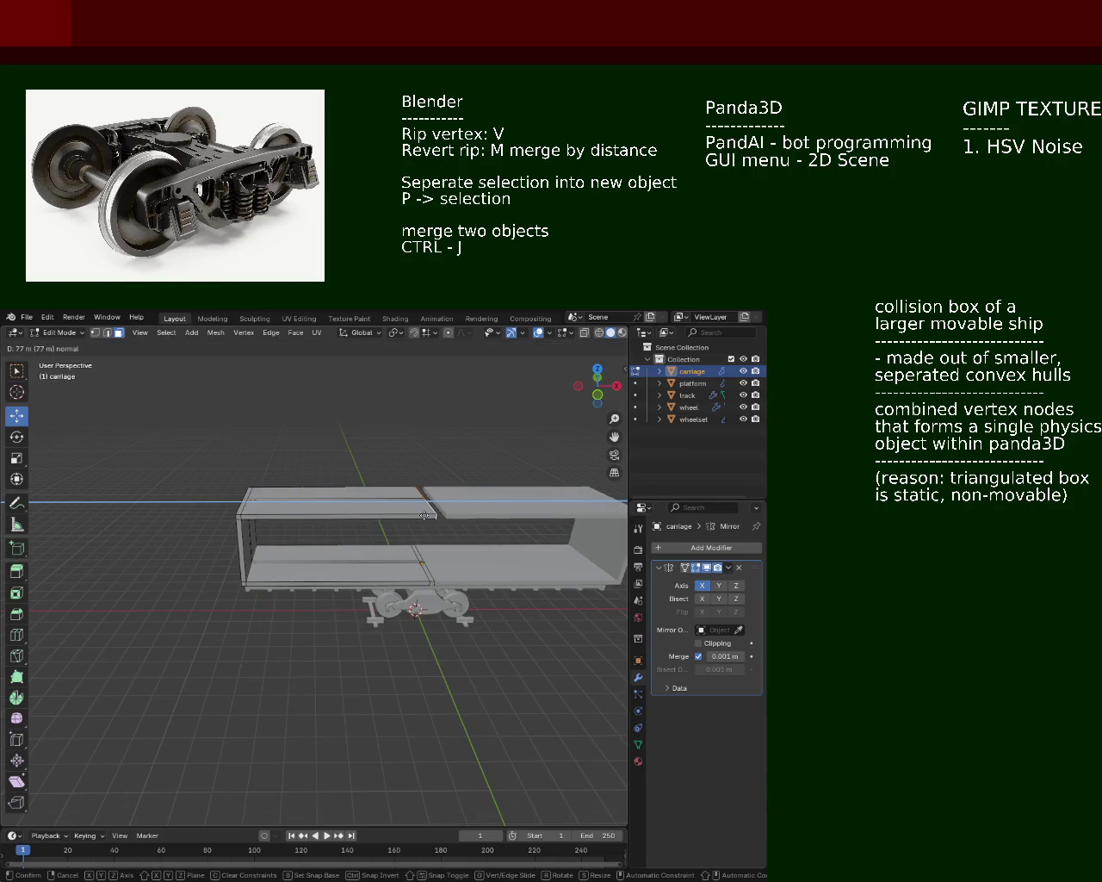
Step: Confirm the roof slab's height so the carriage mesh forms a long closed box
left_click(430, 515)
left_click_drag(430, 515, 451, 428)
scroll("up", 3)
left_click_drag(348, 488, 356, 489)
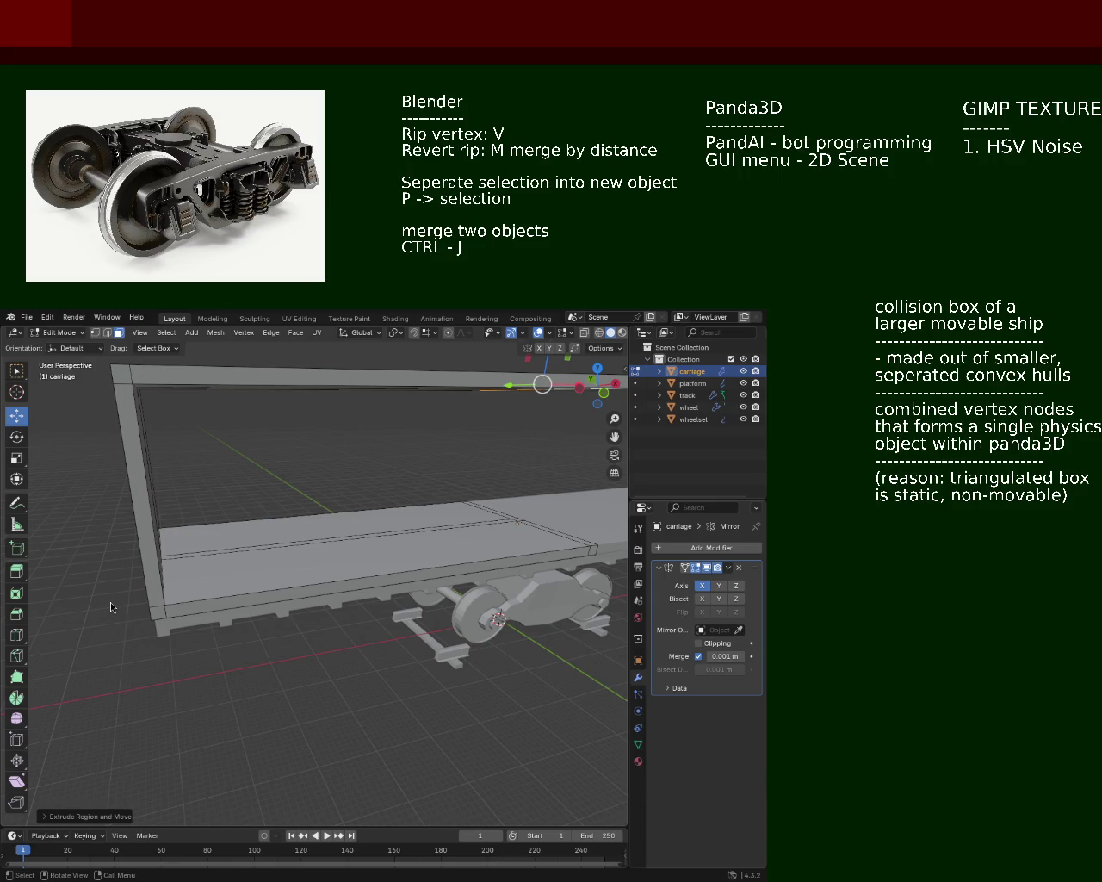
Step: Switch to vertex select mode and pick the vertex where the deck seams cross
left_click_drag(173, 475, 178, 465)
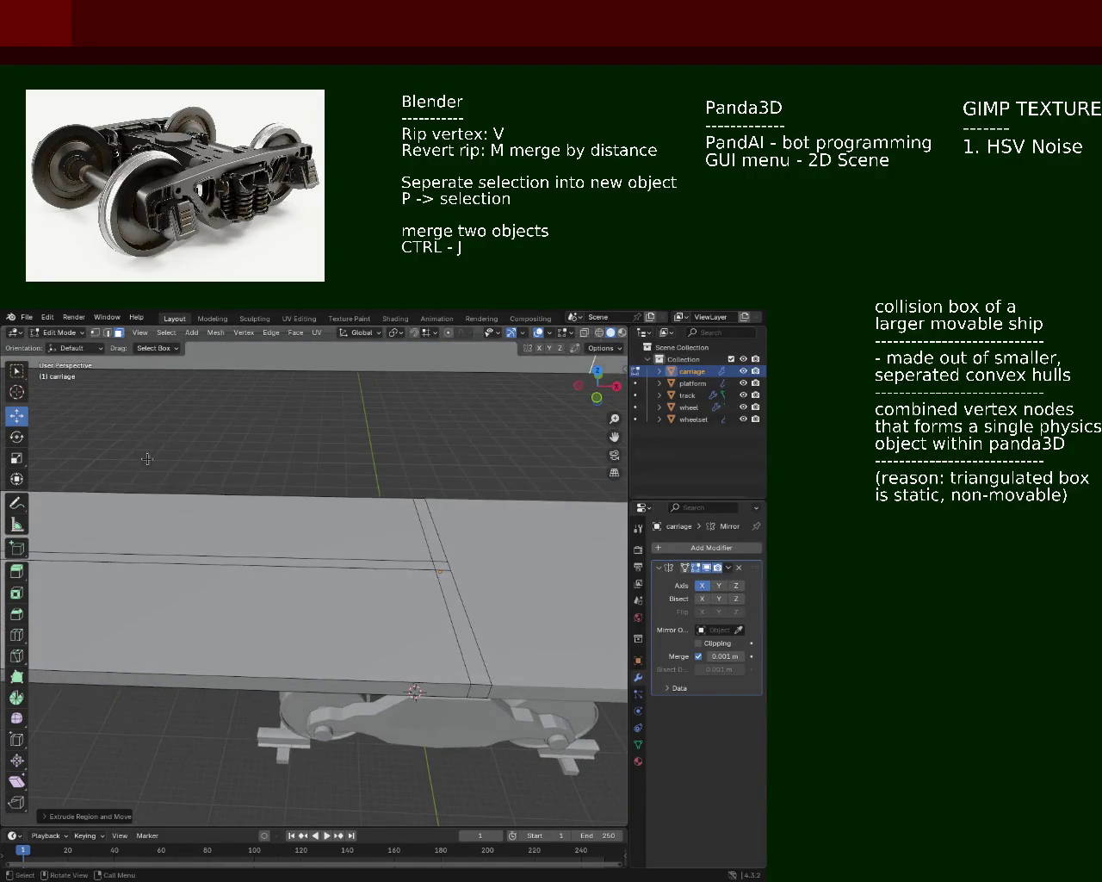
key("1")
left_click(444, 560)
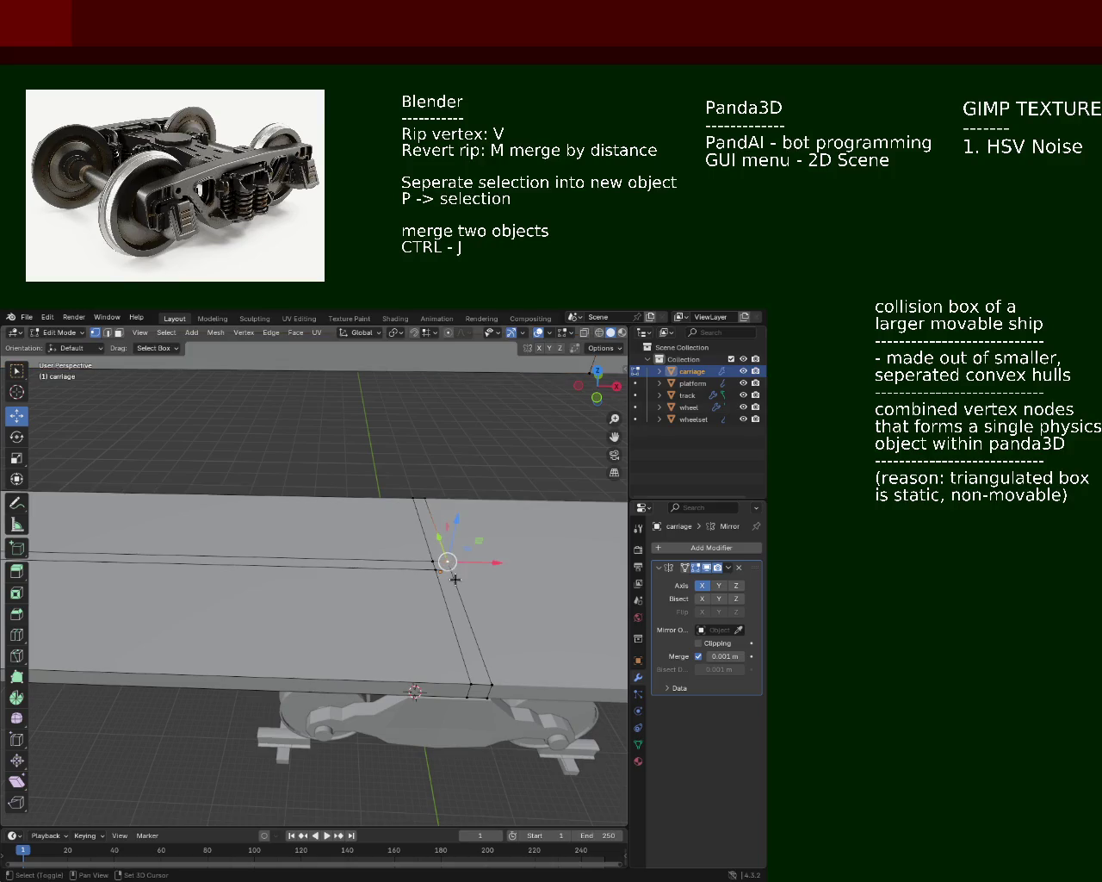
left_click_drag(446, 556, 419, 680)
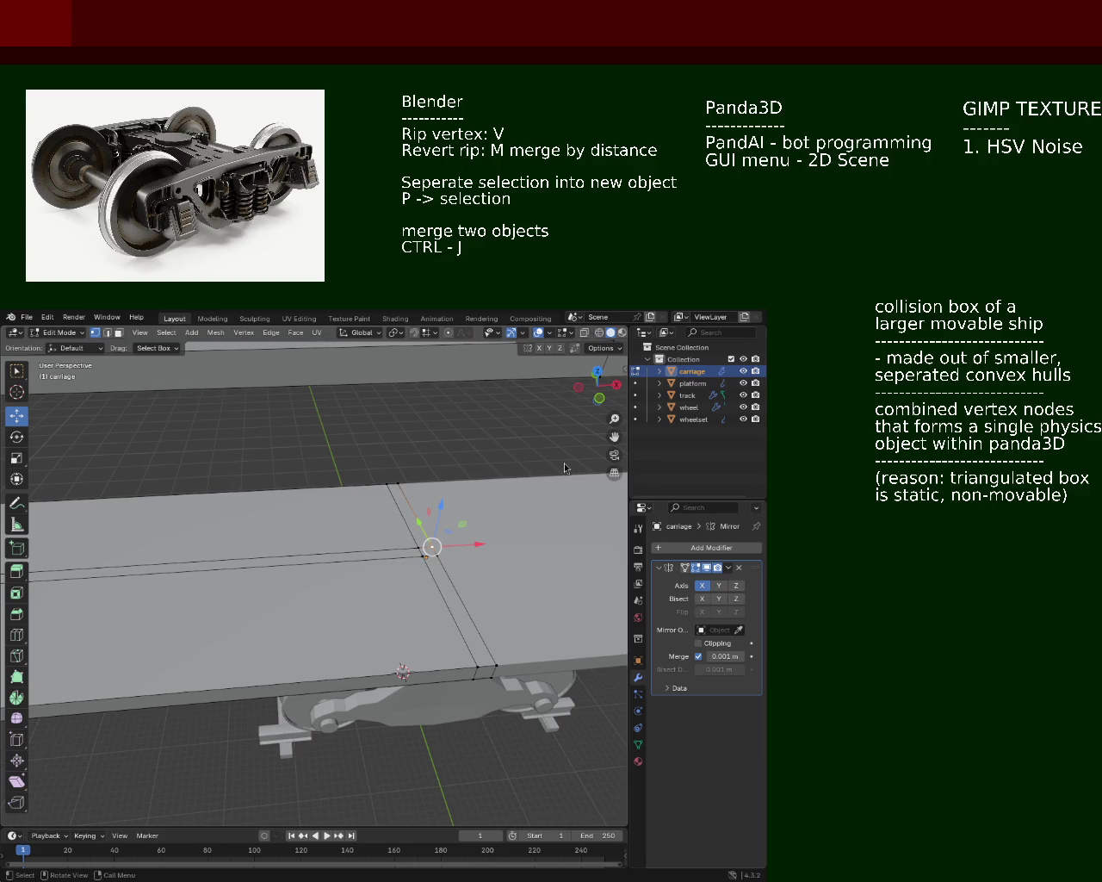
Step: Select a deck edge and subdivide it from the right-click menu
left_click_drag(216, 458, 430, 622)
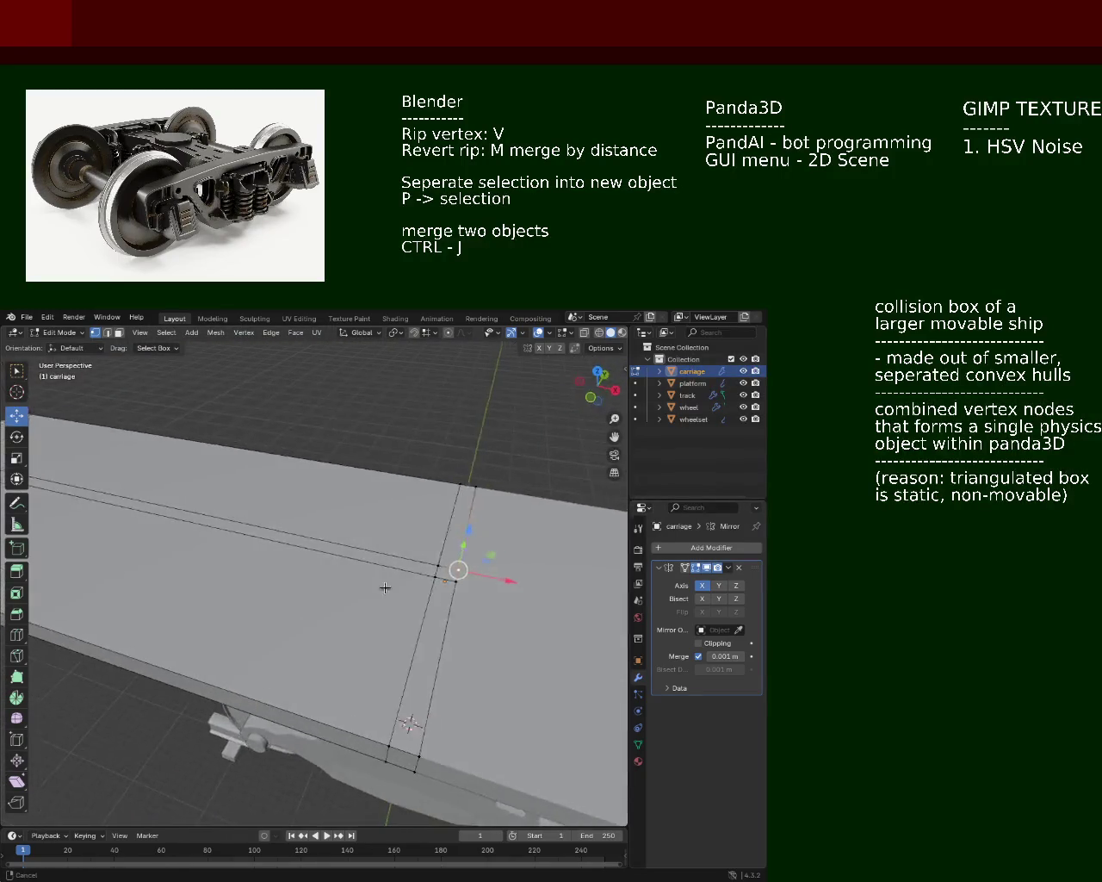
left_click_drag(430, 622, 379, 571)
right_click(365, 546)
left_click(365, 546)
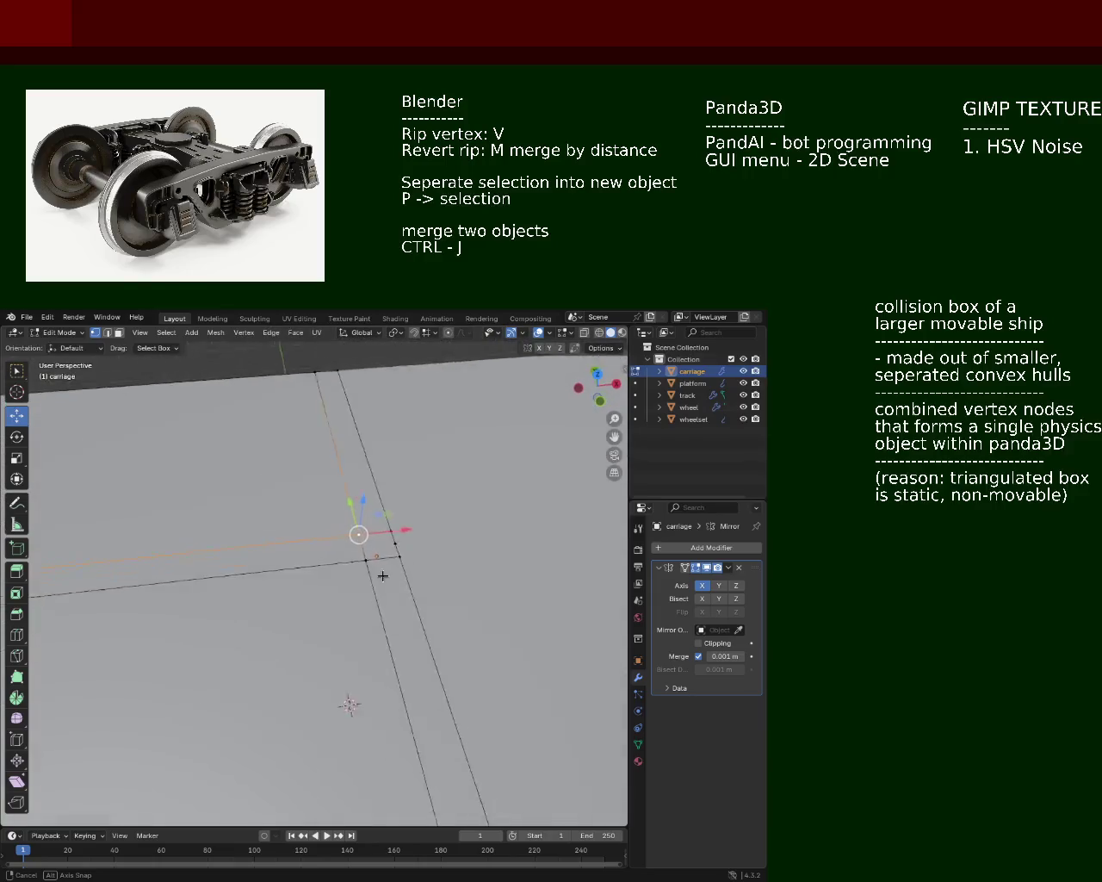
right_click(365, 567)
left_click(365, 567)
left_click_drag(450, 536, 344, 500)
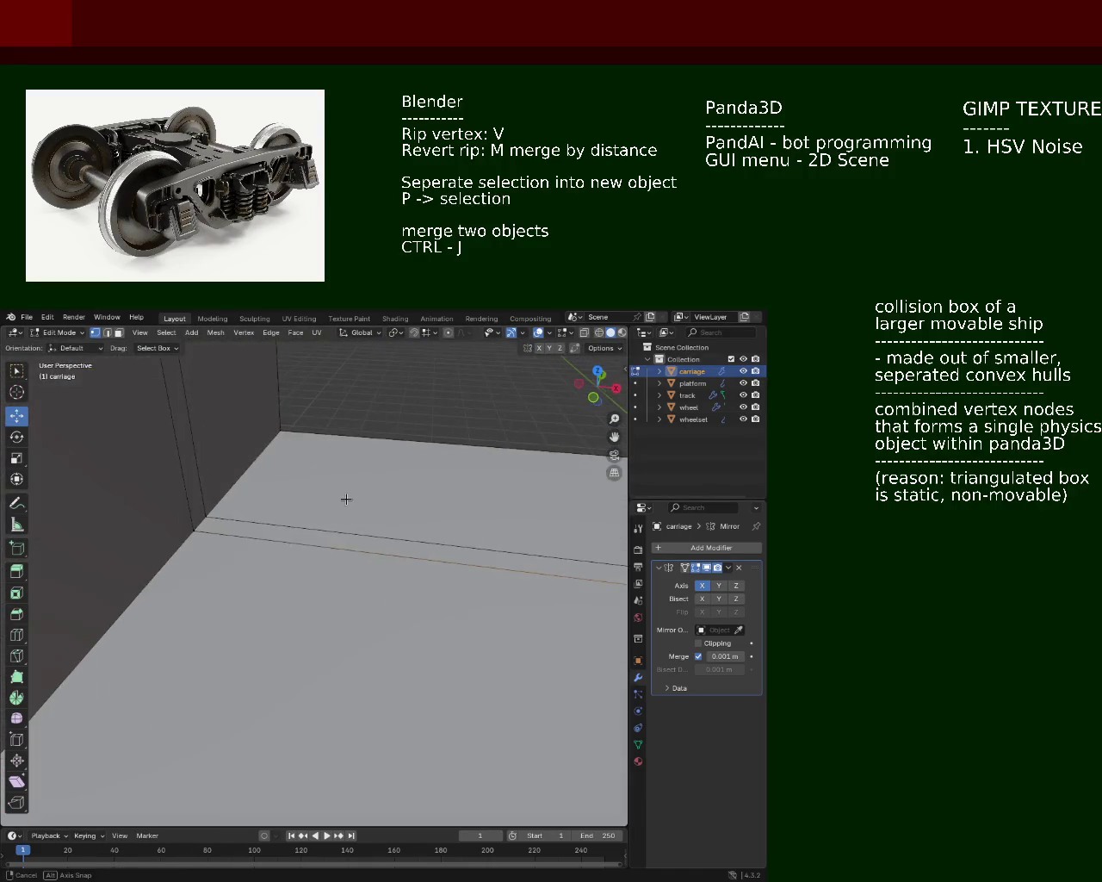
Step: Select an edge loop along the deck and the box corner, then subdivide them
left_click(203, 518)
key("ctrl+e")
left_click(196, 531)
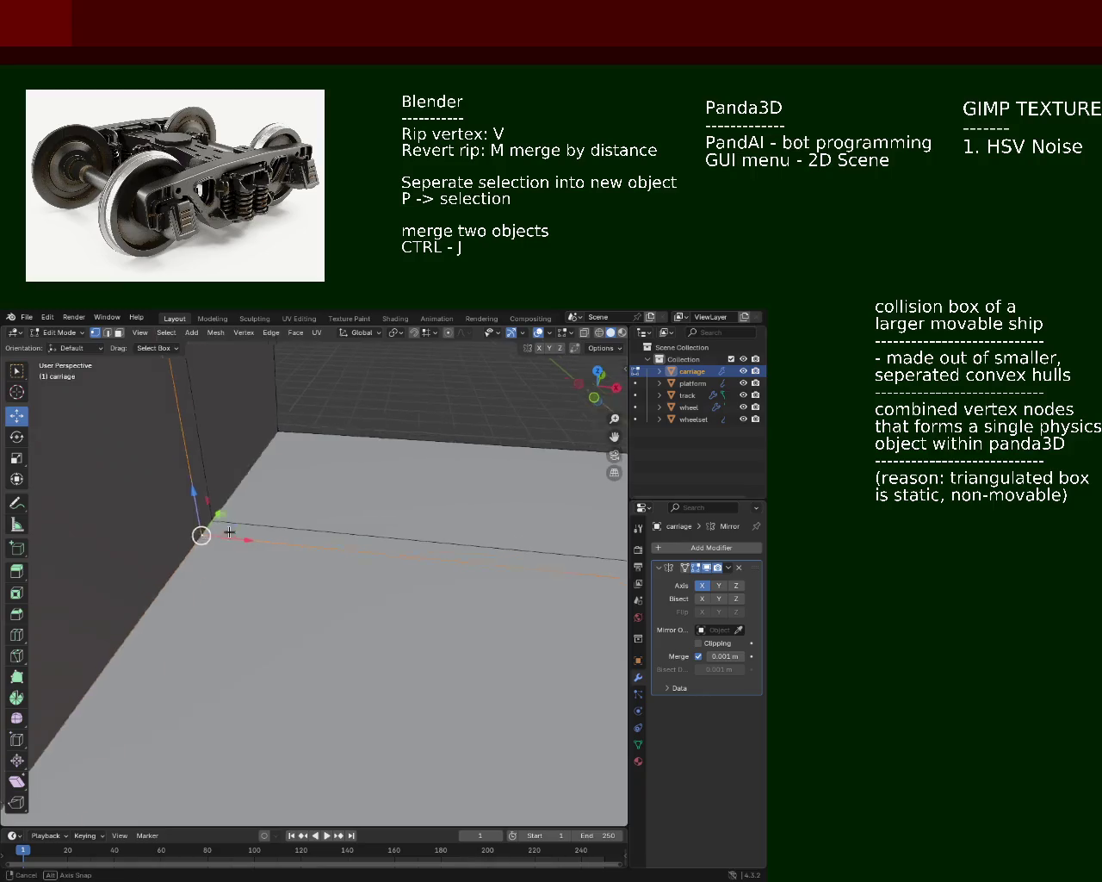
left_click_drag(197, 529, 392, 502)
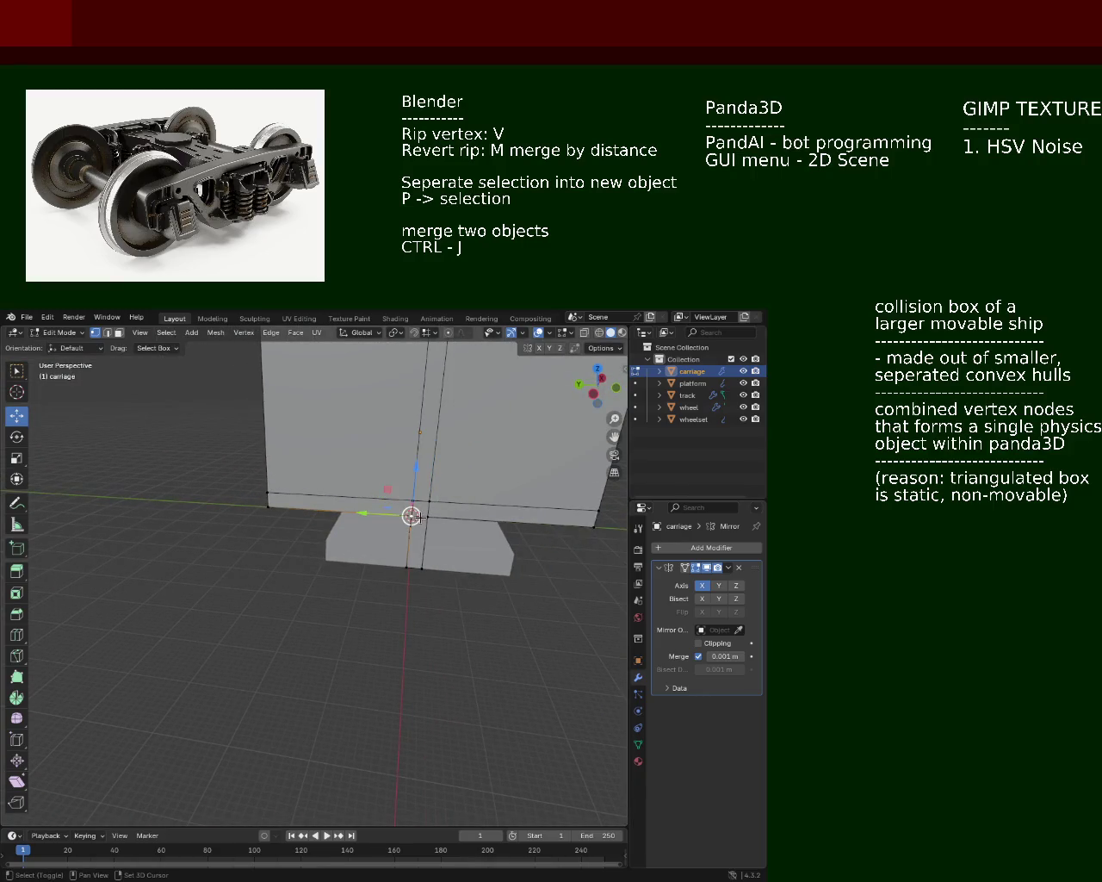
left_click(414, 500)
right_click(430, 505)
left_click(431, 505)
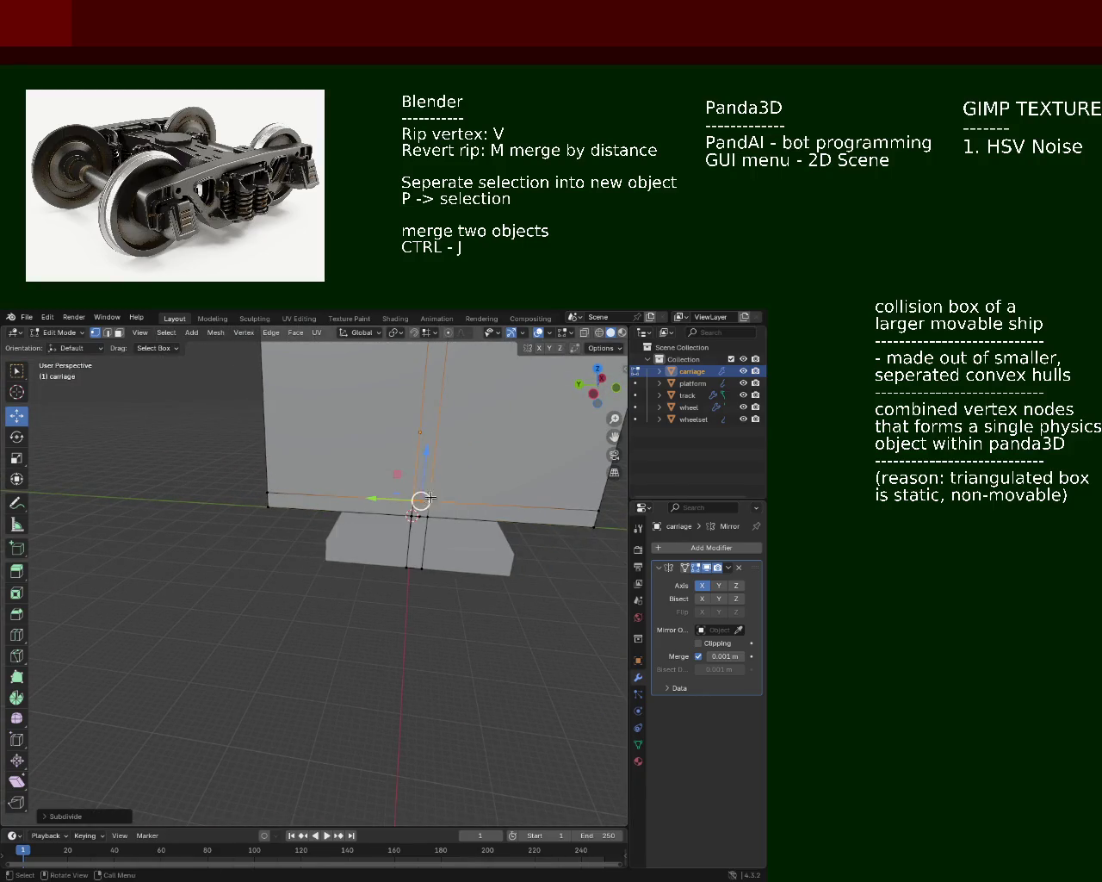
left_click_drag(430, 505, 411, 544)
scroll("up", 3)
Step: Subdivide the middle edge loop across the box top with Ctrl+E
left_click(389, 411)
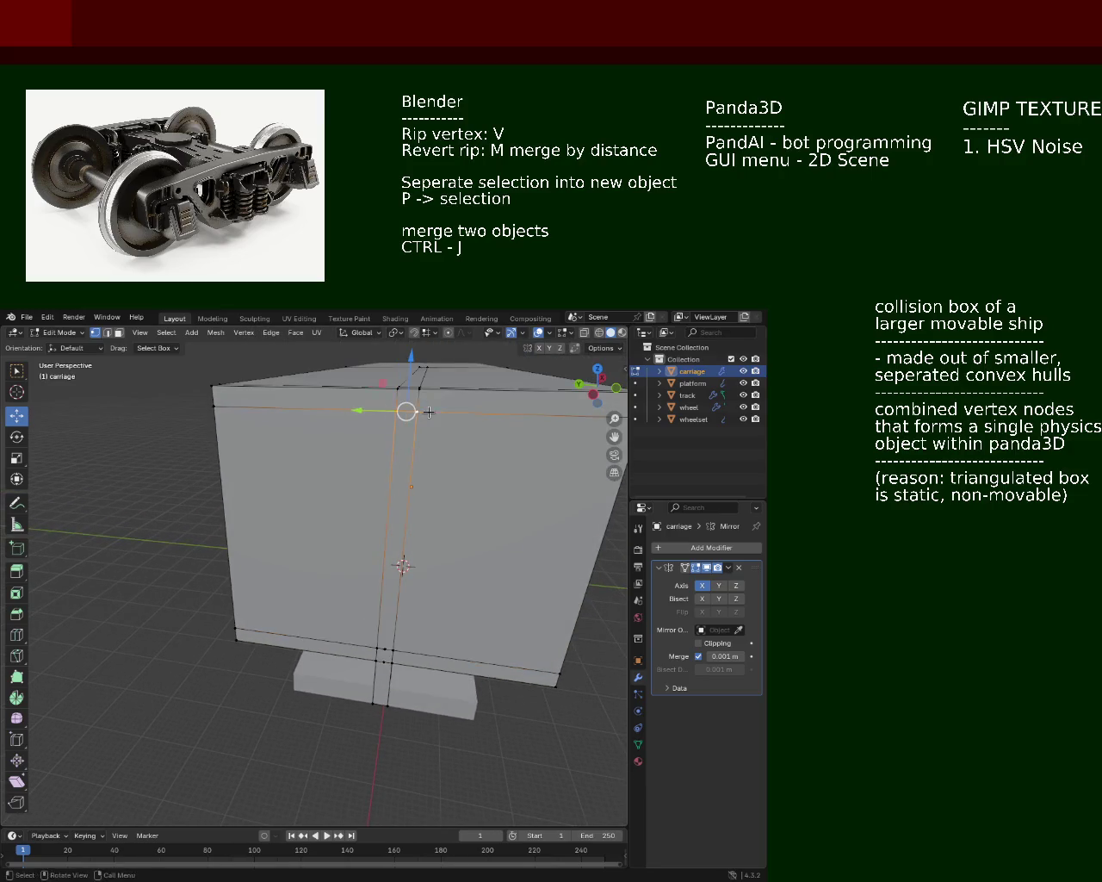
left_click_drag(389, 411, 393, 480)
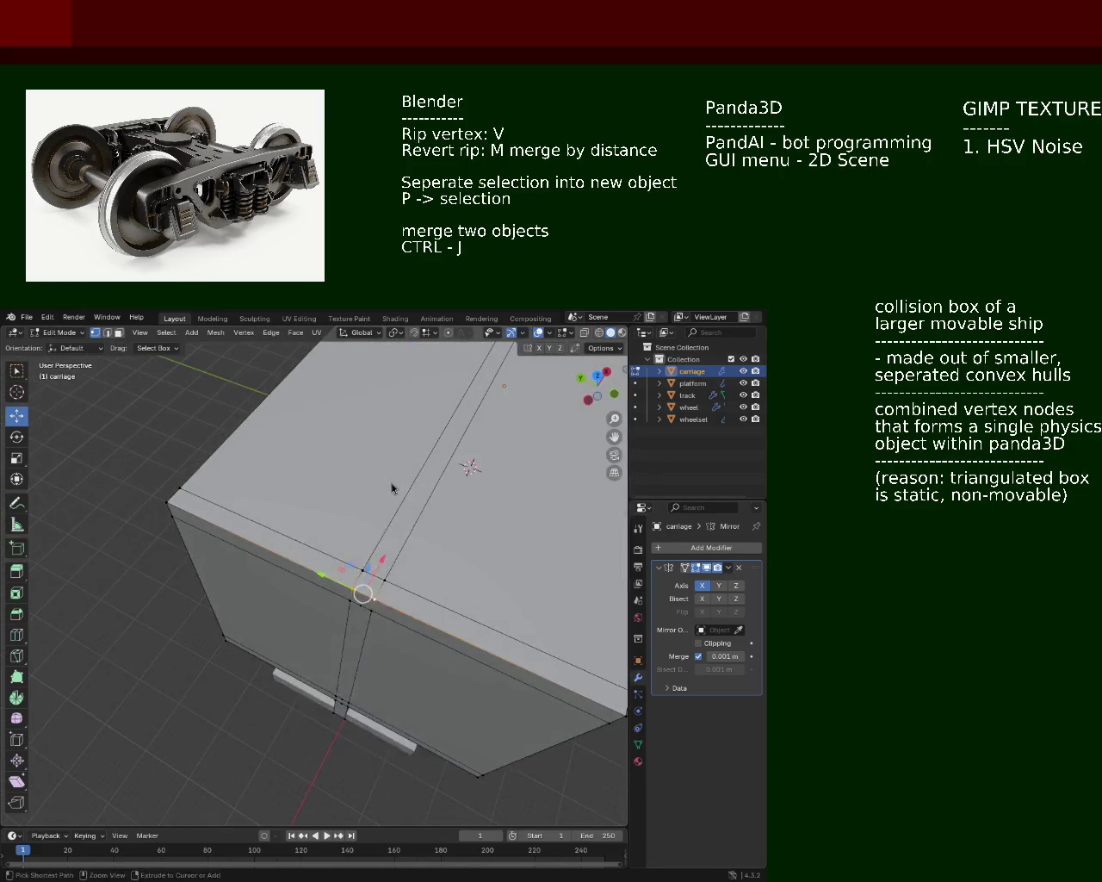
left_click(377, 568)
key("ctrl+e")
left_click(388, 586)
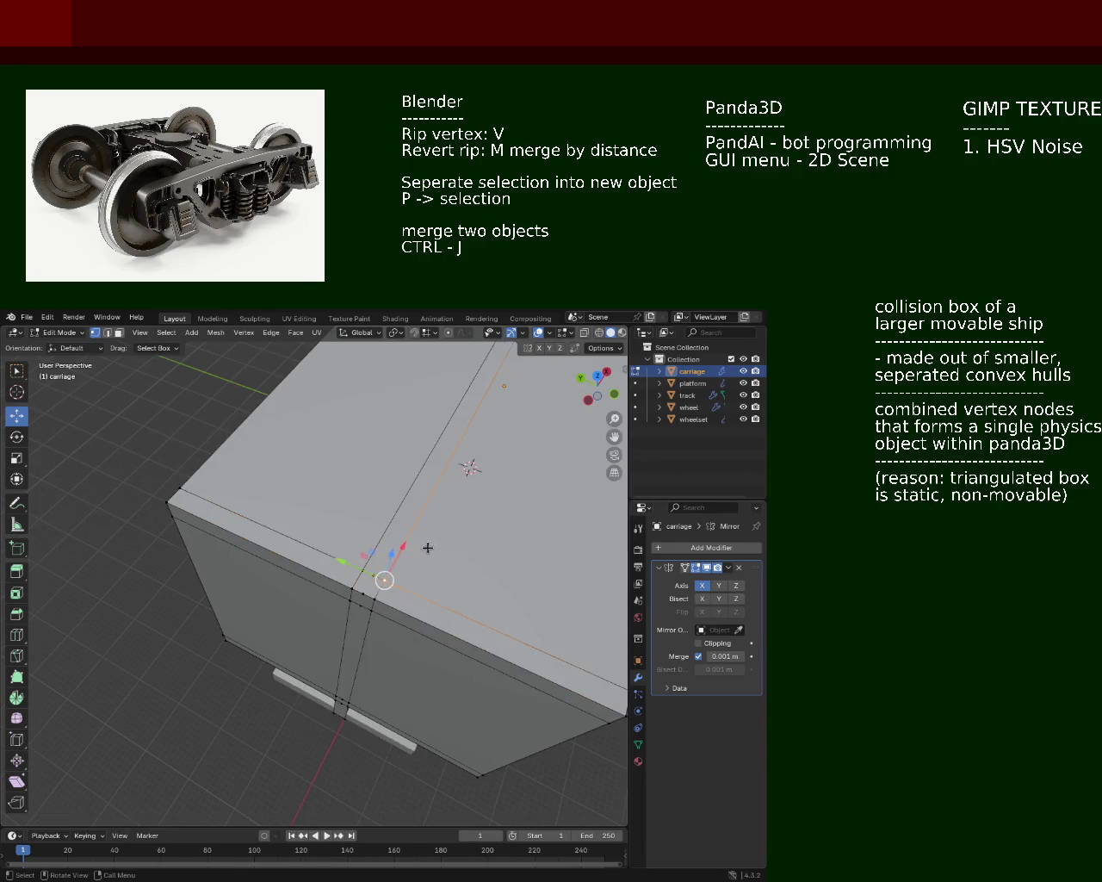
left_click_drag(388, 585, 369, 518)
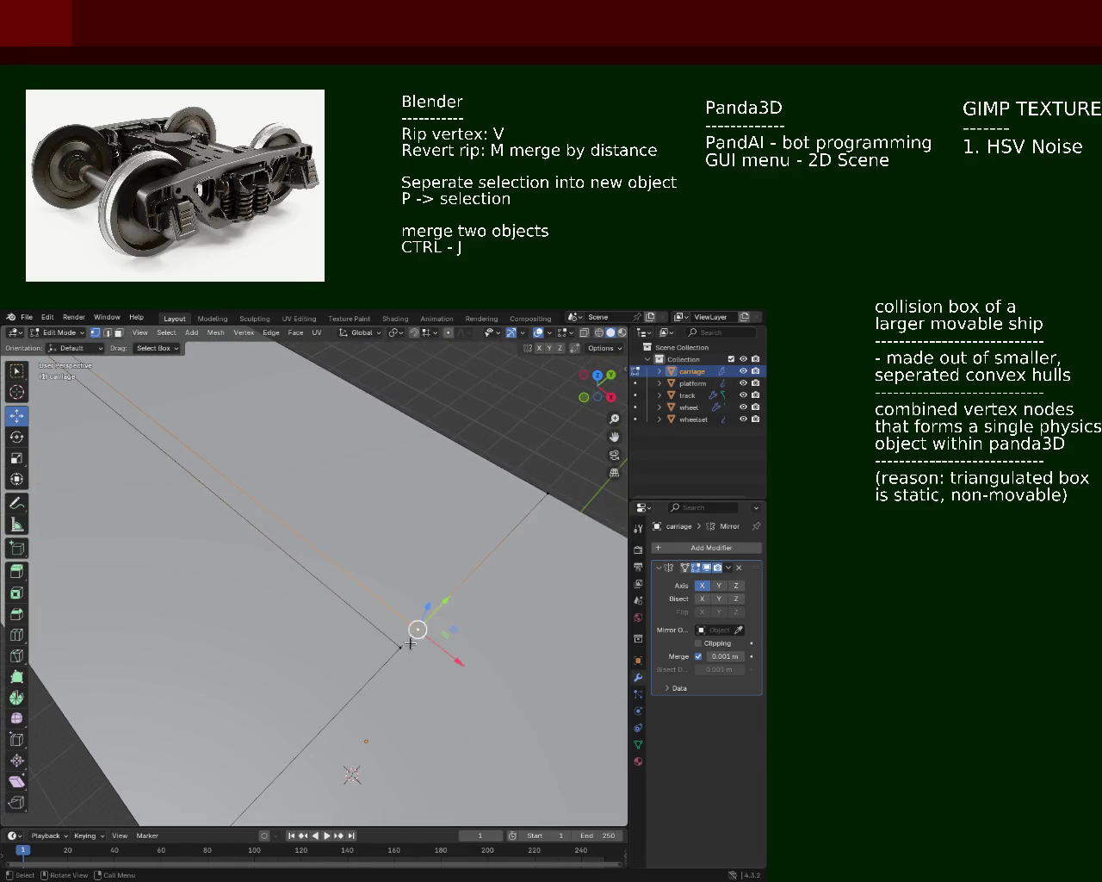
left_click_drag(411, 642, 60, 471)
left_click_drag(307, 522, 495, 445)
left_click(170, 481)
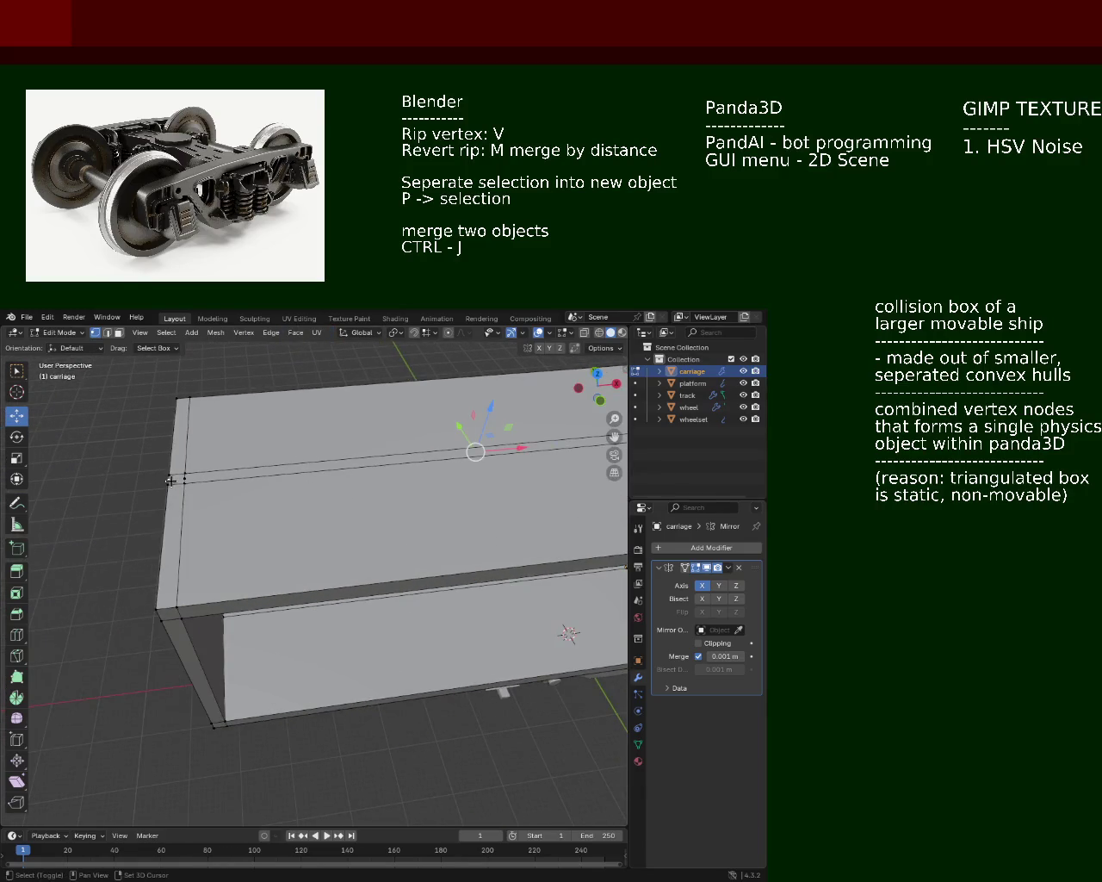
Step: Select the edge loops running along the carriage box's top face
left_click(170, 481)
left_click_drag(170, 482, 179, 508)
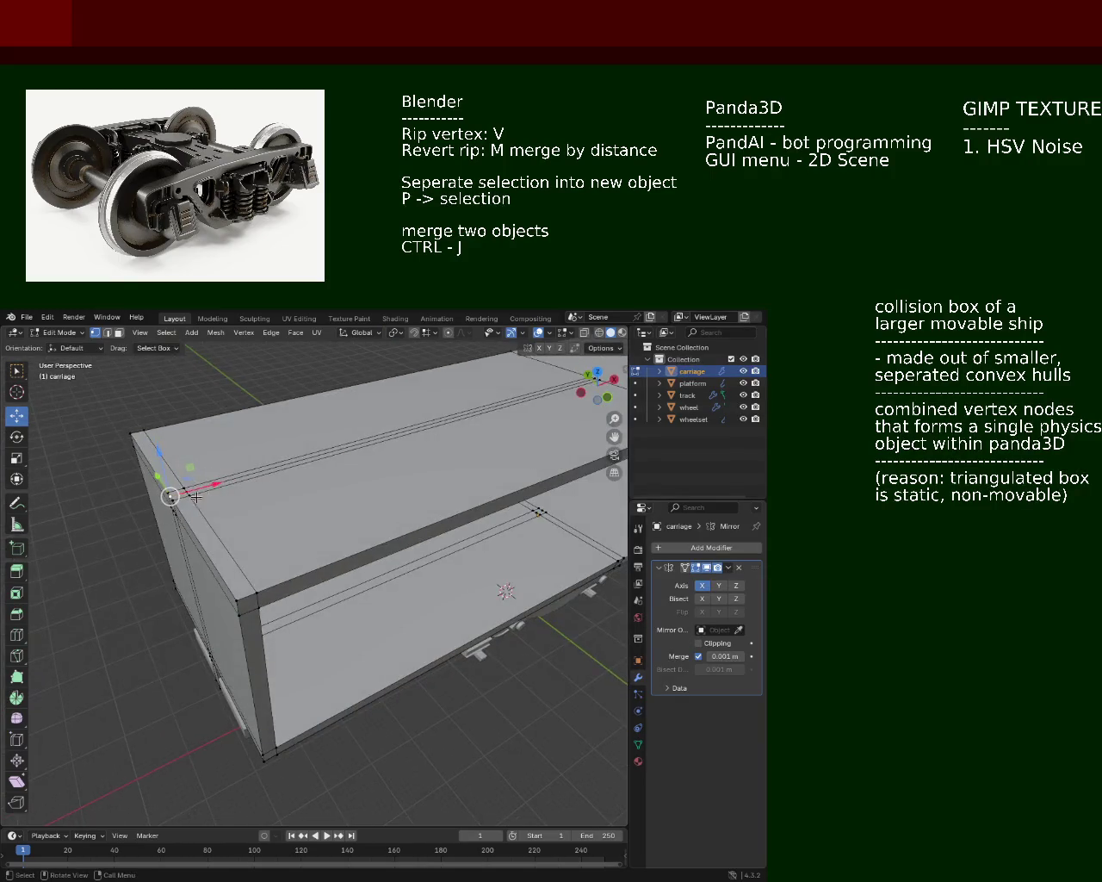
left_click(200, 495)
left_click(189, 494)
left_click_drag(271, 487, 426, 519)
scroll("up", 3)
scroll("down", 3)
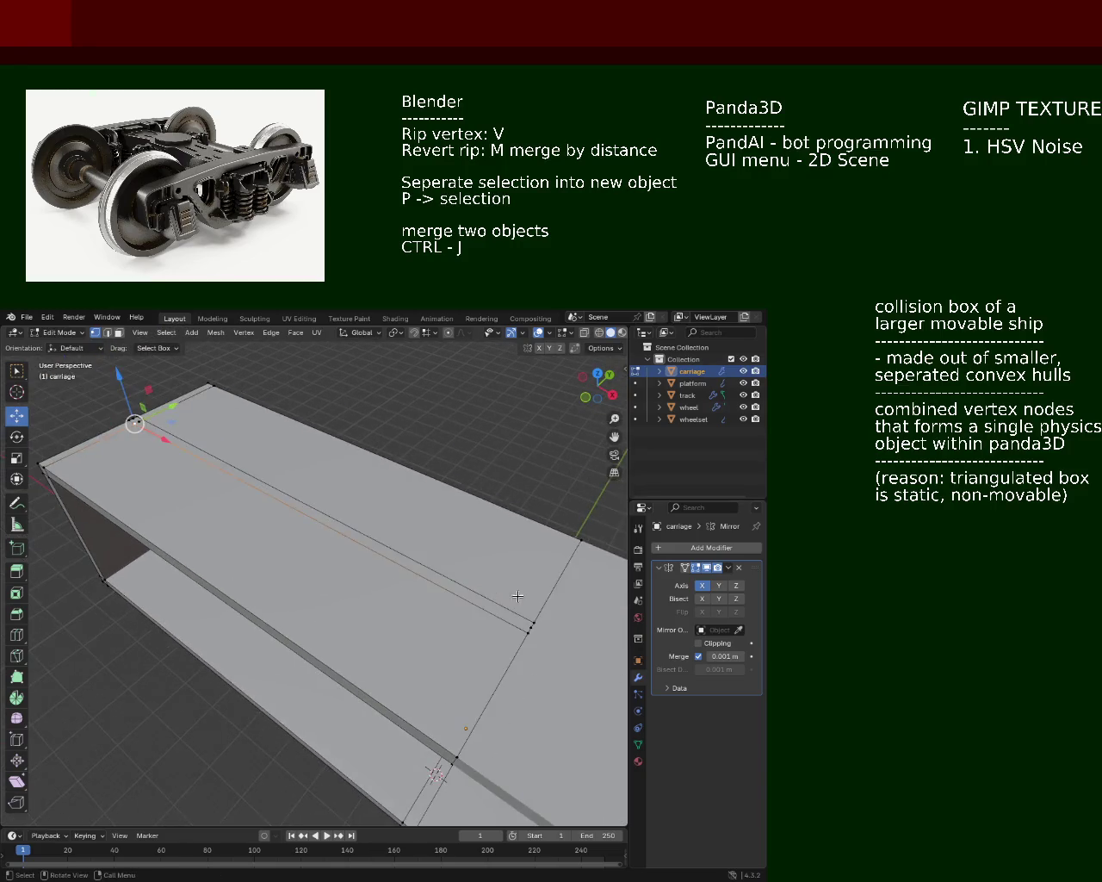
left_click(530, 624)
left_click_drag(530, 625, 226, 498)
left_click(224, 496)
left_click(224, 496)
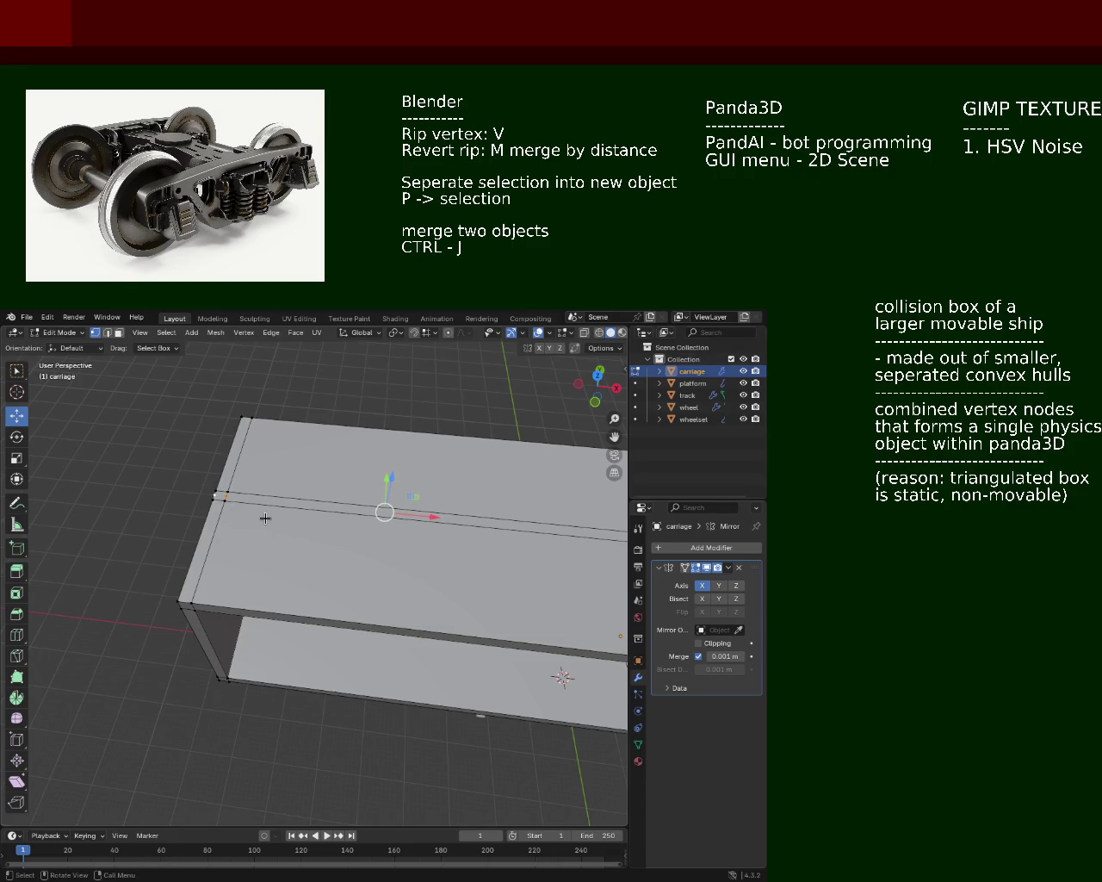
left_click_drag(223, 526, 284, 482)
scroll("down", 3)
Step: Select the dark vertical seam edge on the front face, keeping only its top vertex
left_click(295, 457)
left_click(291, 461)
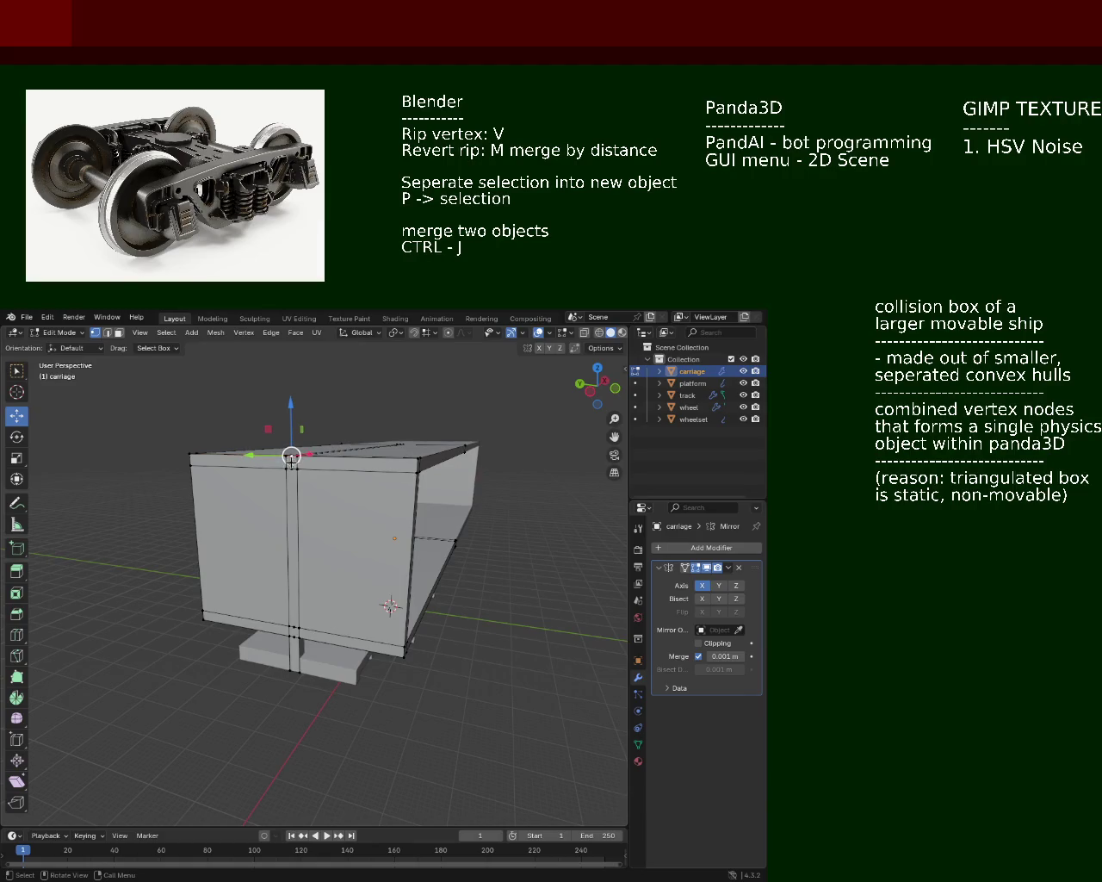
left_click(295, 625)
left_click(292, 637)
left_click(293, 637)
left_click(289, 662)
left_click(293, 670)
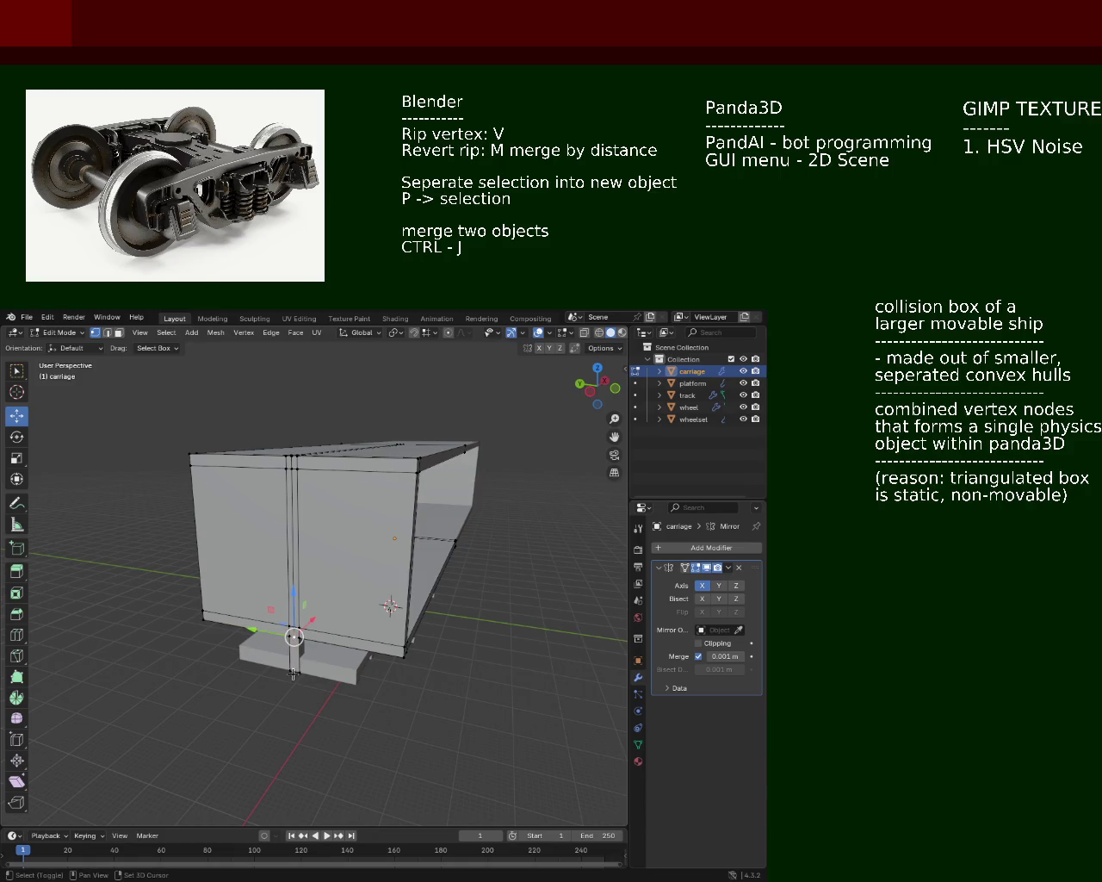
scroll("up", 3)
scroll("up", 3)
left_click(295, 613)
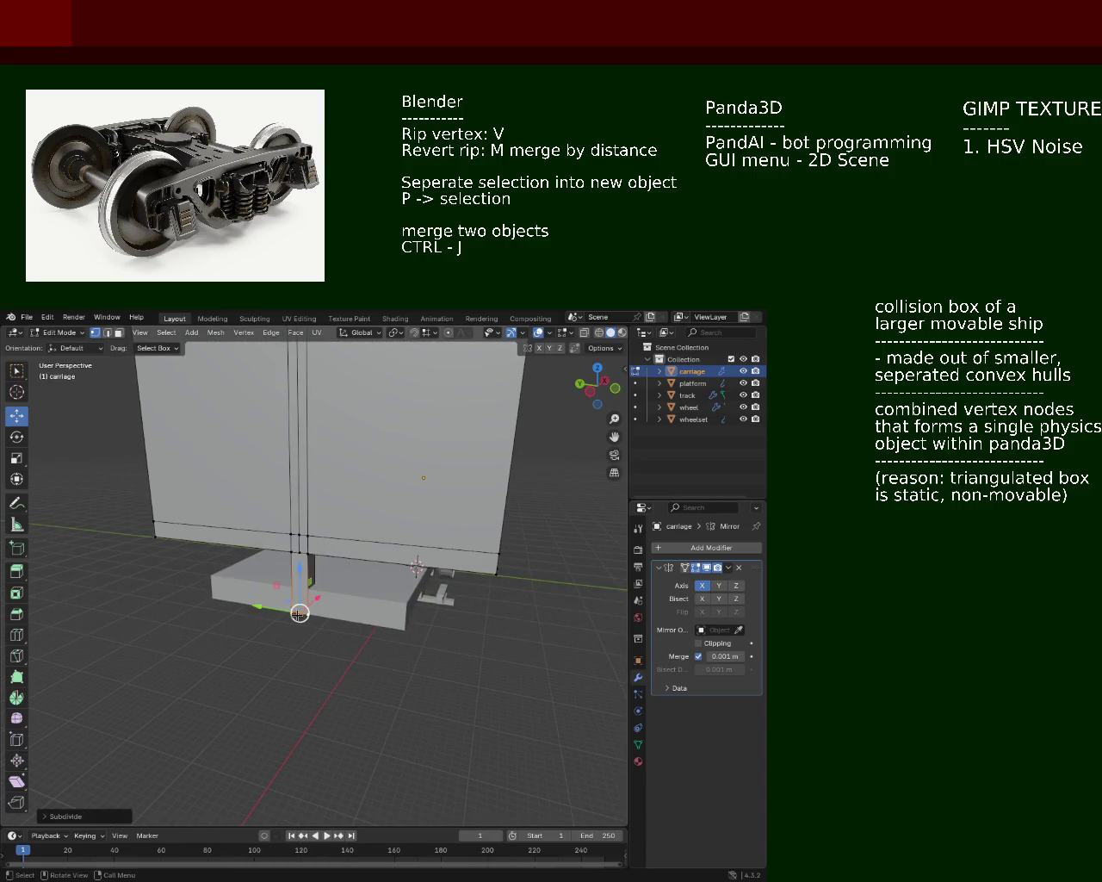
left_click(299, 553)
left_click(299, 552)
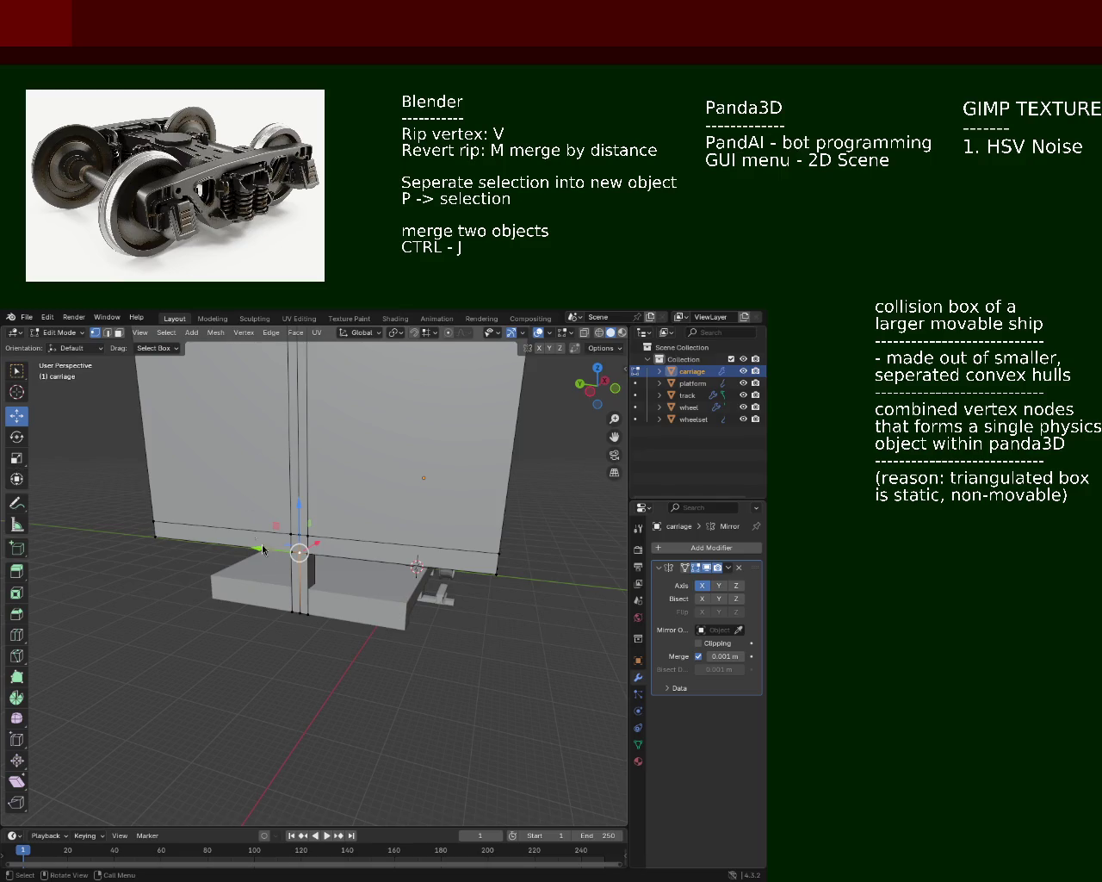
Step: Subdivide the selected edge and pick a vertex pair on the carriage underside
left_click_drag(252, 532, 274, 529)
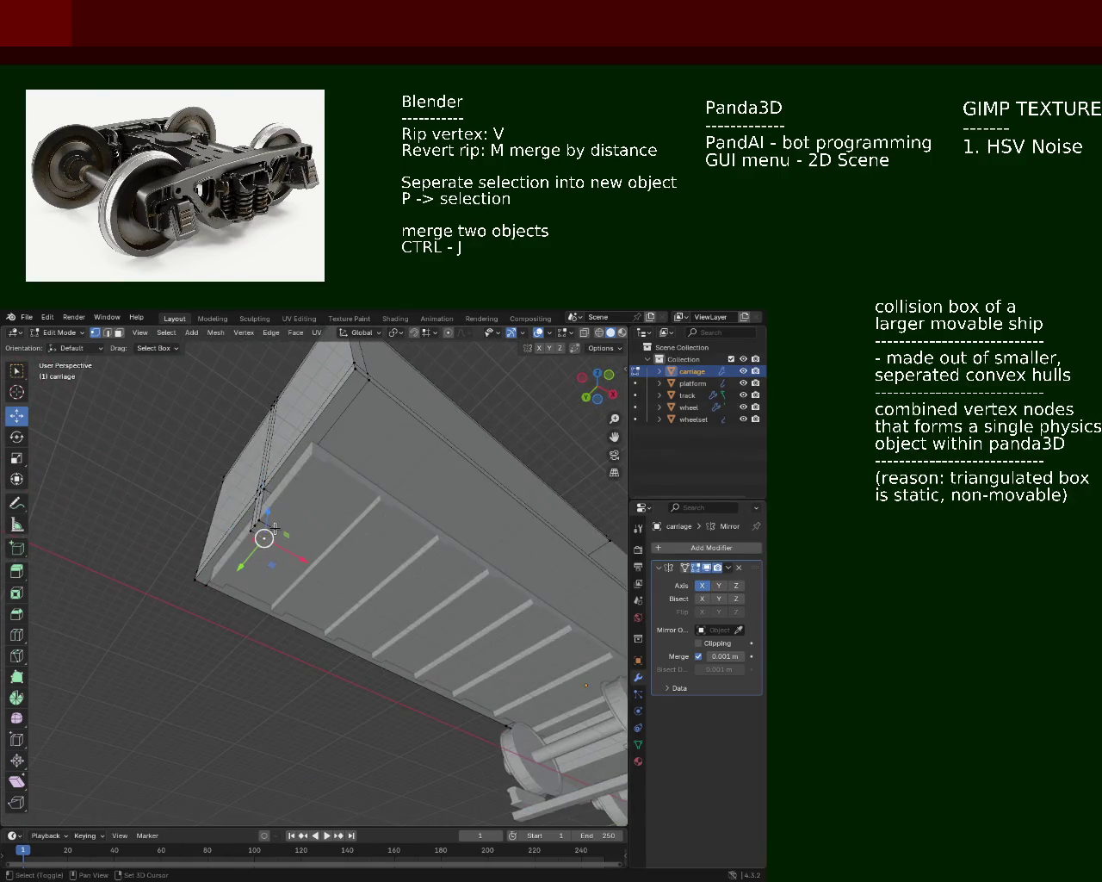
right_click(274, 529)
left_click(270, 525)
left_click_drag(270, 525, 313, 483)
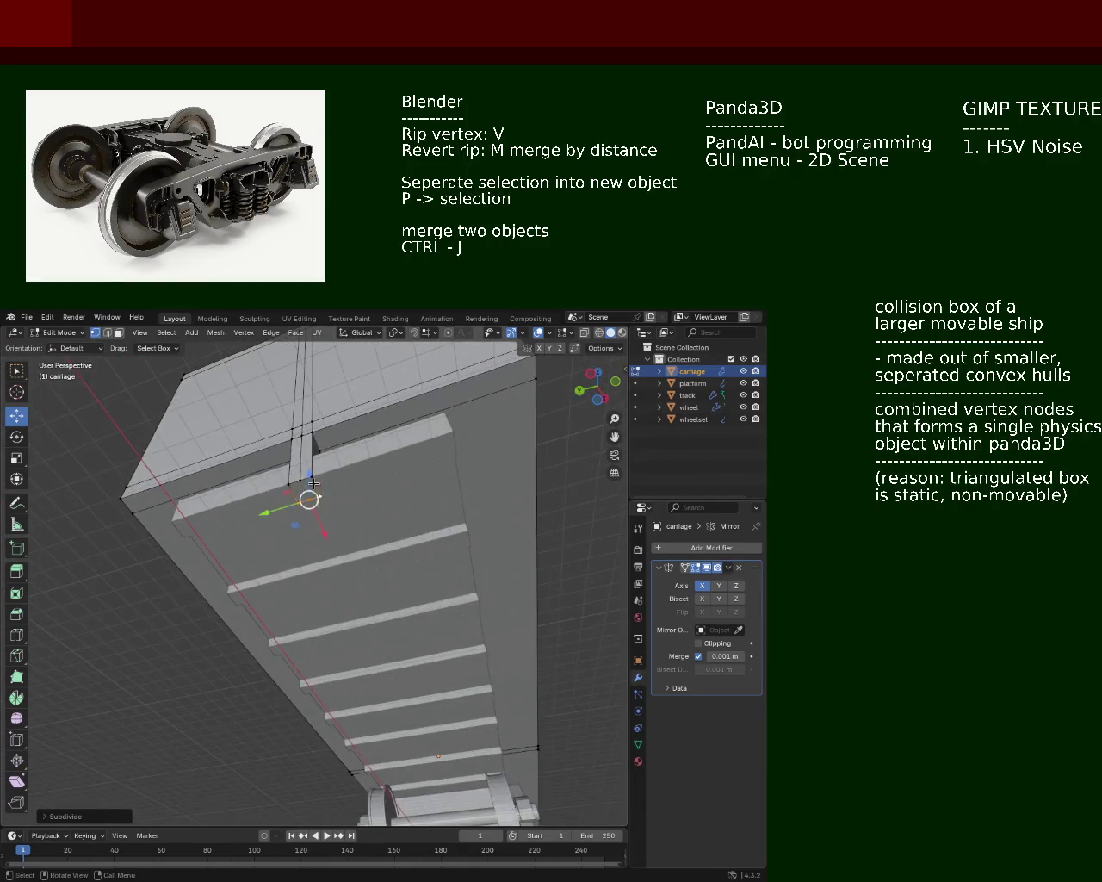
left_click(312, 482)
left_click(312, 502)
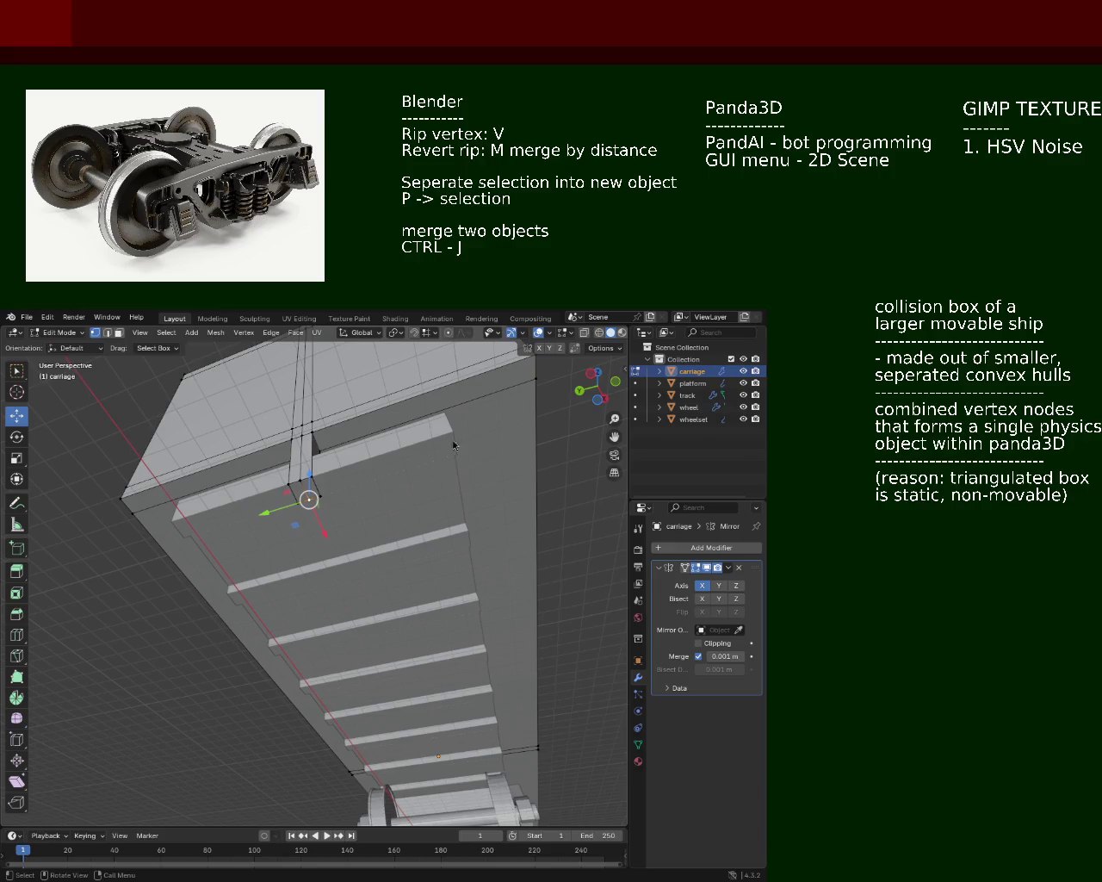
Step: Select matching vertex pairs along the carriage floor and lower wall
left_click_drag(265, 478, 220, 542)
left_click(233, 544)
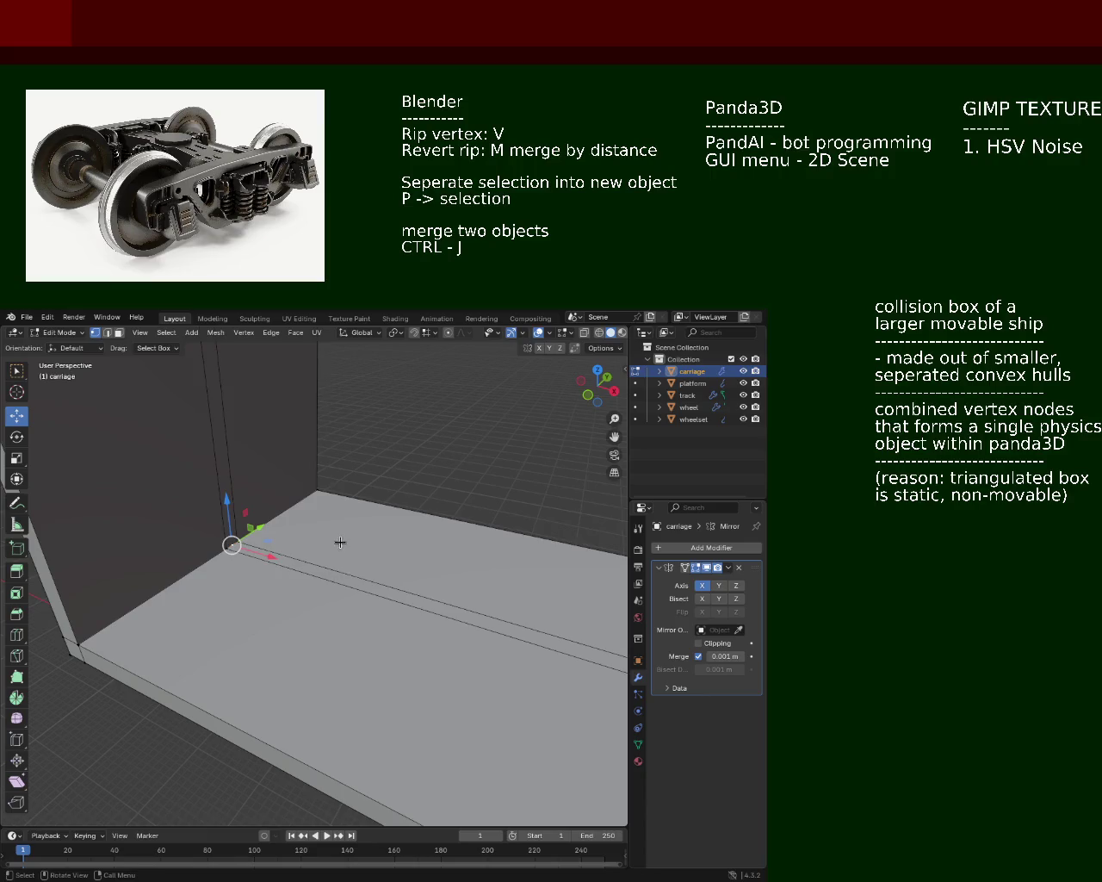
scroll("down", 3)
left_click_drag(494, 598, 424, 578)
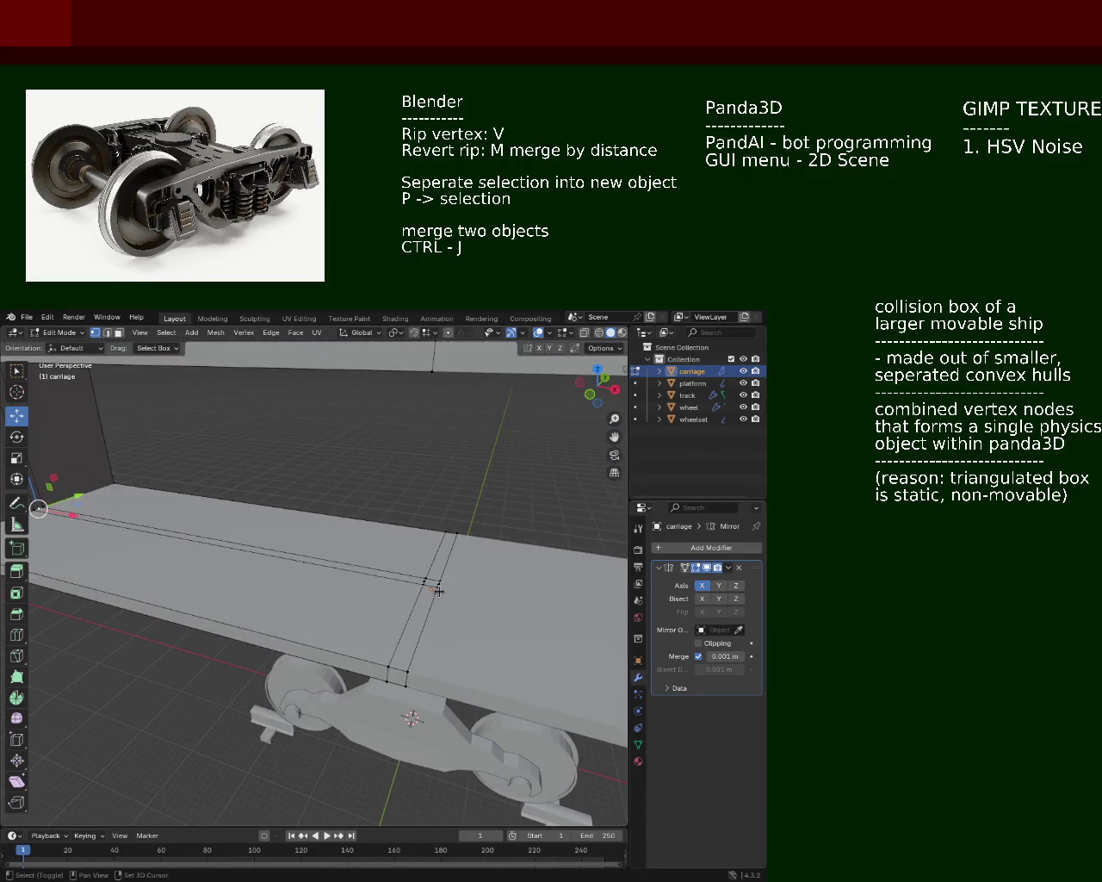
left_click(425, 582)
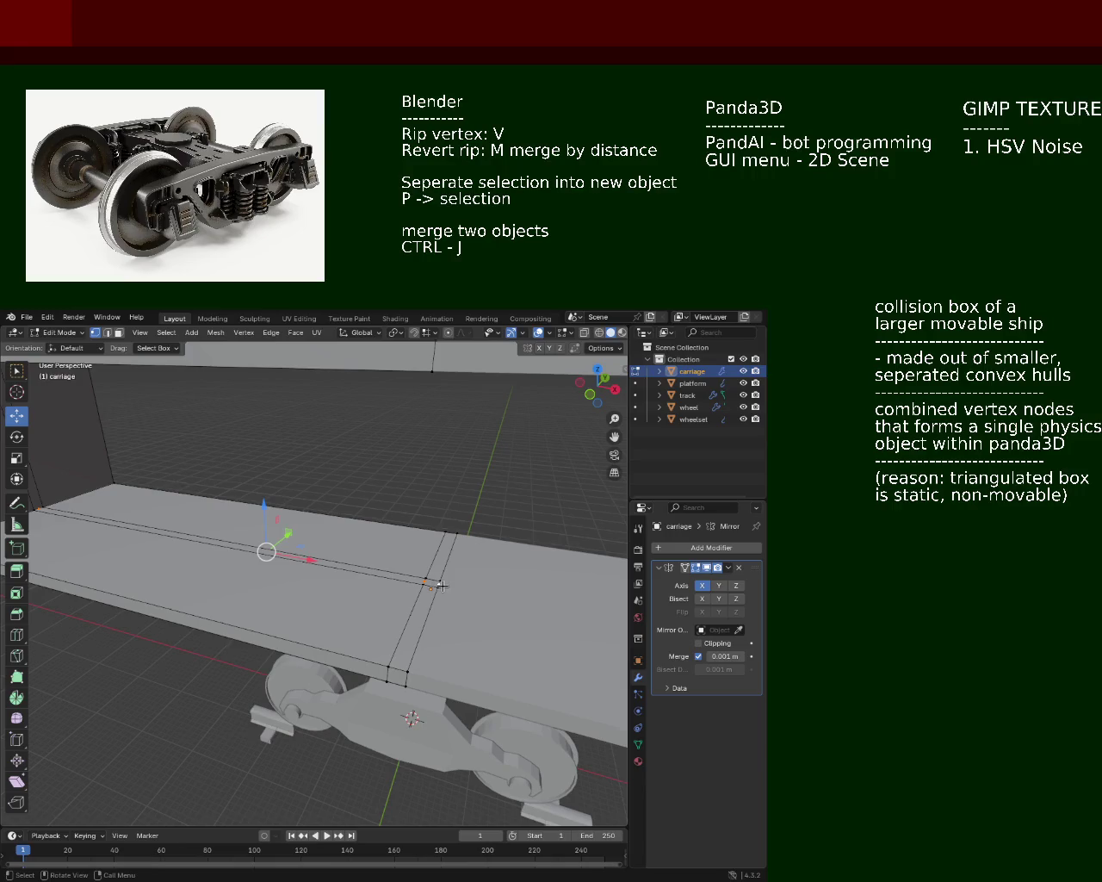
left_click(438, 585)
left_click_drag(439, 585, 249, 625)
scroll("up", 3)
left_click_drag(241, 508, 263, 520)
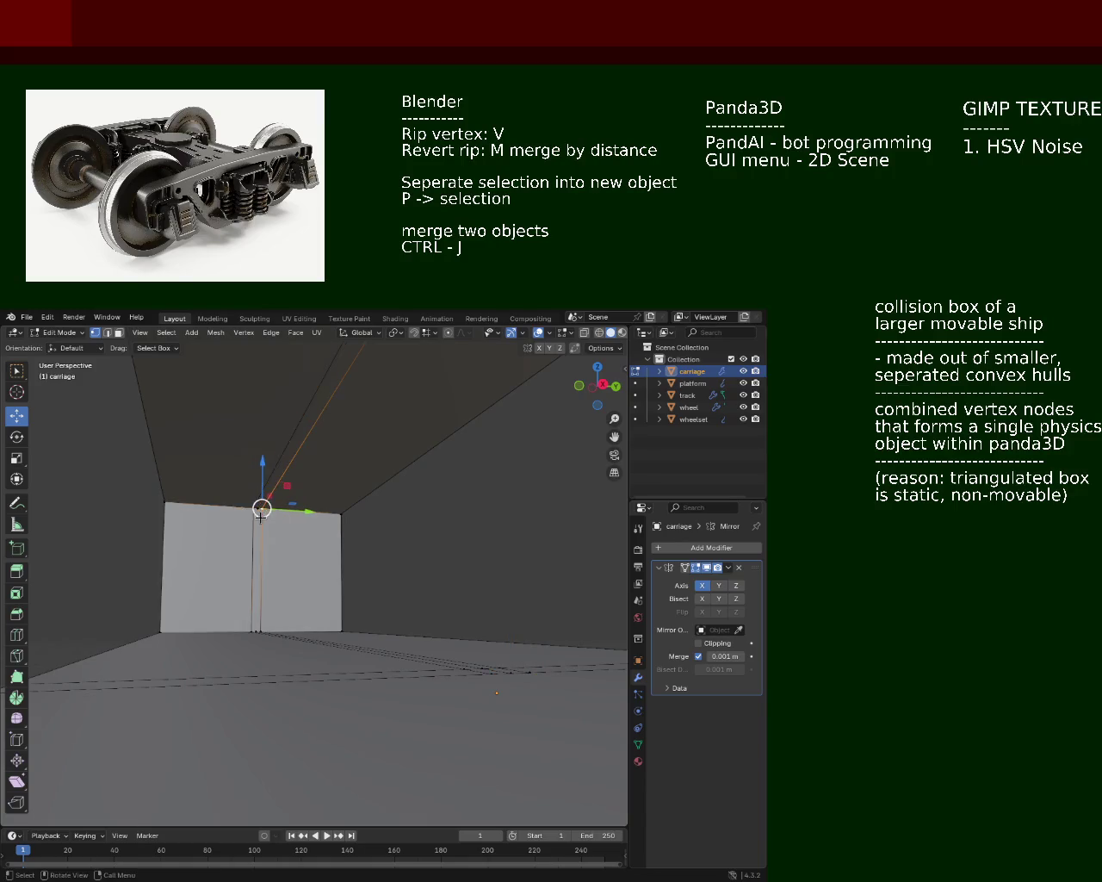
scroll("up", 3)
left_click(191, 685)
Step: Select the ceiling corner vertex to carry the thin strip across the roof
left_click_drag(194, 661, 482, 648)
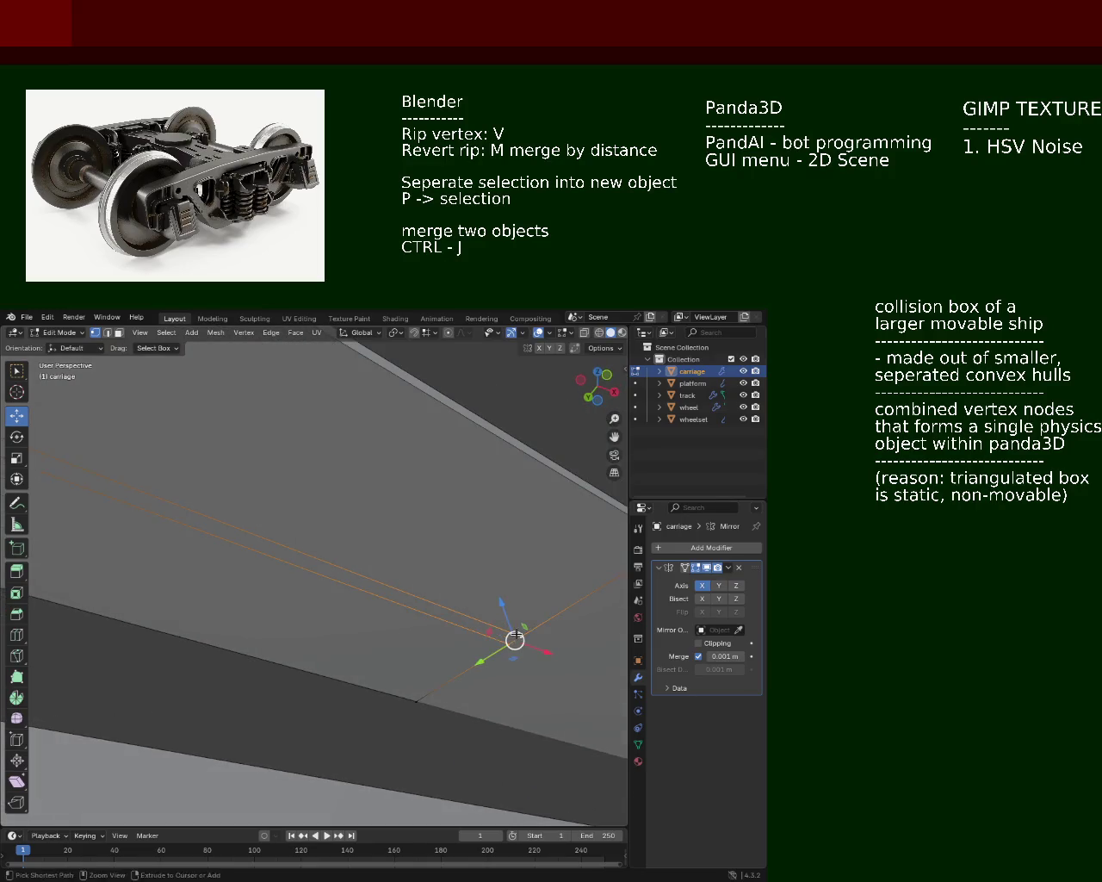
left_click_drag(397, 615, 102, 578)
left_click(102, 578)
left_click(102, 578)
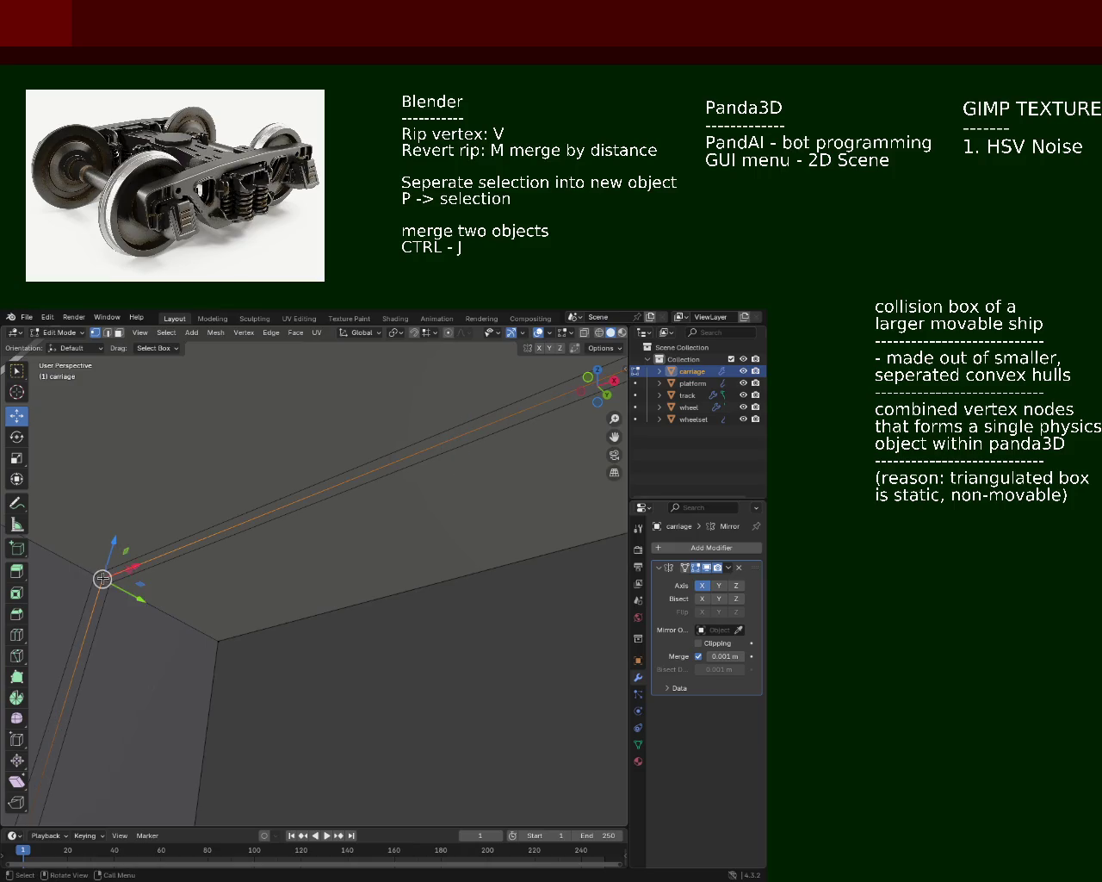
scroll("down", 3)
left_click_drag(193, 499, 392, 545)
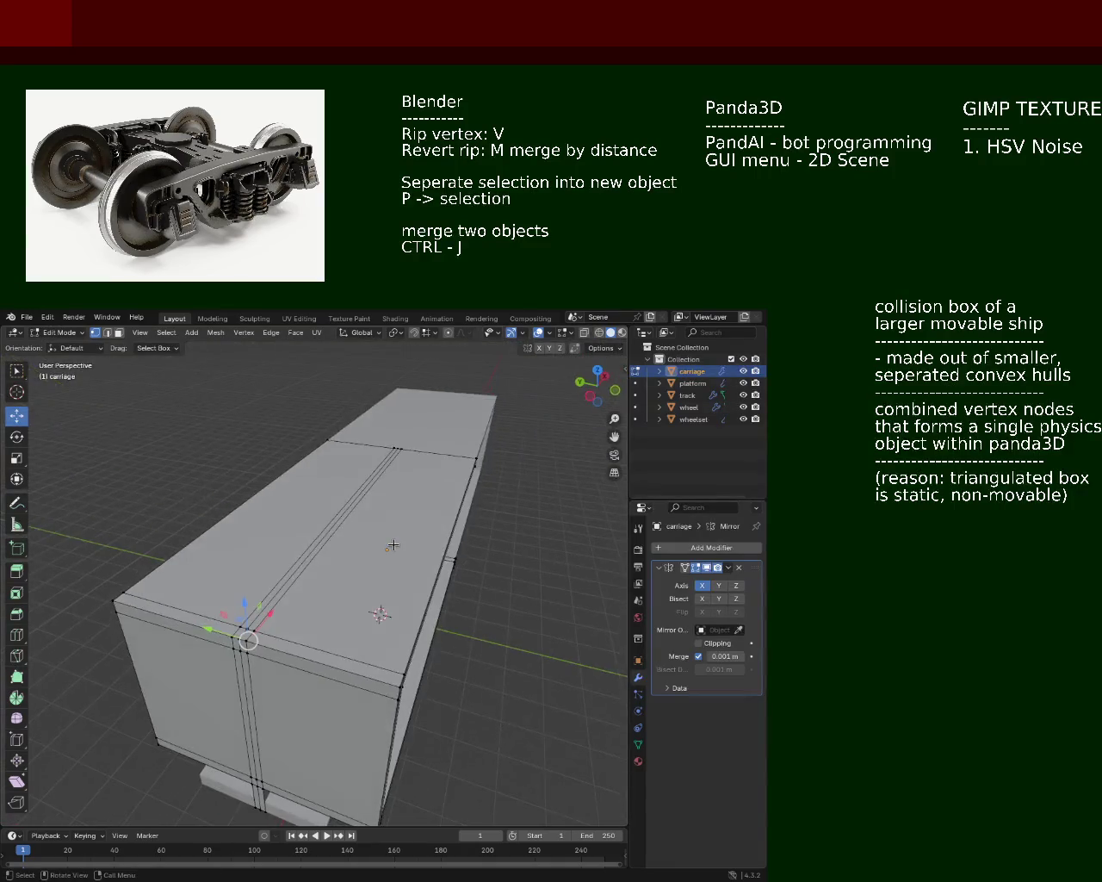
left_click_drag(361, 590, 295, 507)
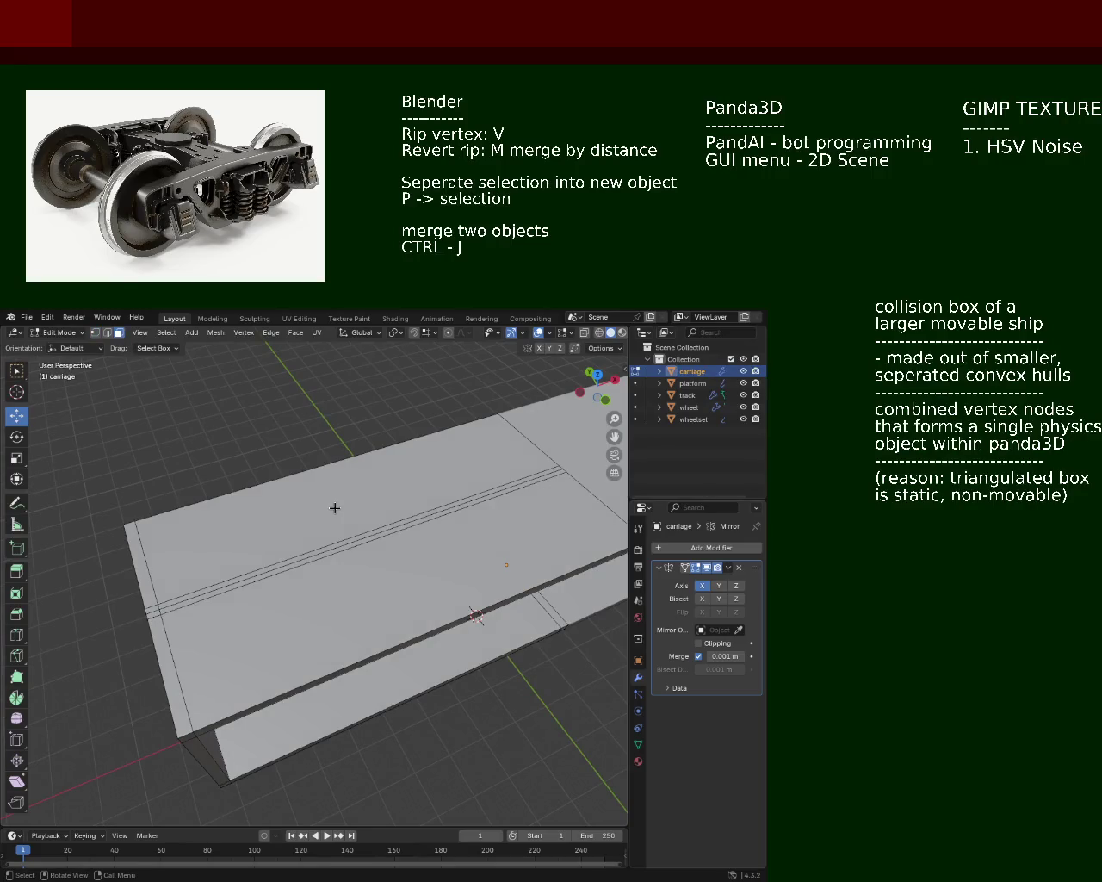
Step: Select the box's top faces and delete them with X > Faces
left_click(161, 560)
left_click_drag(161, 560, 395, 566)
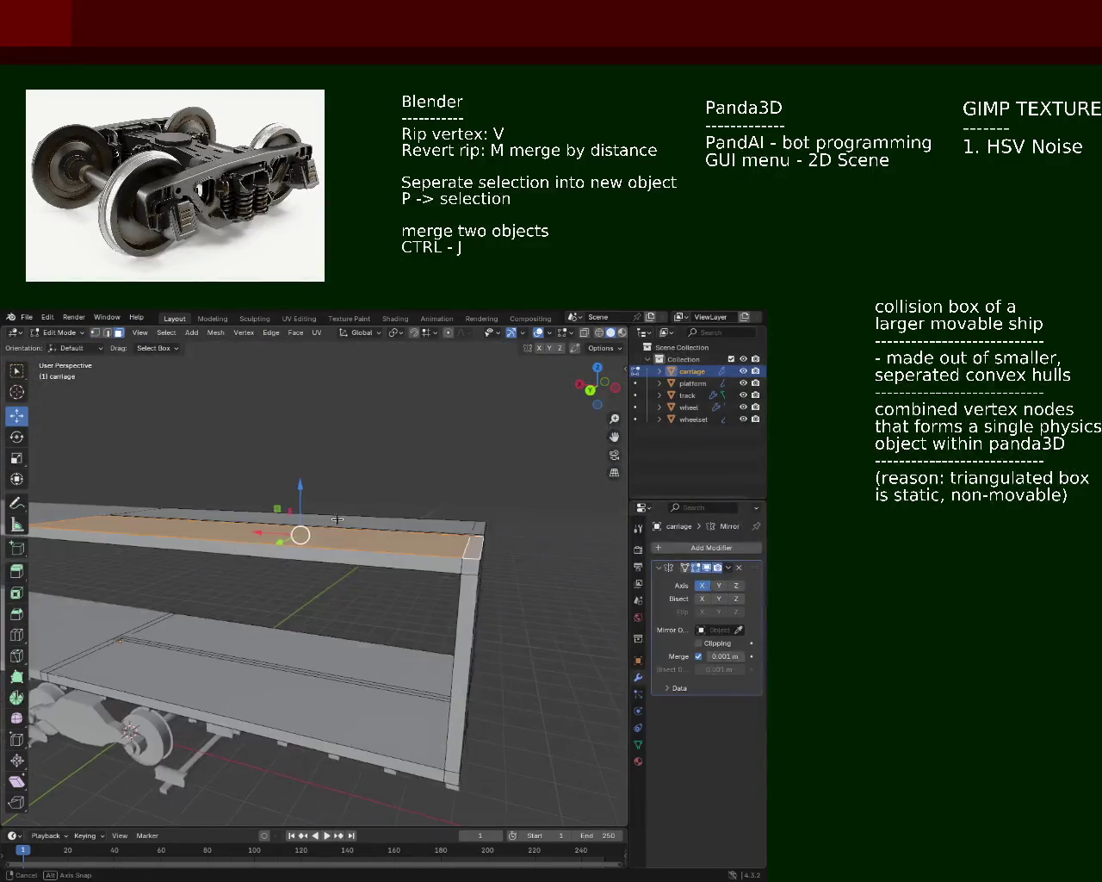
key("x")
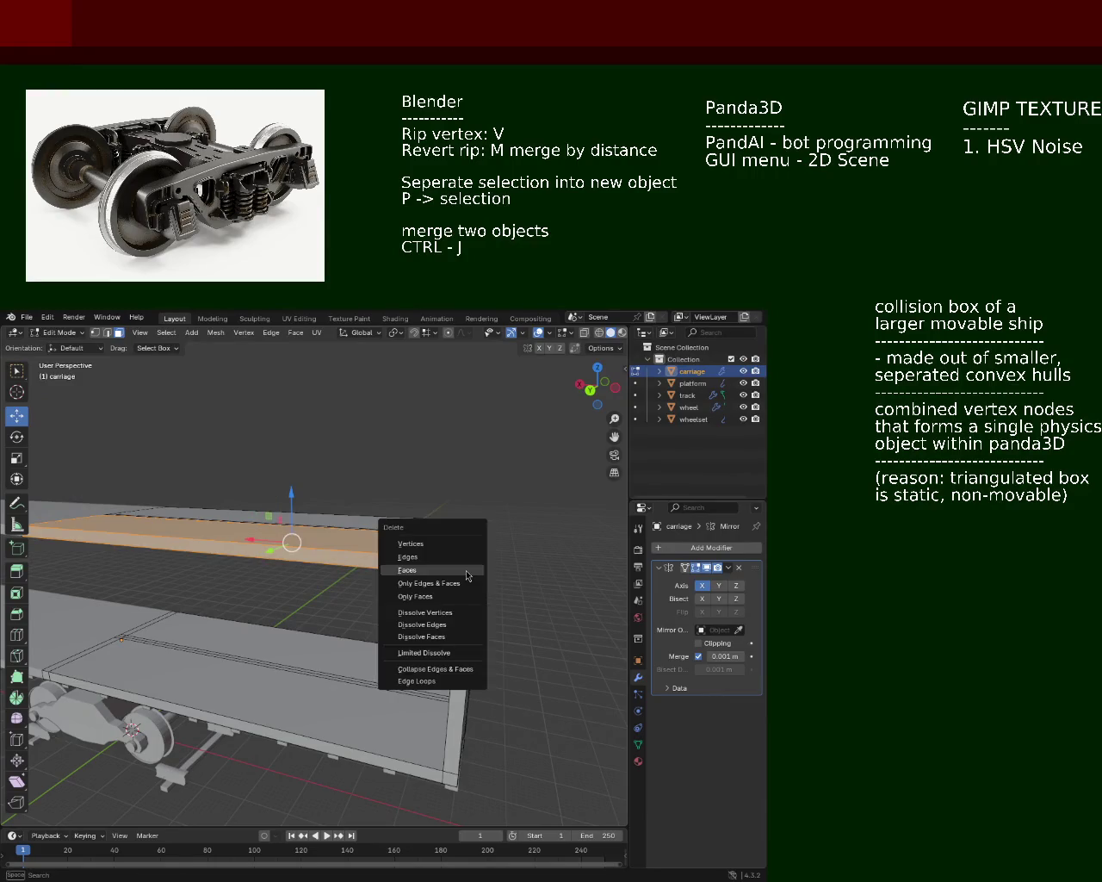
left_click(406, 570)
left_click_drag(407, 570, 362, 492)
left_click(380, 613)
key("x")
left_click(380, 613)
key("x")
left_click(322, 670)
Step: Select the remaining thin roof strip faces and remove them
left_click(360, 491)
left_click_drag(418, 455, 327, 595)
left_click(310, 498)
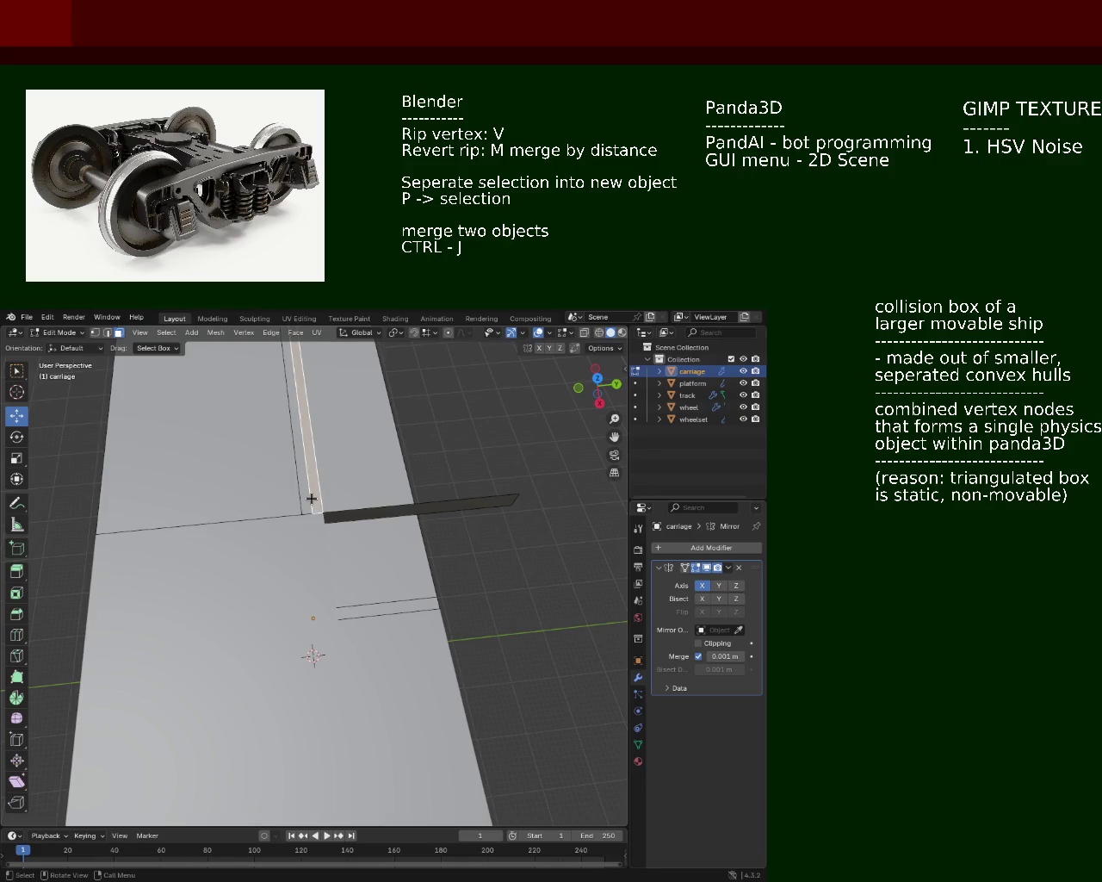
right_click(311, 499)
key("Escape")
left_click_drag(327, 485, 388, 522)
right_click(335, 522)
key("Escape")
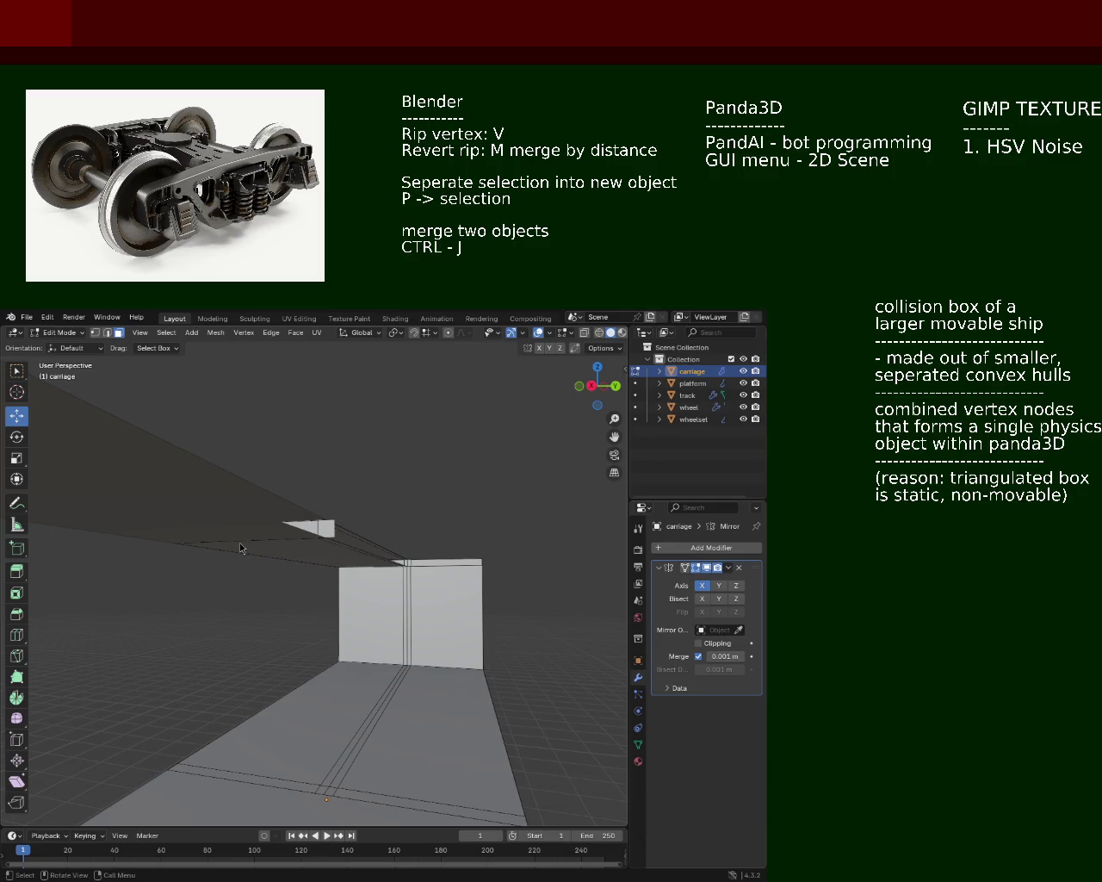
left_click_drag(316, 473, 224, 445)
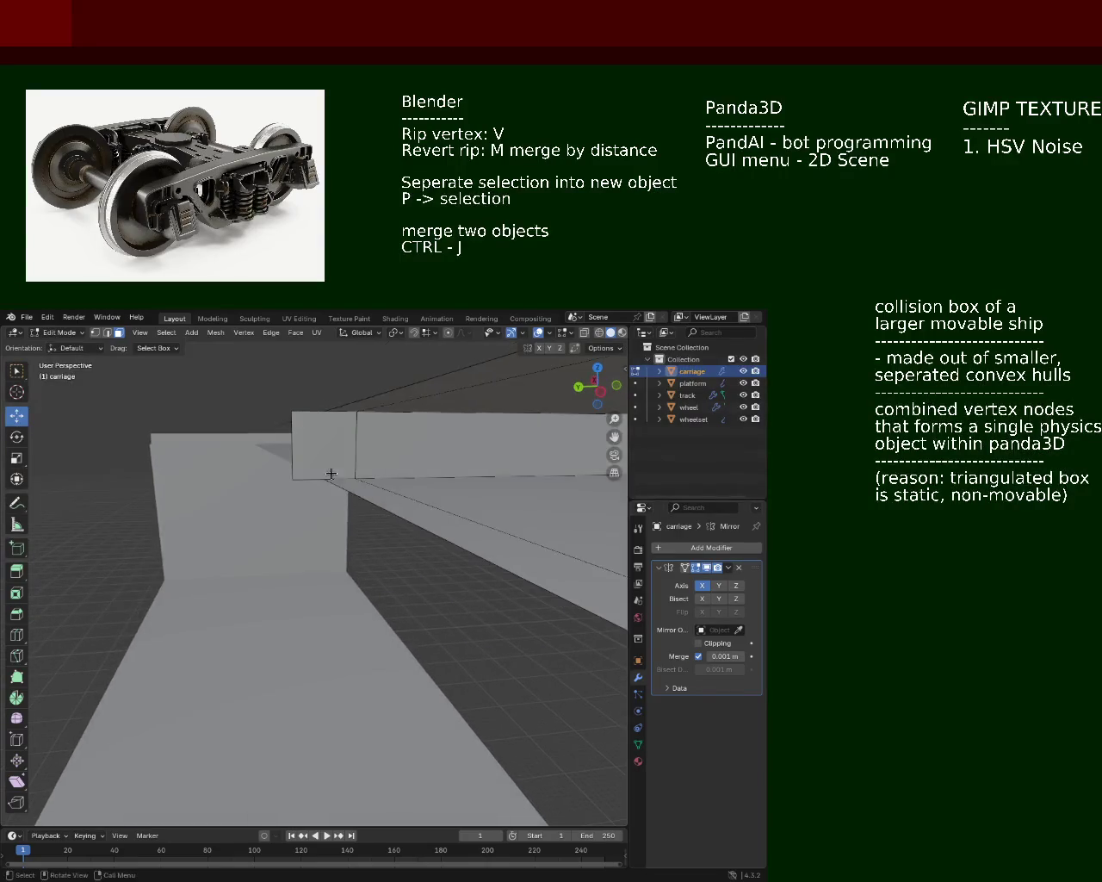
Step: Select the small top strip face on the box edge and delete it
left_click(328, 459)
left_click(261, 434)
left_click(298, 481)
right_click(298, 481)
left_click(310, 487)
left_click_drag(310, 487, 393, 571)
left_click_drag(307, 517, 379, 568)
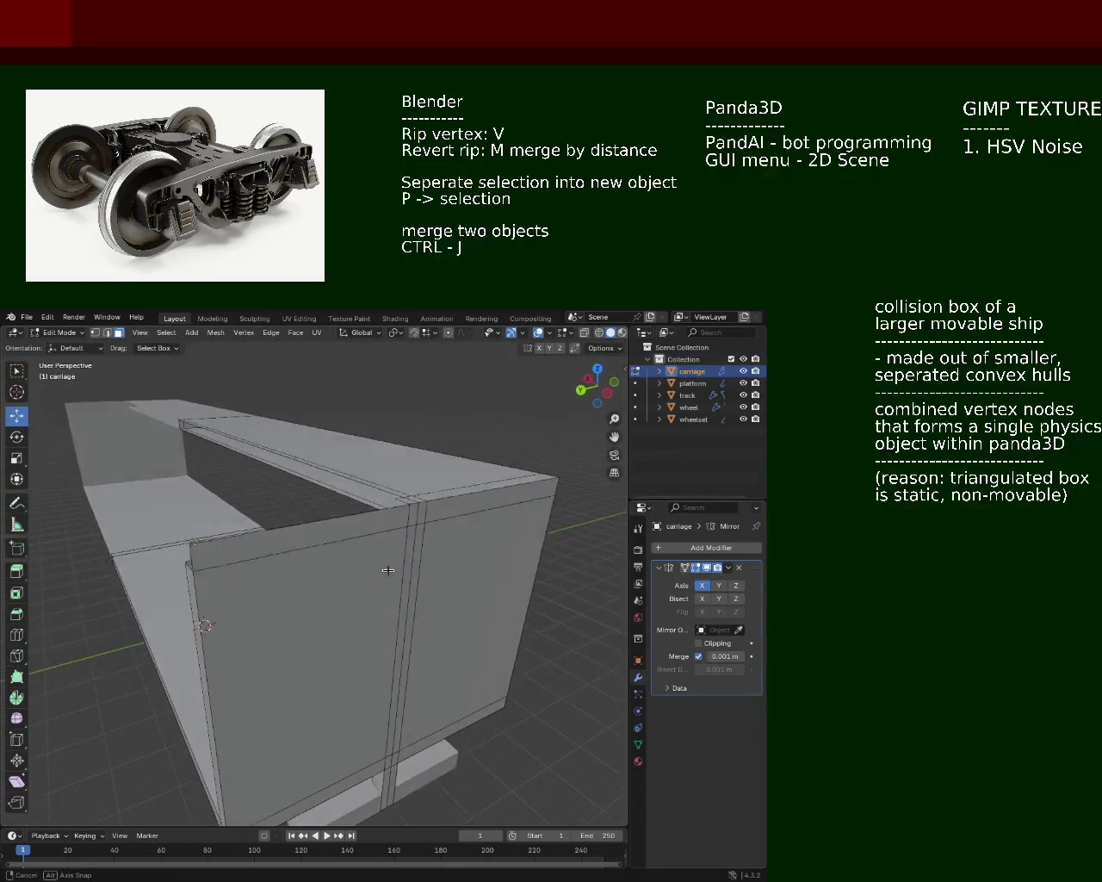
left_click(376, 572)
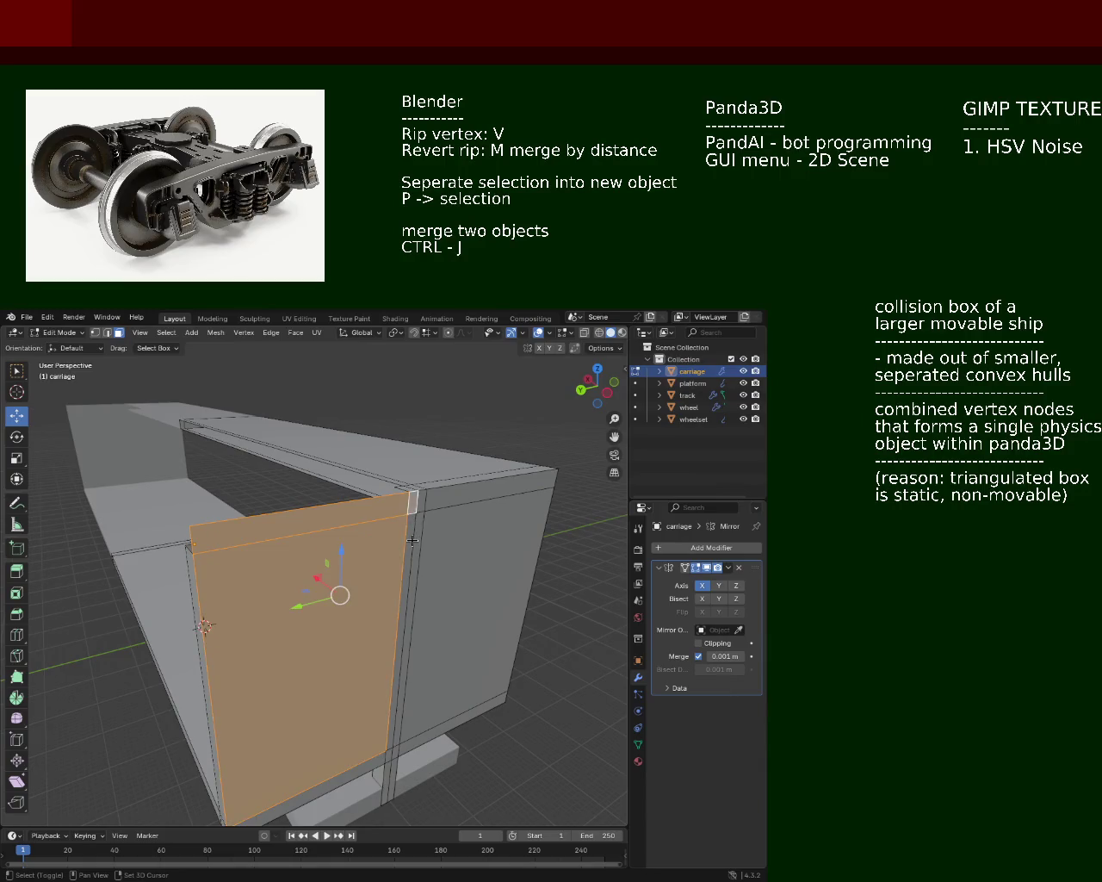
right_click(398, 573)
left_click(398, 574)
Step: Delete the large side wall face so the carriage is open along that side
left_click_drag(398, 574, 236, 551)
left_click(327, 535)
key("x")
left_click(326, 532)
left_click(191, 495)
key("x")
left_click(191, 489)
left_click_drag(191, 489, 320, 510)
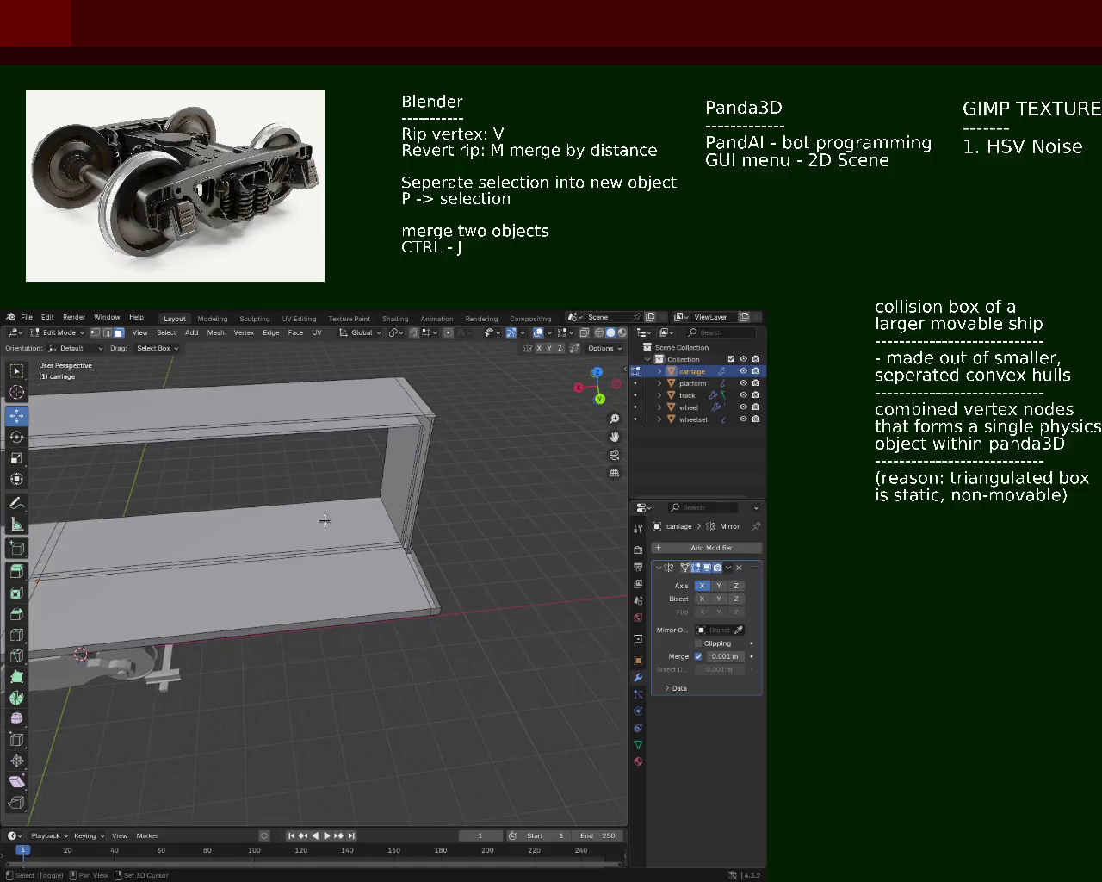
Step: Delete the thick upper rail's faces above the open side, keeping the floor slab and end wall
left_click(348, 575)
right_click(348, 575)
left_click(348, 575)
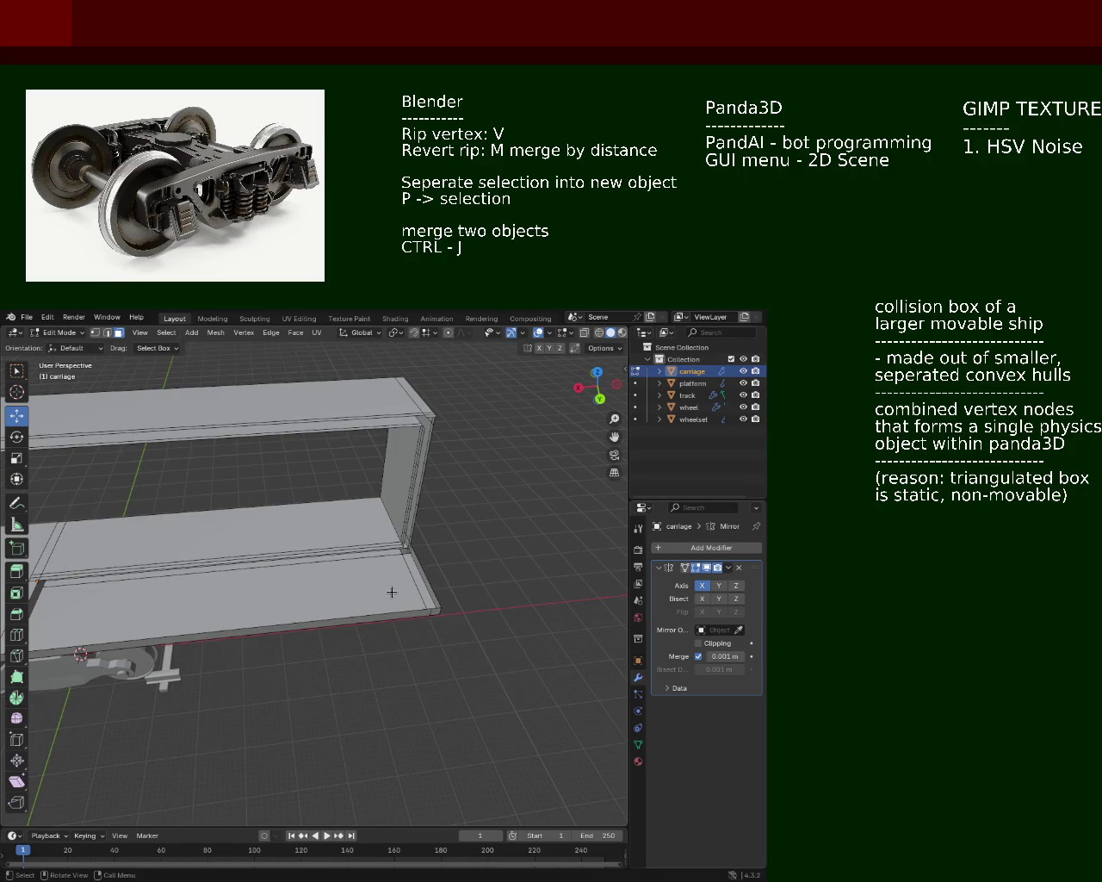
left_click(391, 592)
left_click_drag(392, 592, 454, 537)
right_click(362, 616)
right_click(455, 536)
key("Escape")
right_click(462, 529)
key("Escape")
right_click(457, 531)
left_click(456, 533)
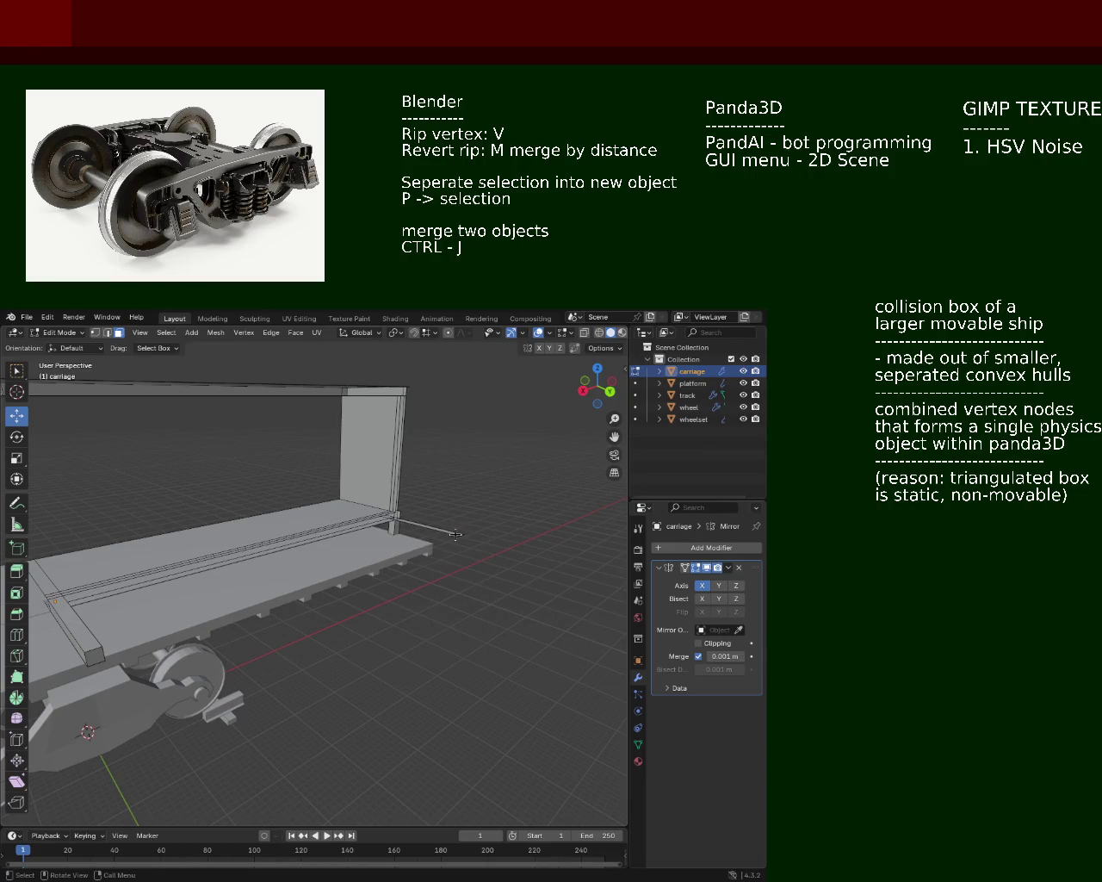
left_click_drag(422, 524, 292, 521)
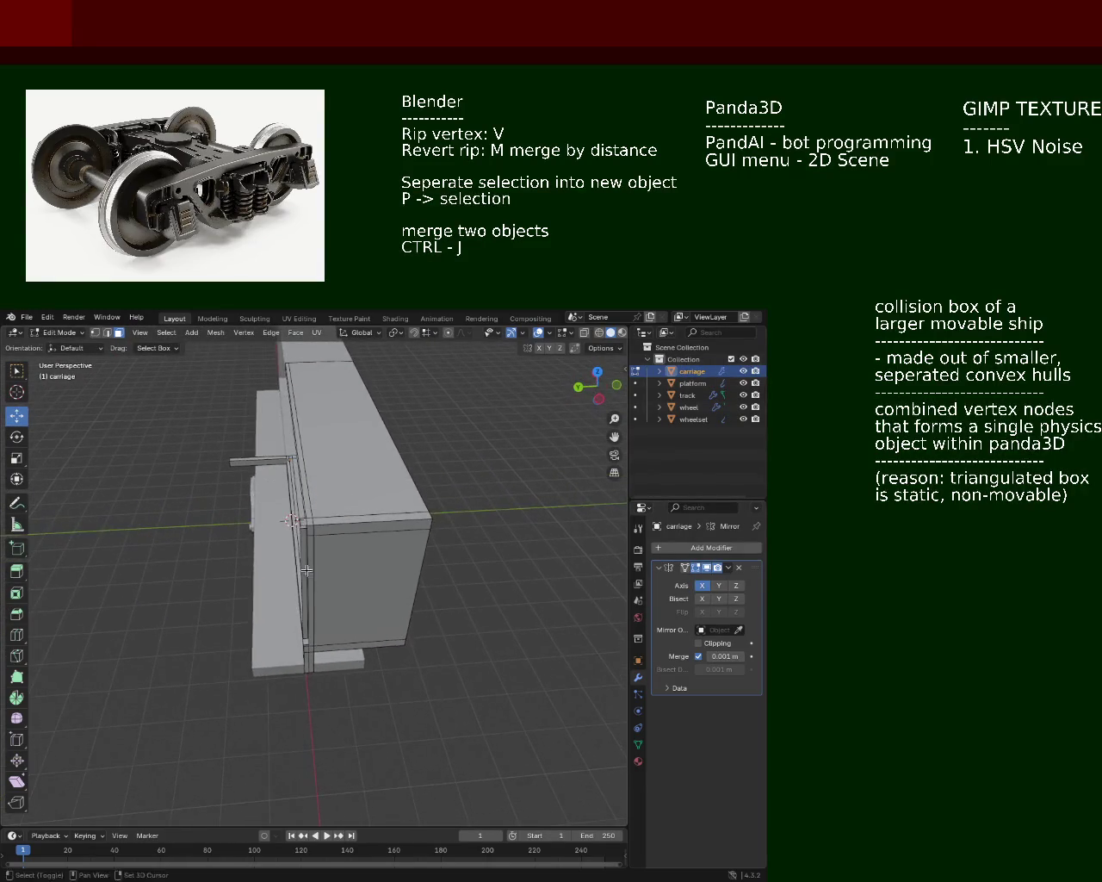
Step: Delete a side face of the small cross beam on the carriage floor
right_click(301, 555)
left_click_drag(299, 551, 406, 562)
scroll("up", 3)
key("x")
key("Escape")
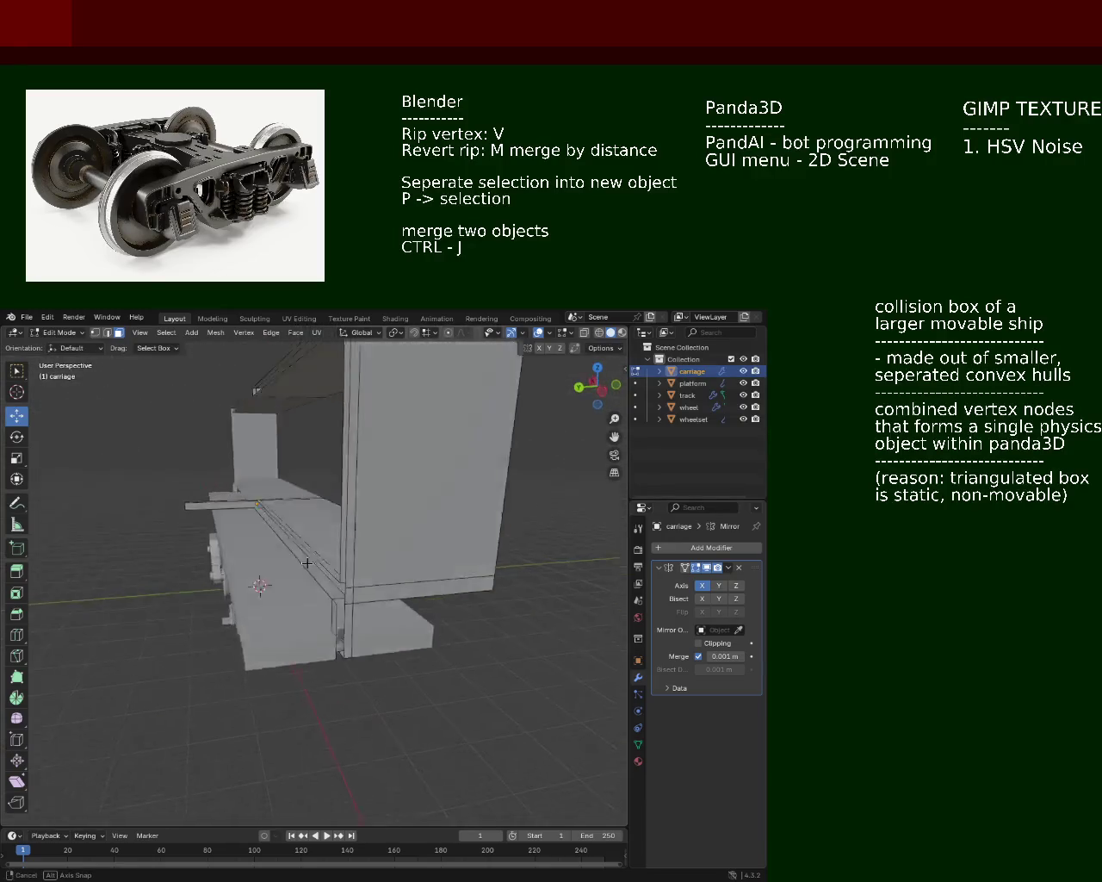
left_click_drag(480, 576, 304, 667)
left_click(347, 612)
key("x")
left_click(304, 665)
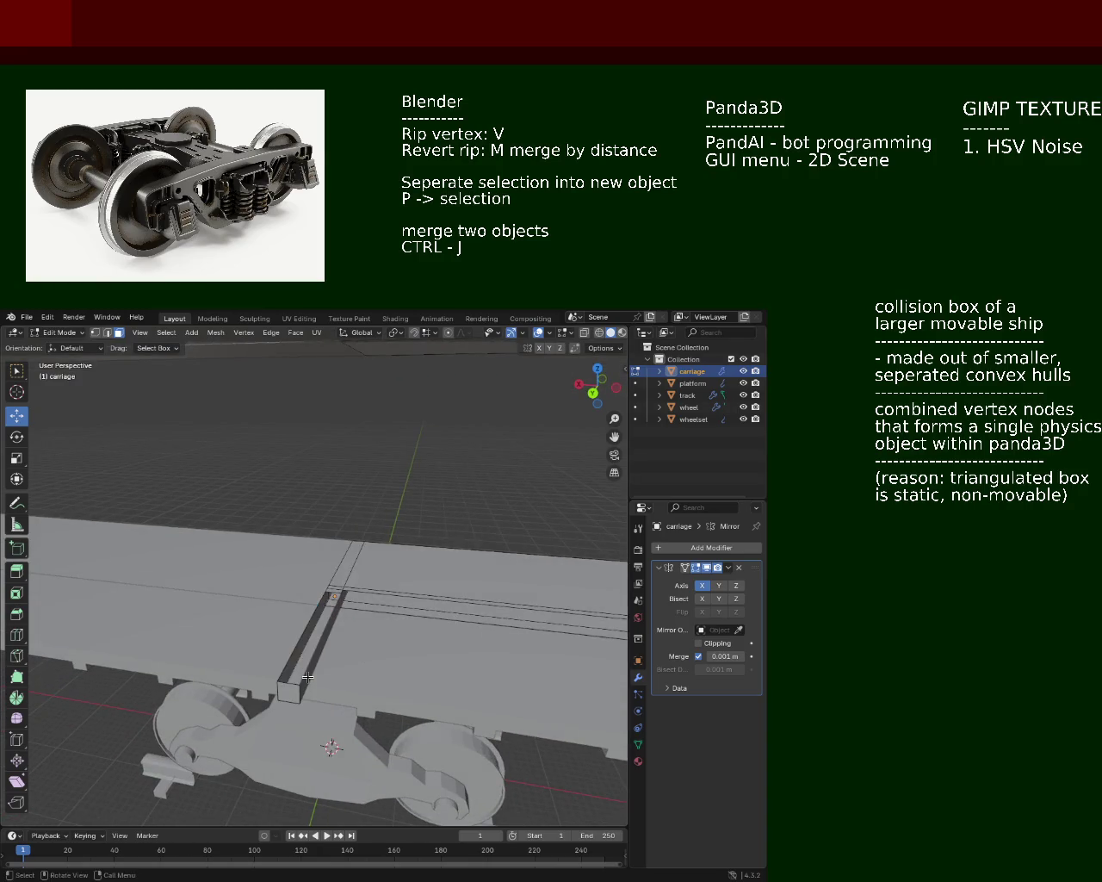
Step: Delete the beam's end cap and the face beside it, leaving an open slot
left_click(288, 691)
key("x")
left_click(282, 682)
left_click_drag(283, 680, 267, 650)
left_click(268, 646)
key("x")
left_click(274, 651)
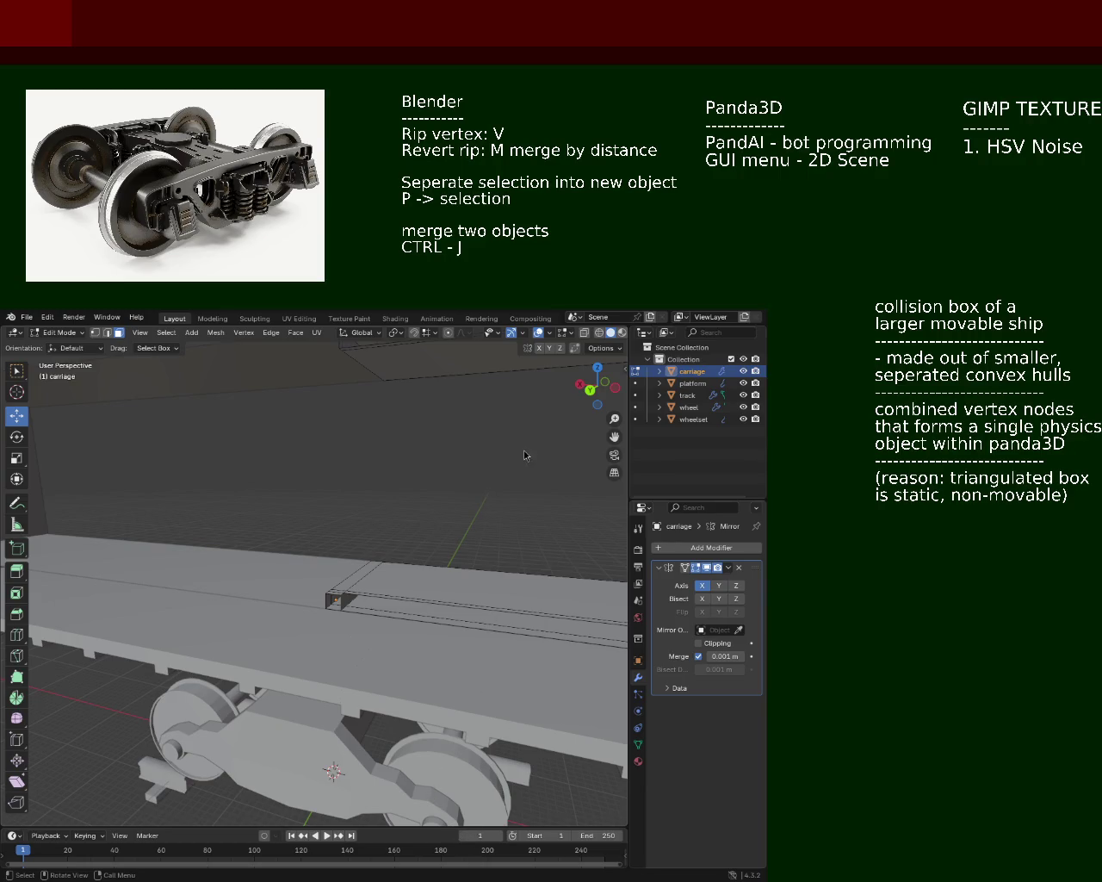
left_click_drag(435, 510, 367, 619)
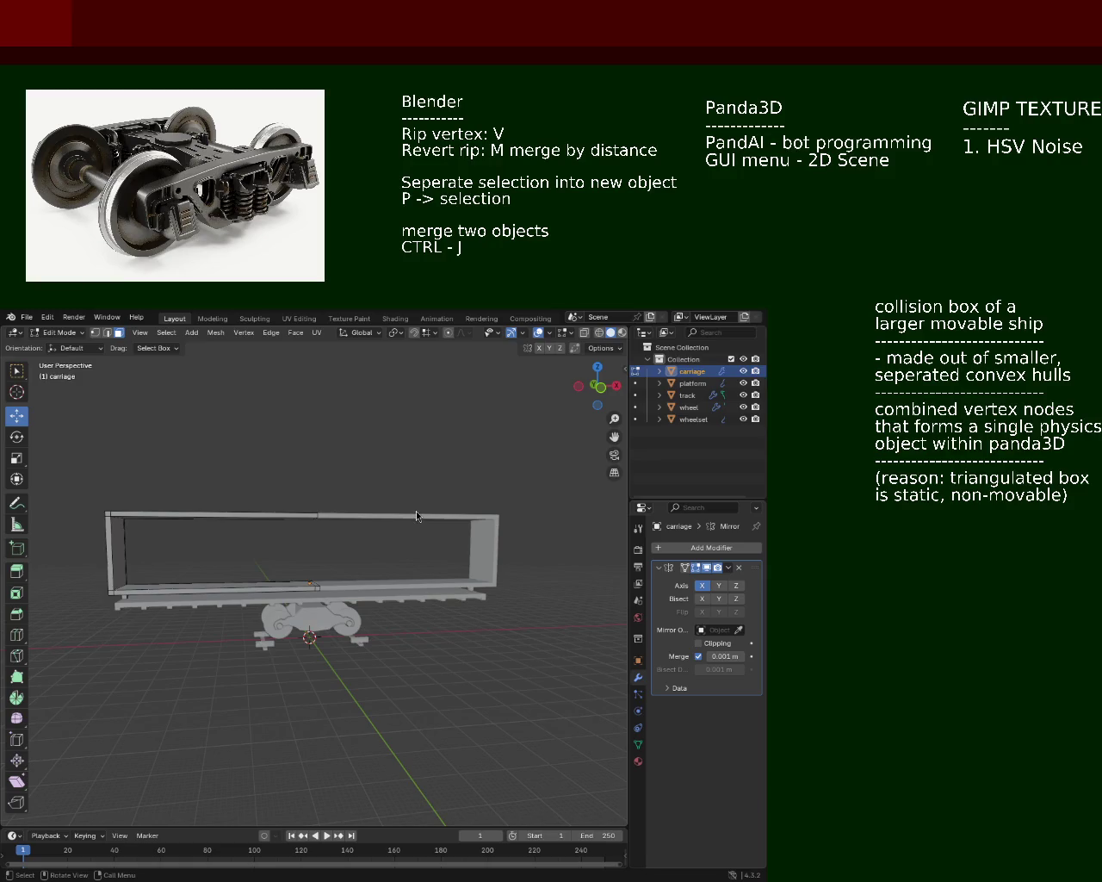
left_click_drag(228, 516, 350, 603)
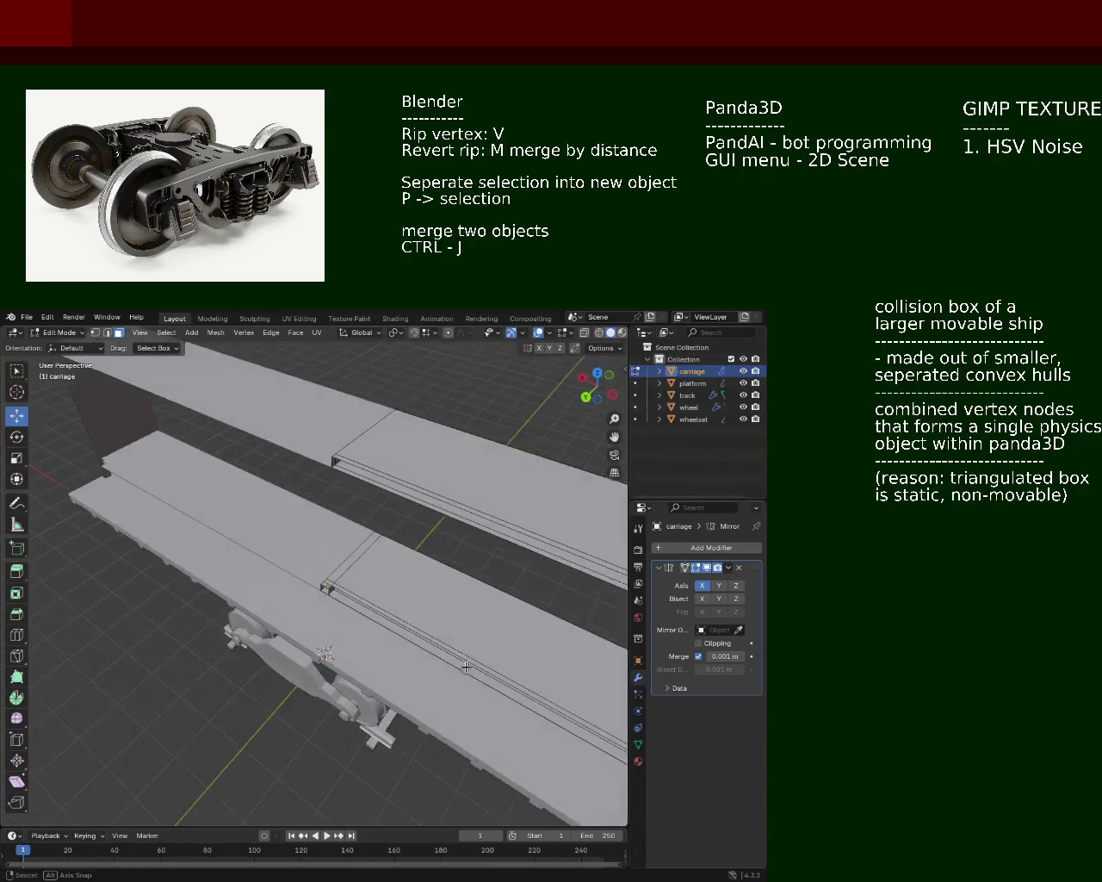
scroll("up", 3)
scroll("up", 3)
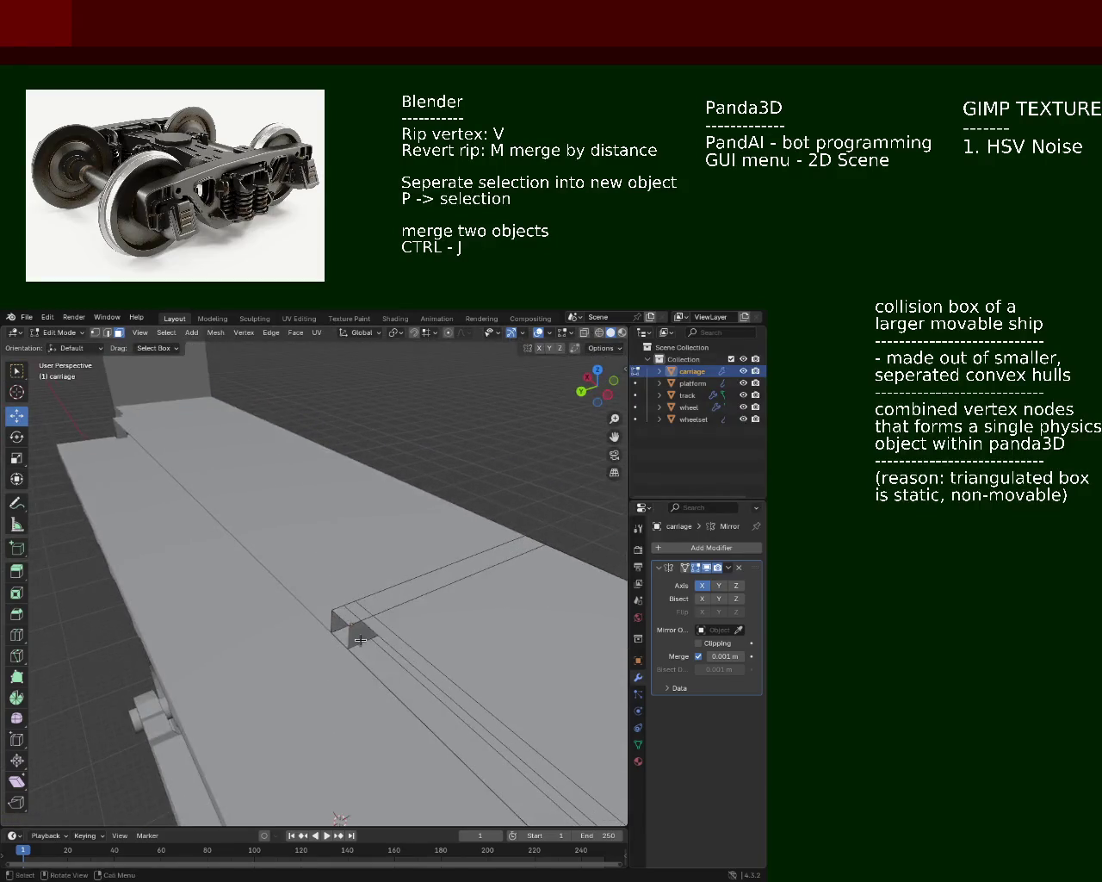
key("x")
left_click(348, 630)
left_click_drag(353, 634, 323, 551)
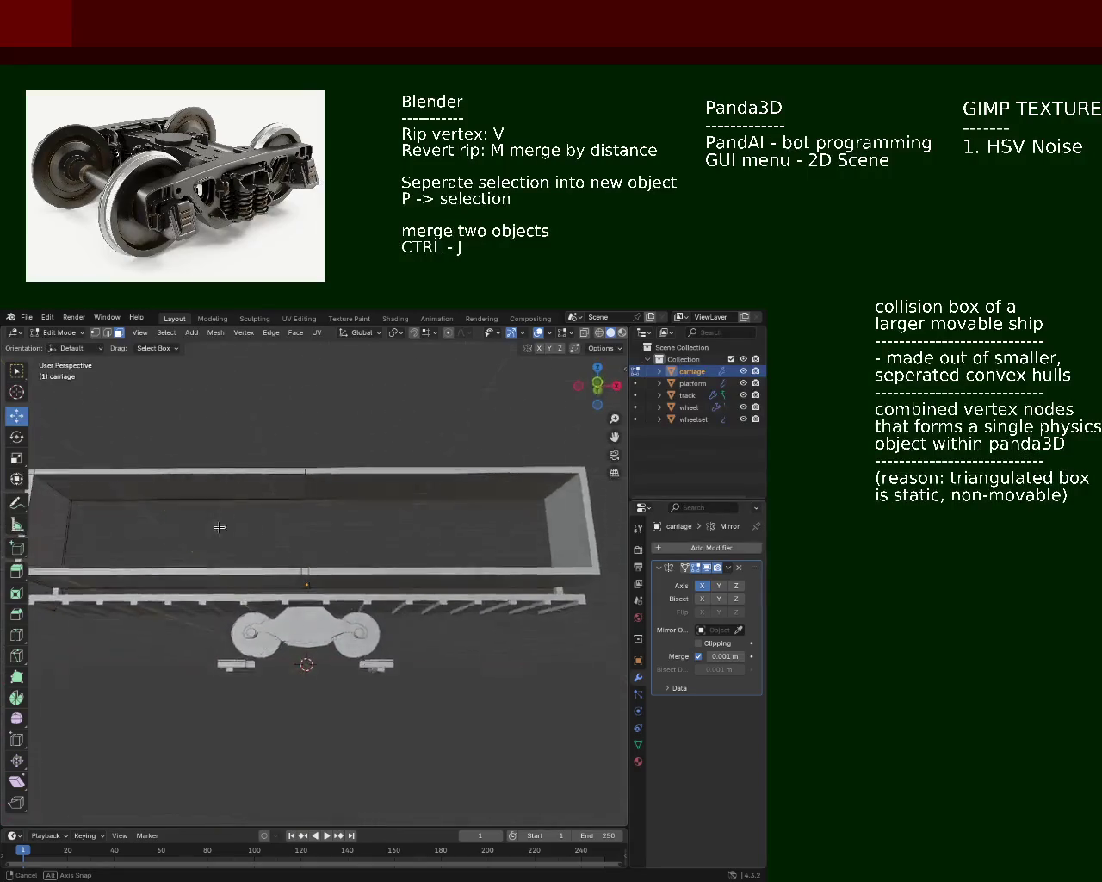
left_click_drag(322, 551, 661, 457)
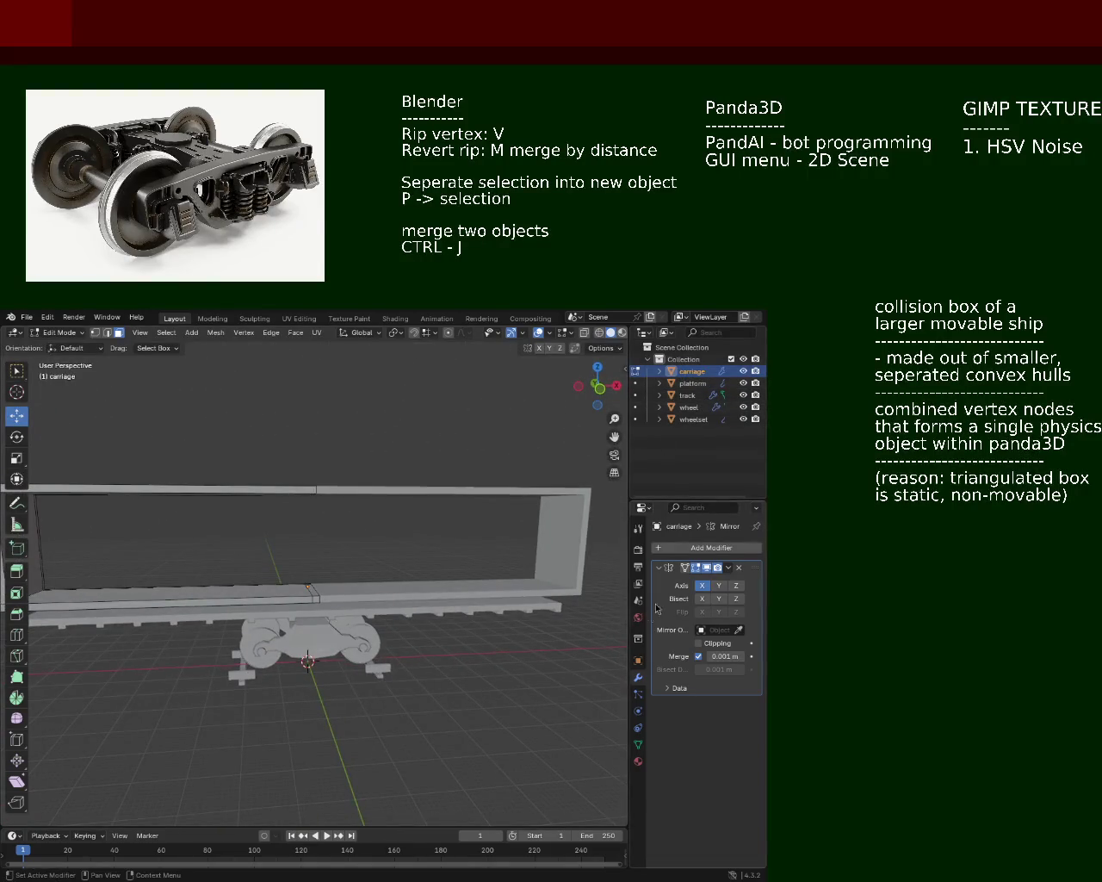
right_click(448, 381)
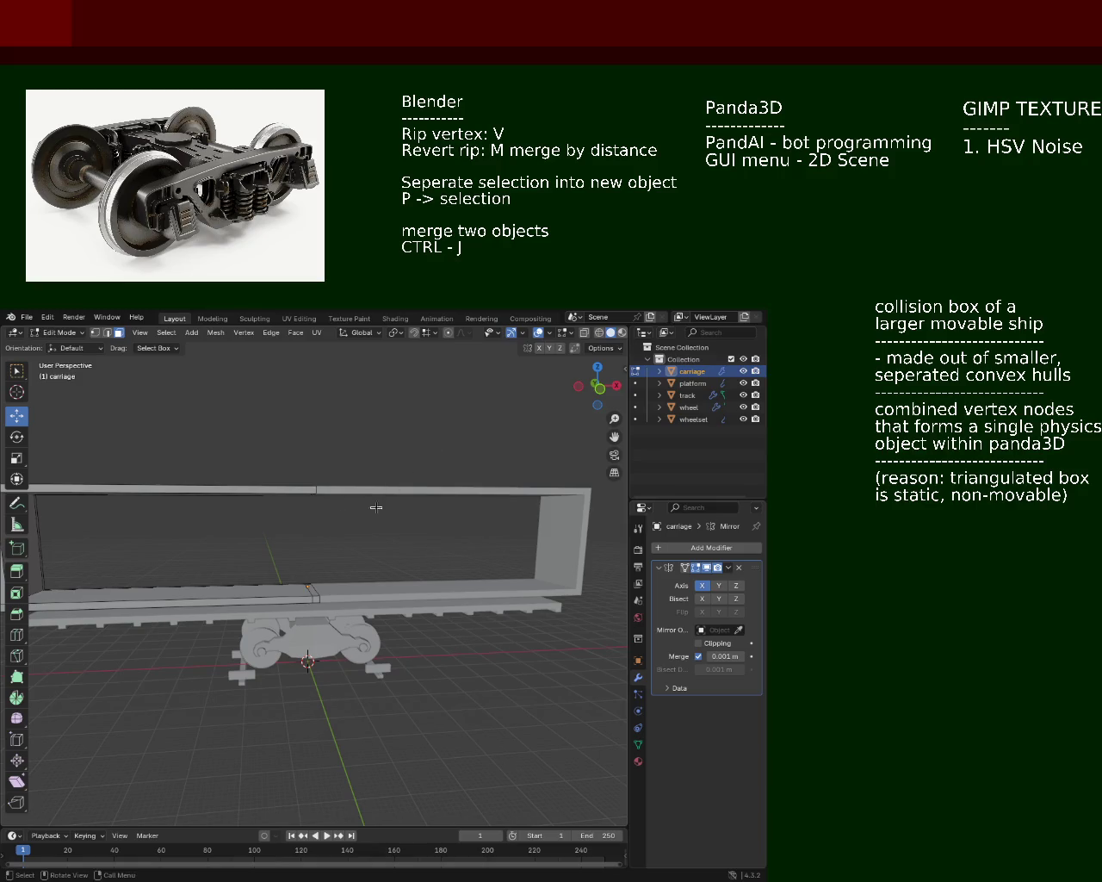
key("Delete")
Step: Add a new cube mesh near the platform and bogie
left_click_drag(345, 560, 374, 595)
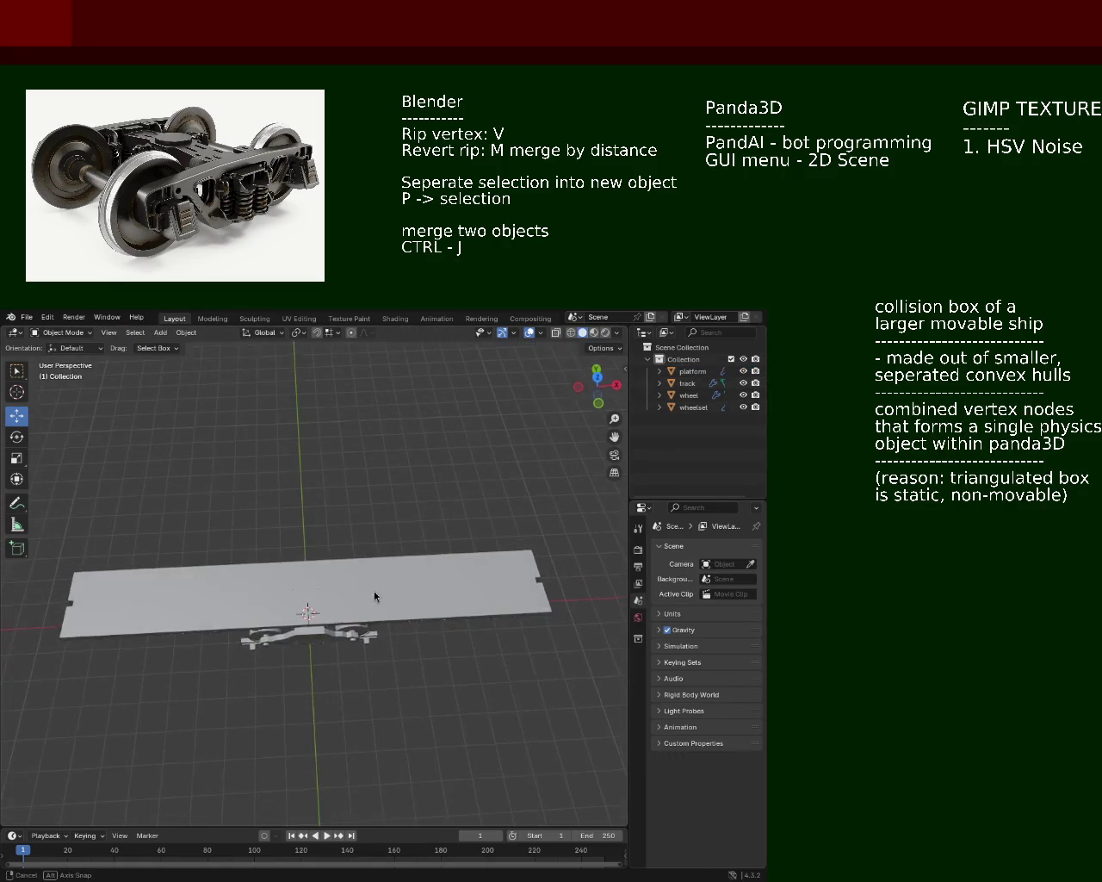
left_click_drag(302, 603, 229, 547)
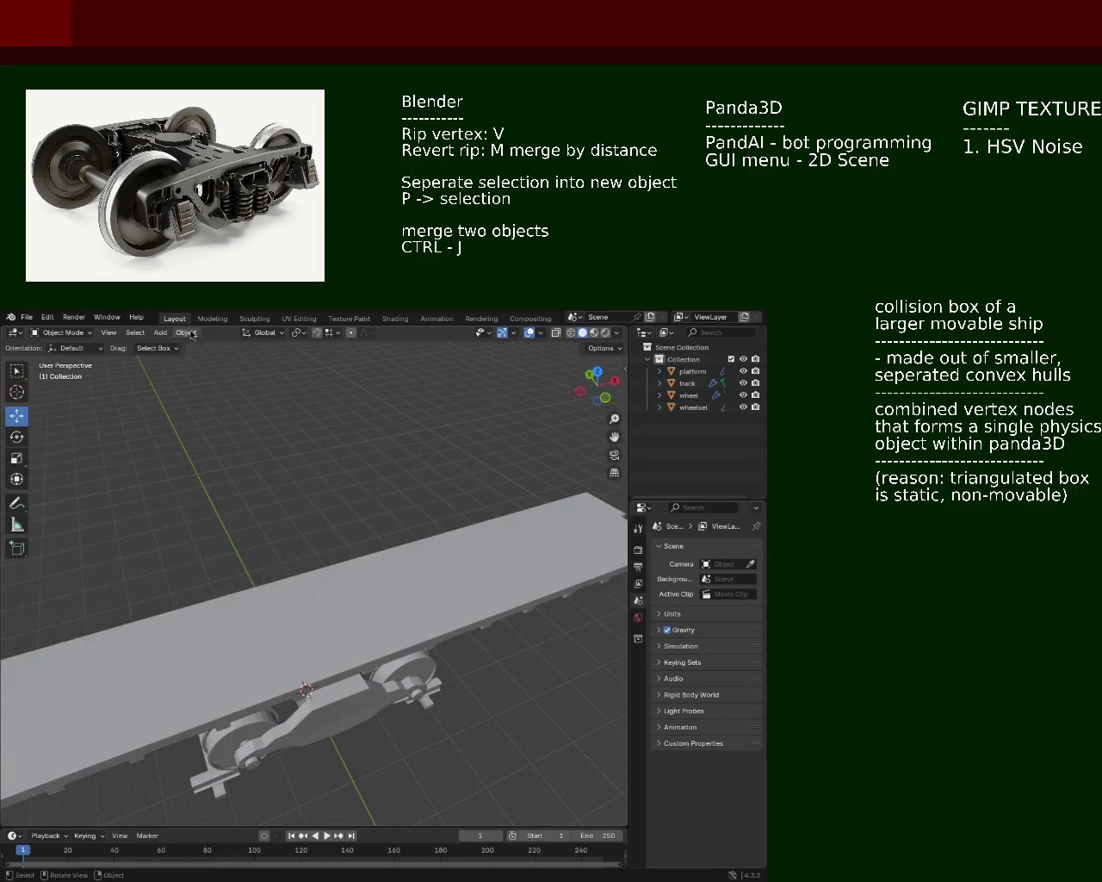
left_click(186, 332)
left_click(160, 332)
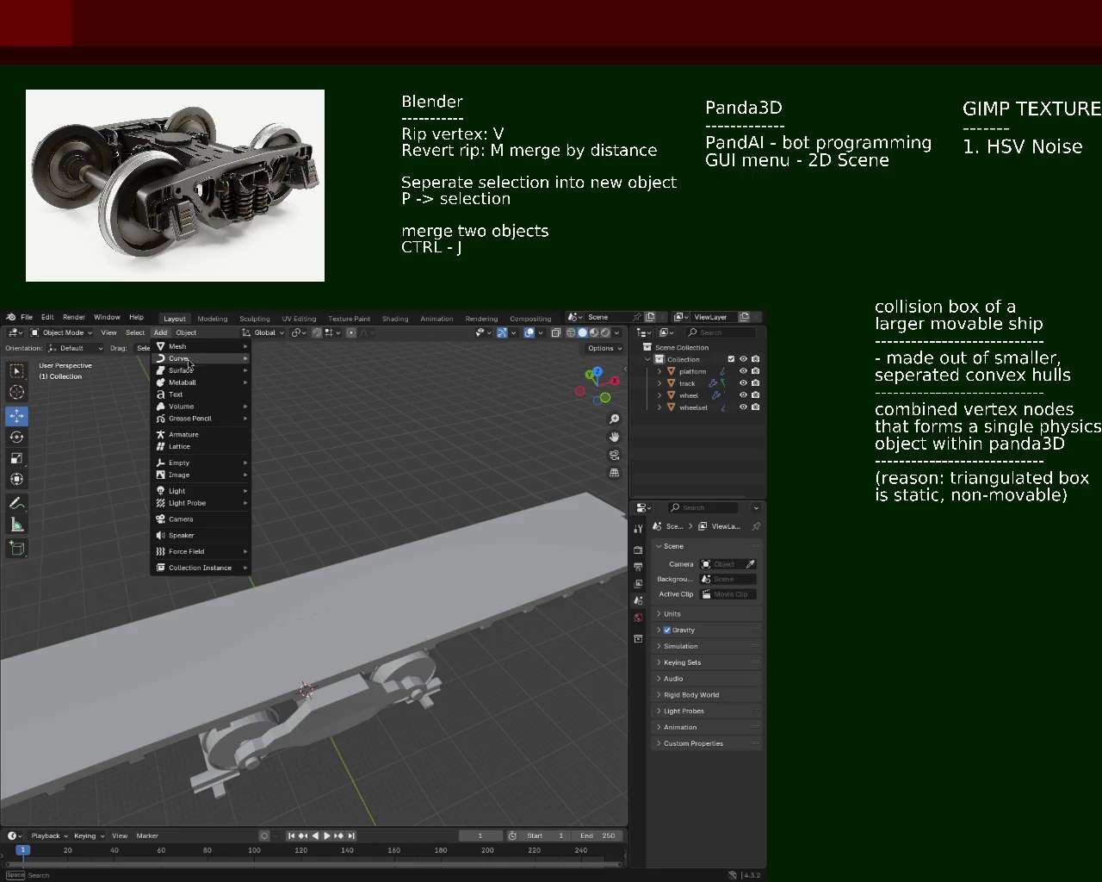
left_click(279, 358)
Step: Raise the cube onto the platform deck at Z 23.081 m
left_click_drag(306, 491, 312, 522)
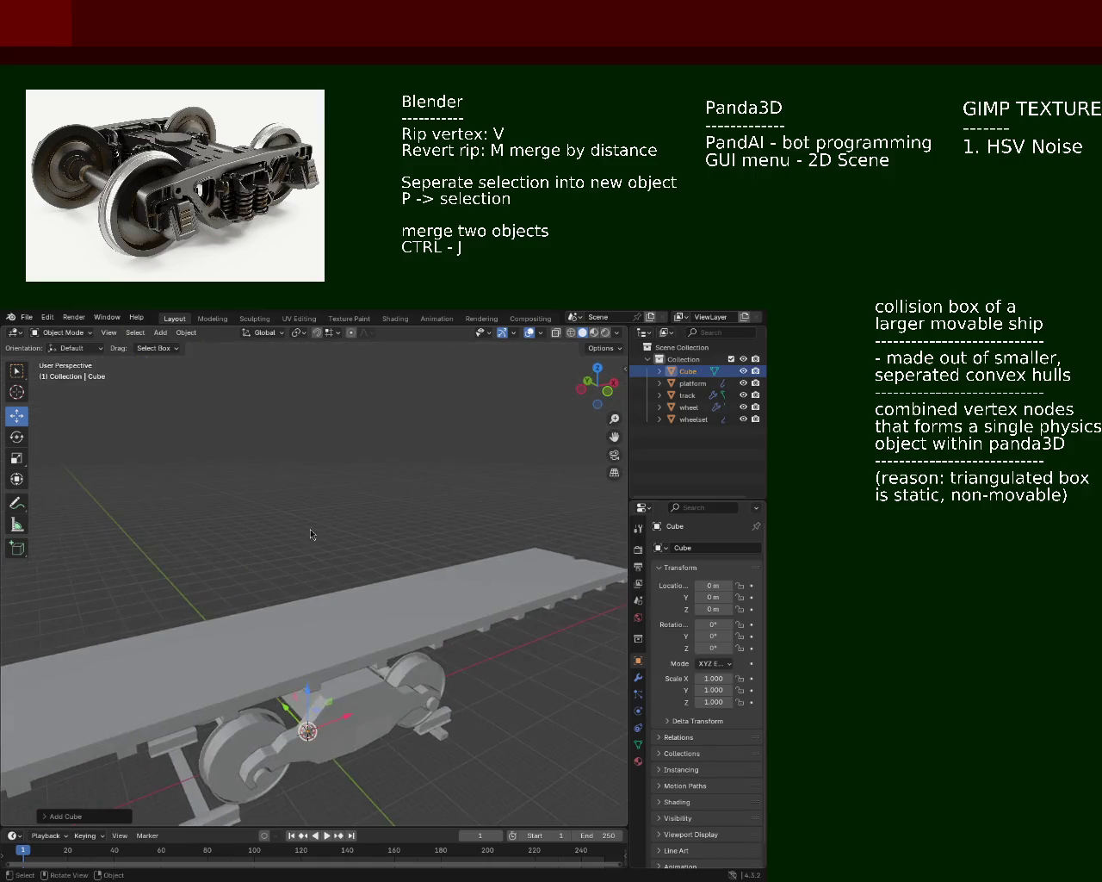
left_click_drag(306, 696, 307, 607)
left_click_drag(308, 607, 379, 516)
scroll("up", 3)
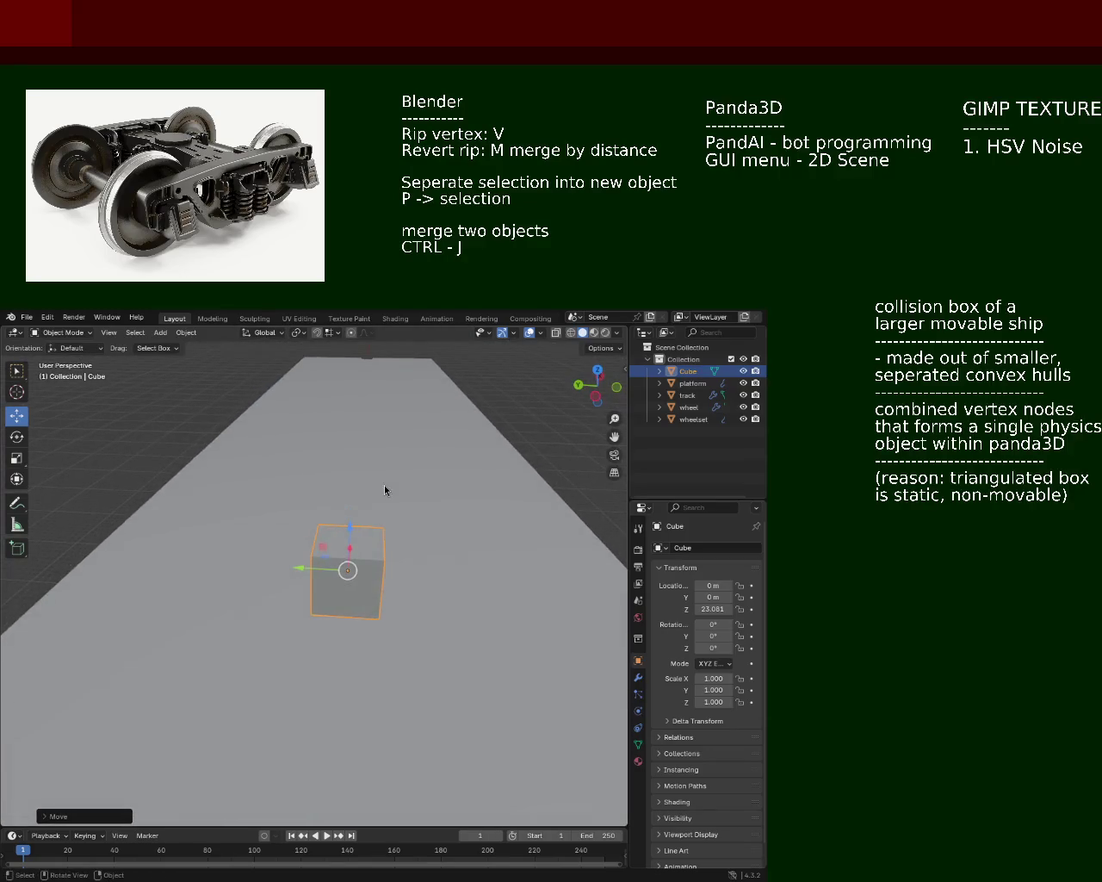
key("Tab")
key("Tab")
Step: Select the Cube object in the Outliner and bring it into Edit Mode
left_click(282, 544)
key("Tab")
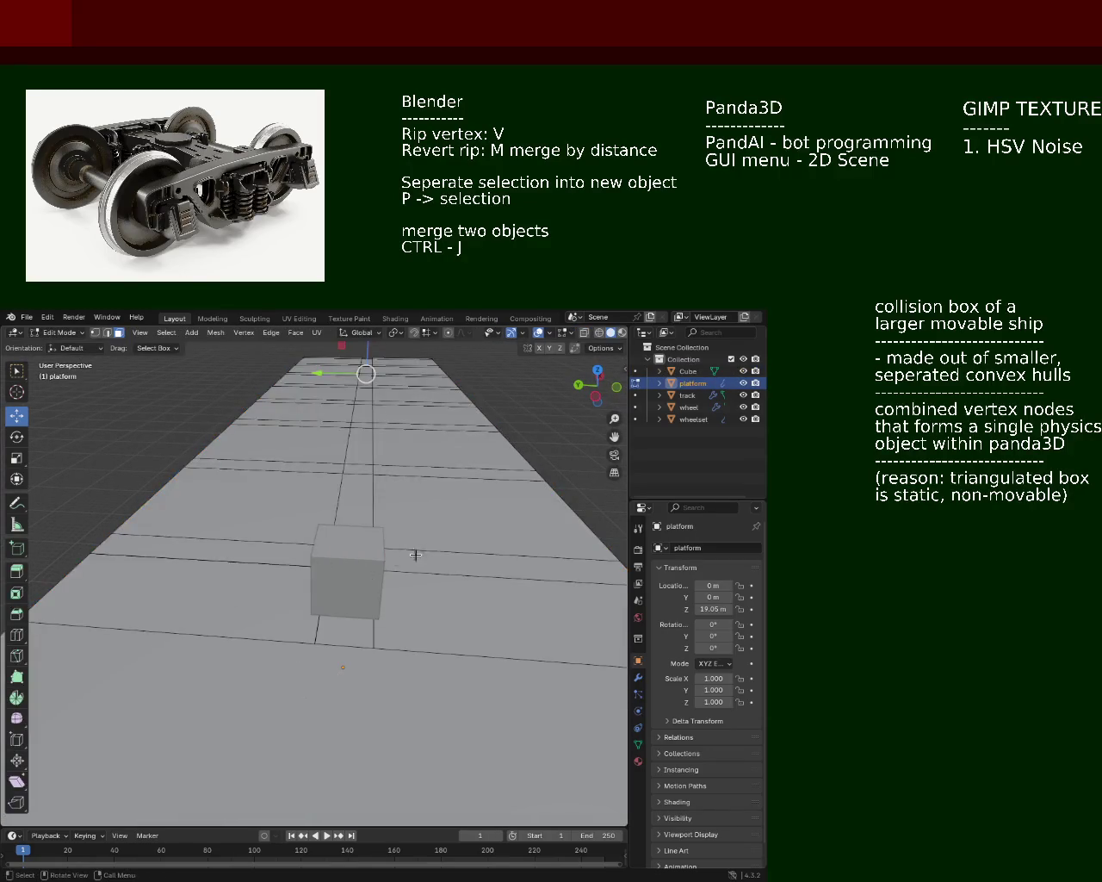
double_click(692, 382)
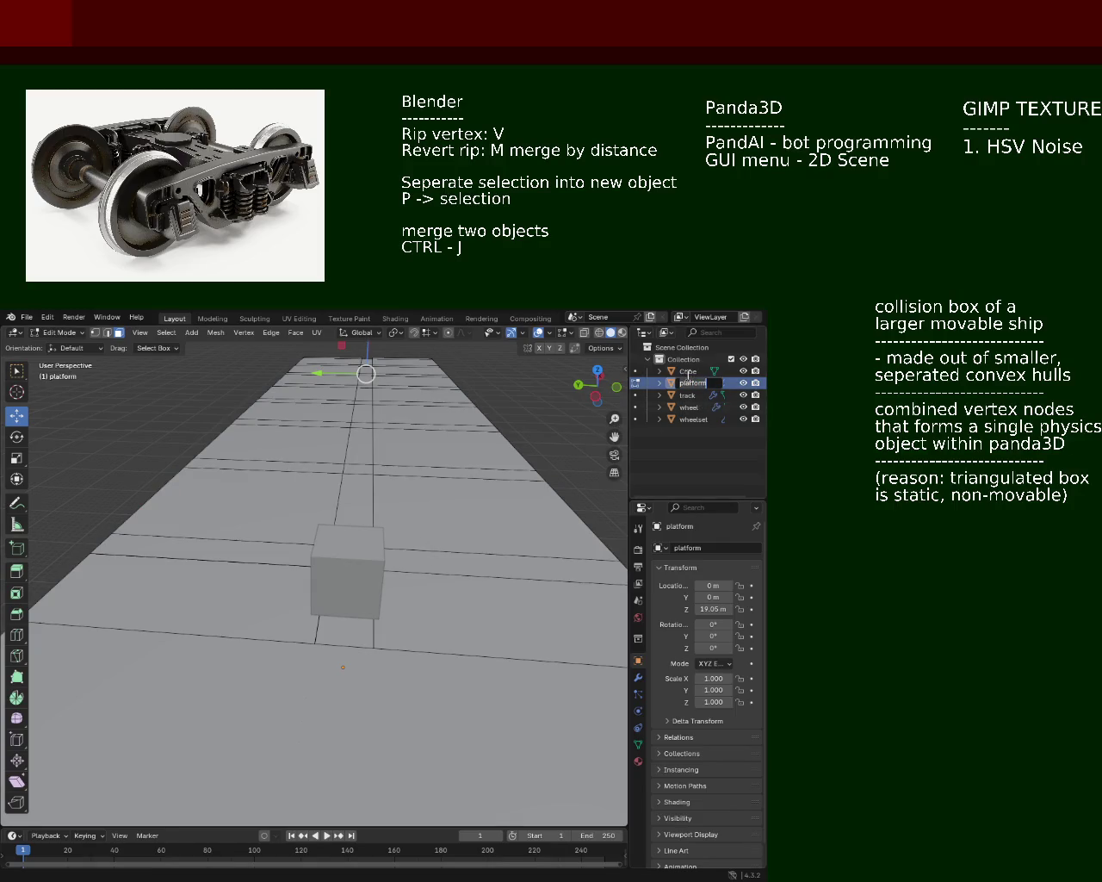
left_click(689, 371)
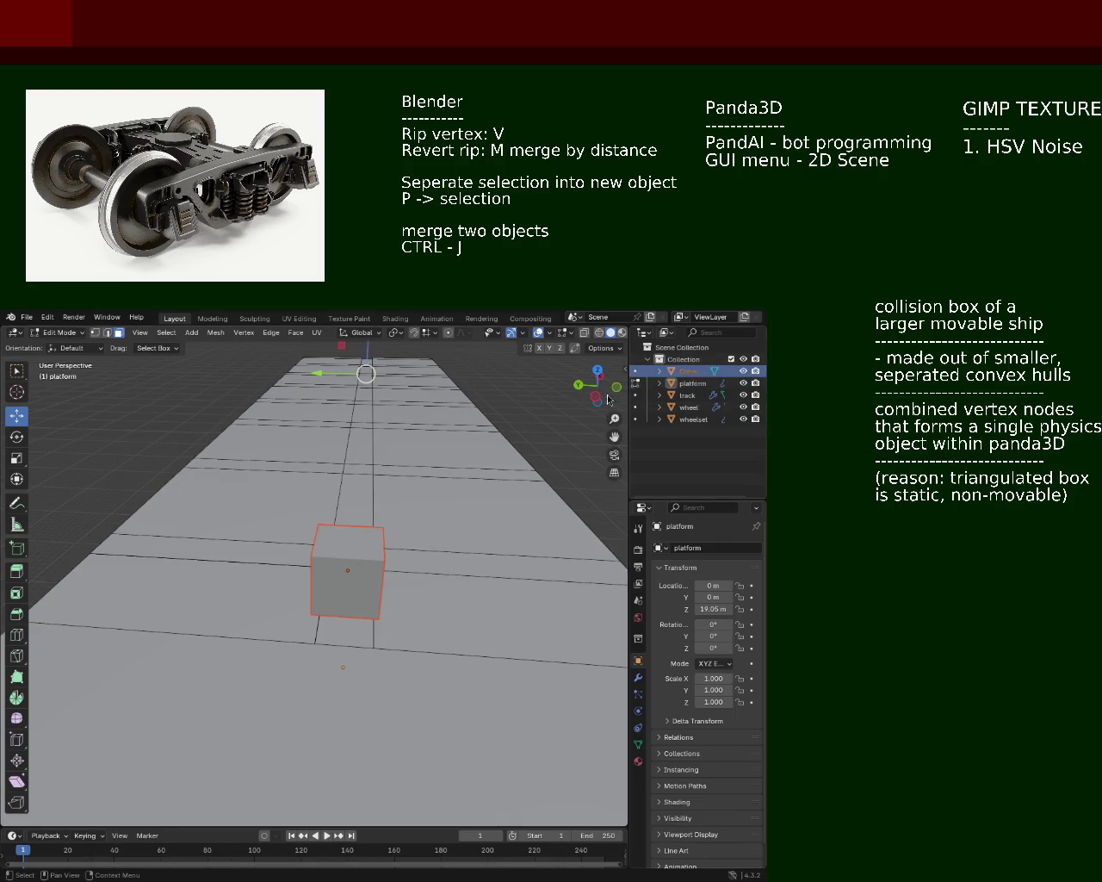
key("Tab")
key("Tab")
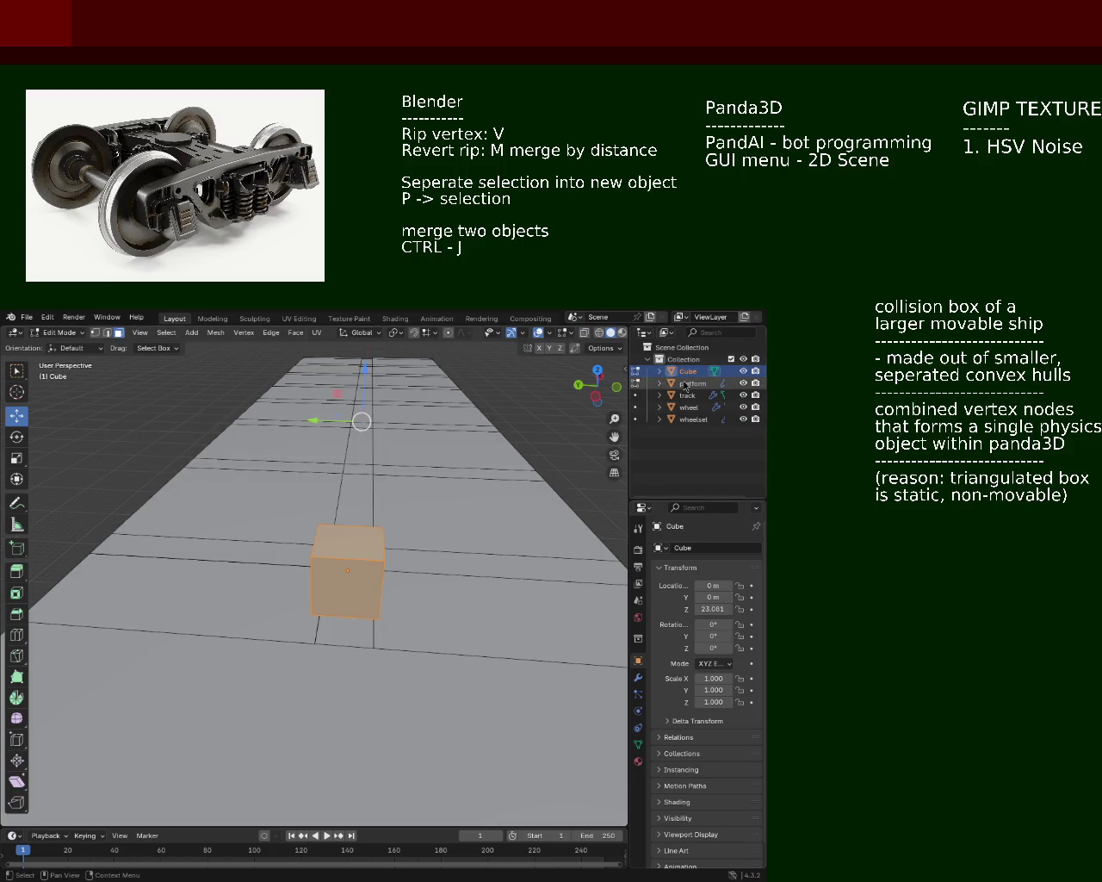
key("Tab")
key("Tab")
left_click(376, 565)
Step: In vertex select, subdivide the cube's edges so an edge splits its top face
left_click(95, 332)
left_click(311, 557)
right_click(376, 561)
left_click(376, 560)
left_click(351, 525)
right_click(347, 593)
left_click(346, 593)
left_click_drag(346, 593, 346, 551)
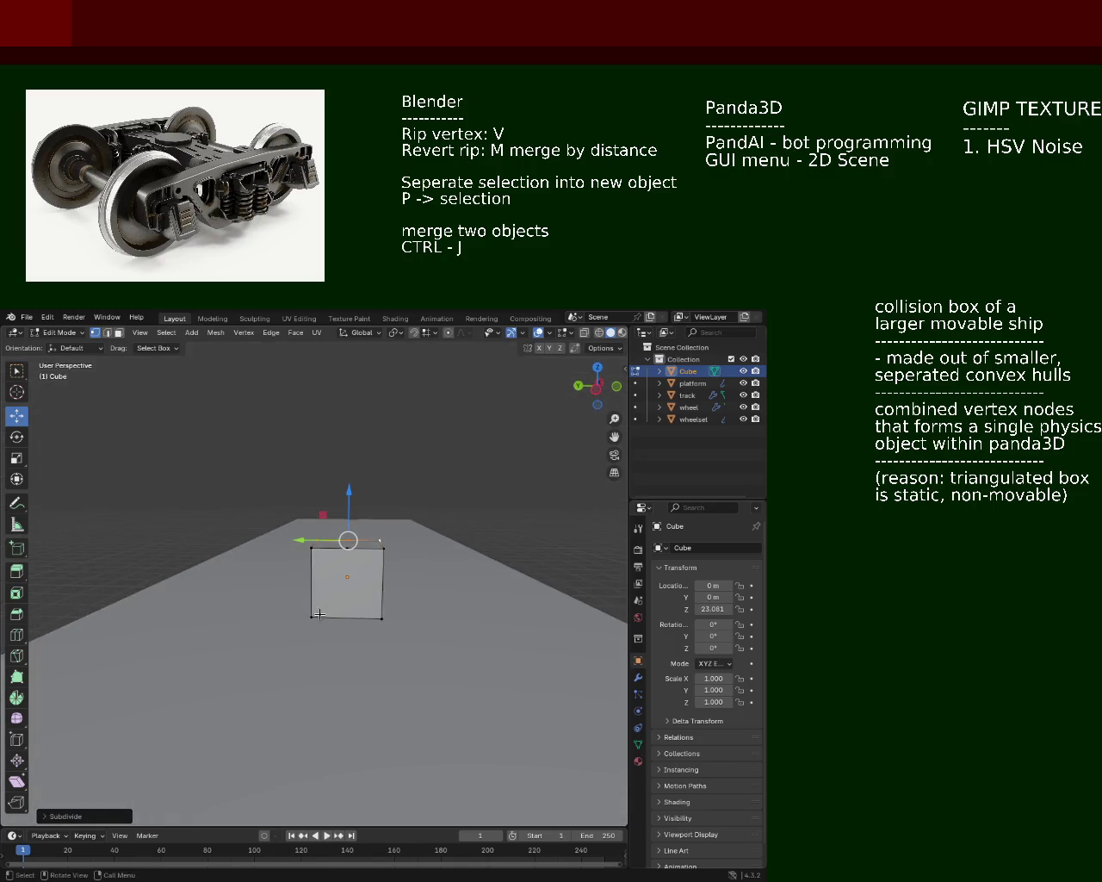
left_click(311, 617)
left_click(382, 617)
left_click_drag(398, 612, 314, 568)
left_click(303, 606)
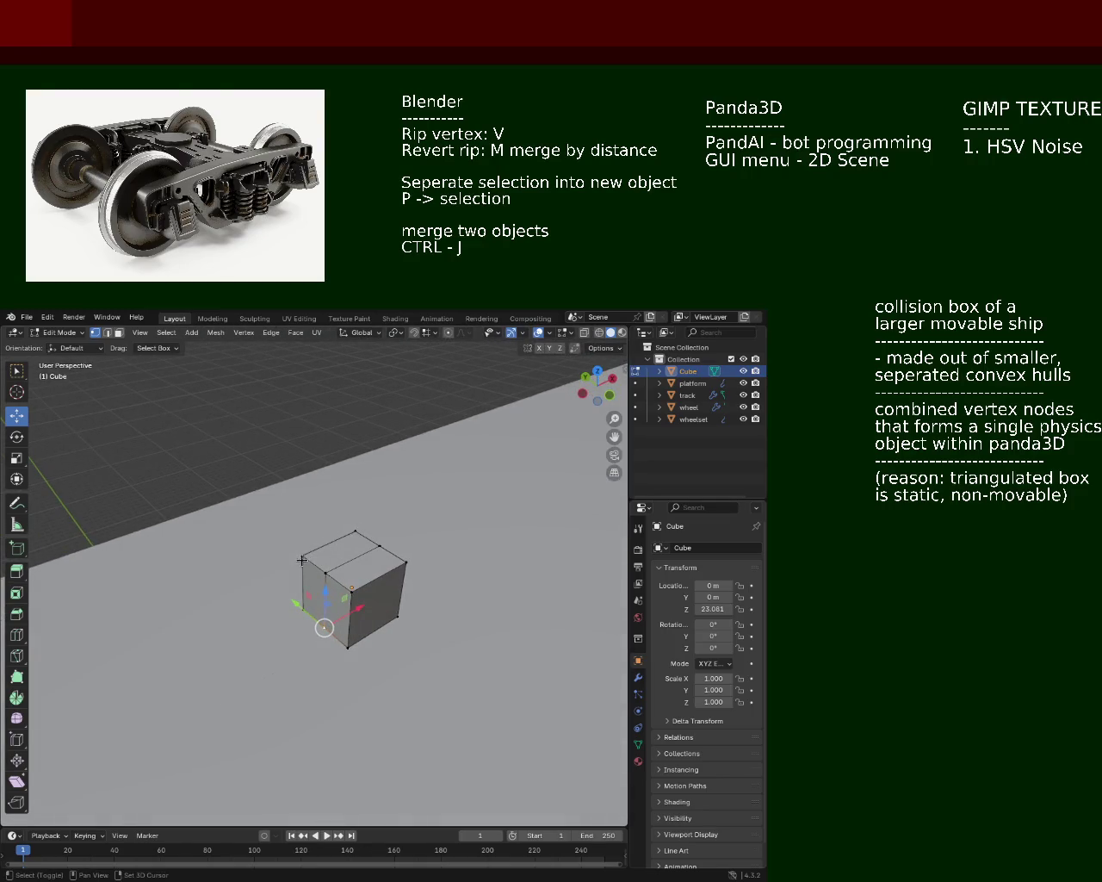
left_click(345, 536)
left_click(306, 553)
left_click(338, 539)
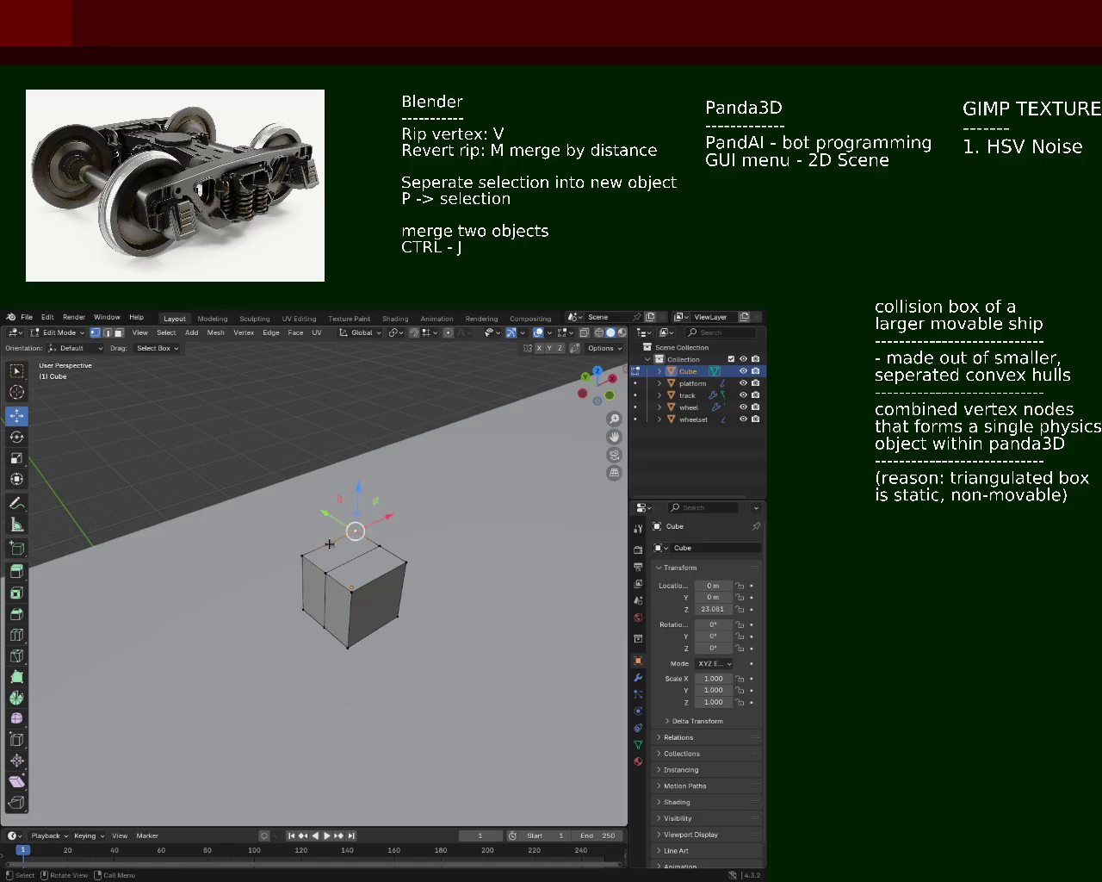
left_click(350, 588)
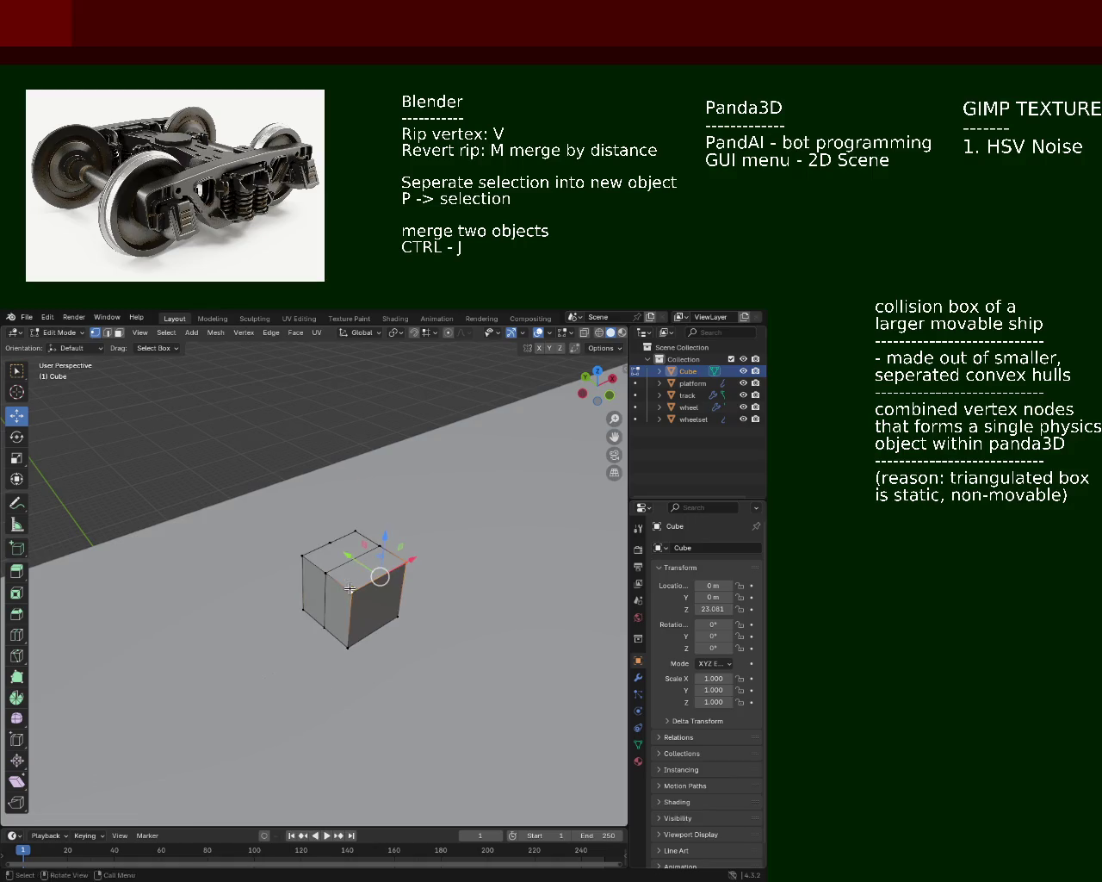
left_click_drag(350, 588, 382, 554)
key("a")
left_click_drag(372, 627, 219, 619)
Step: Switch to face select and delete the cube's right and top faces
left_click(119, 334)
left_click(310, 583)
key("x")
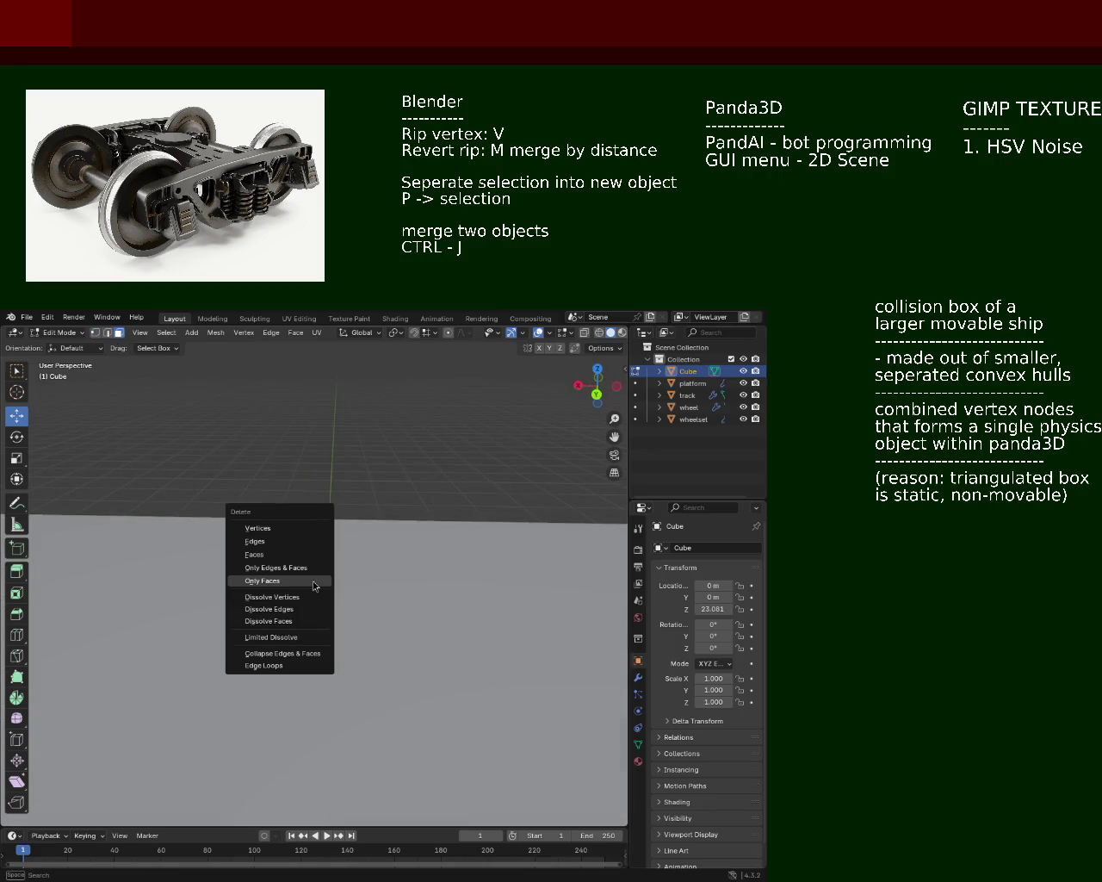
left_click(289, 554)
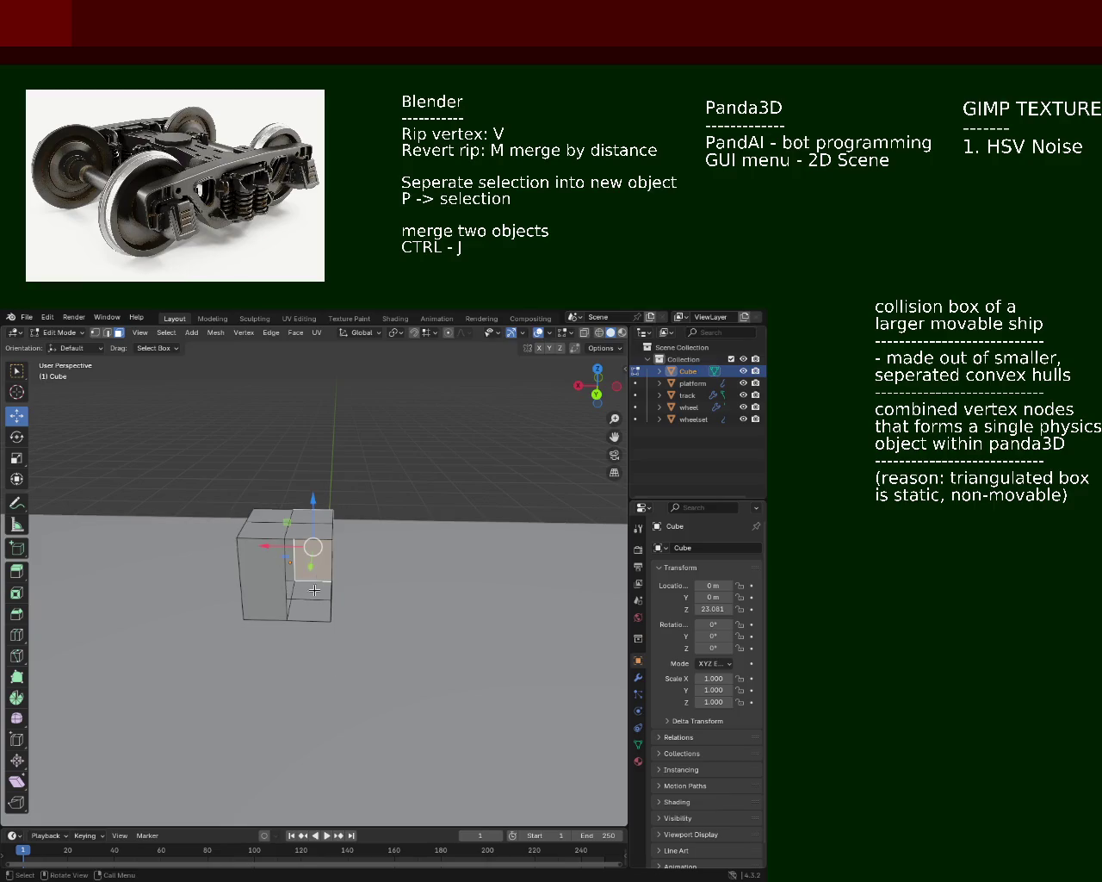
key("x")
left_click(310, 562)
left_click(315, 531)
key("x")
left_click(317, 539)
key("x")
left_click(319, 532)
key("x")
Step: Delete two more side faces and the bottom face of the box
left_click(313, 619)
left_click_drag(340, 603, 329, 602)
key("x")
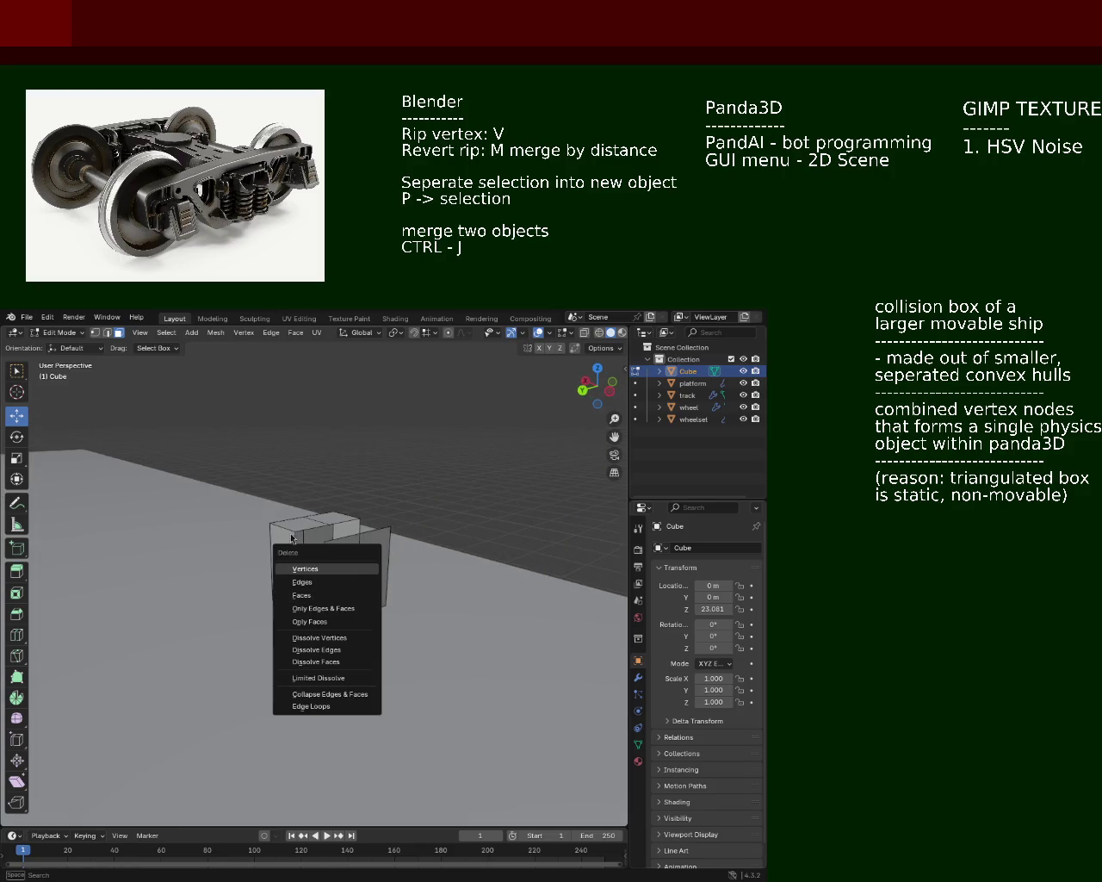
key("Escape")
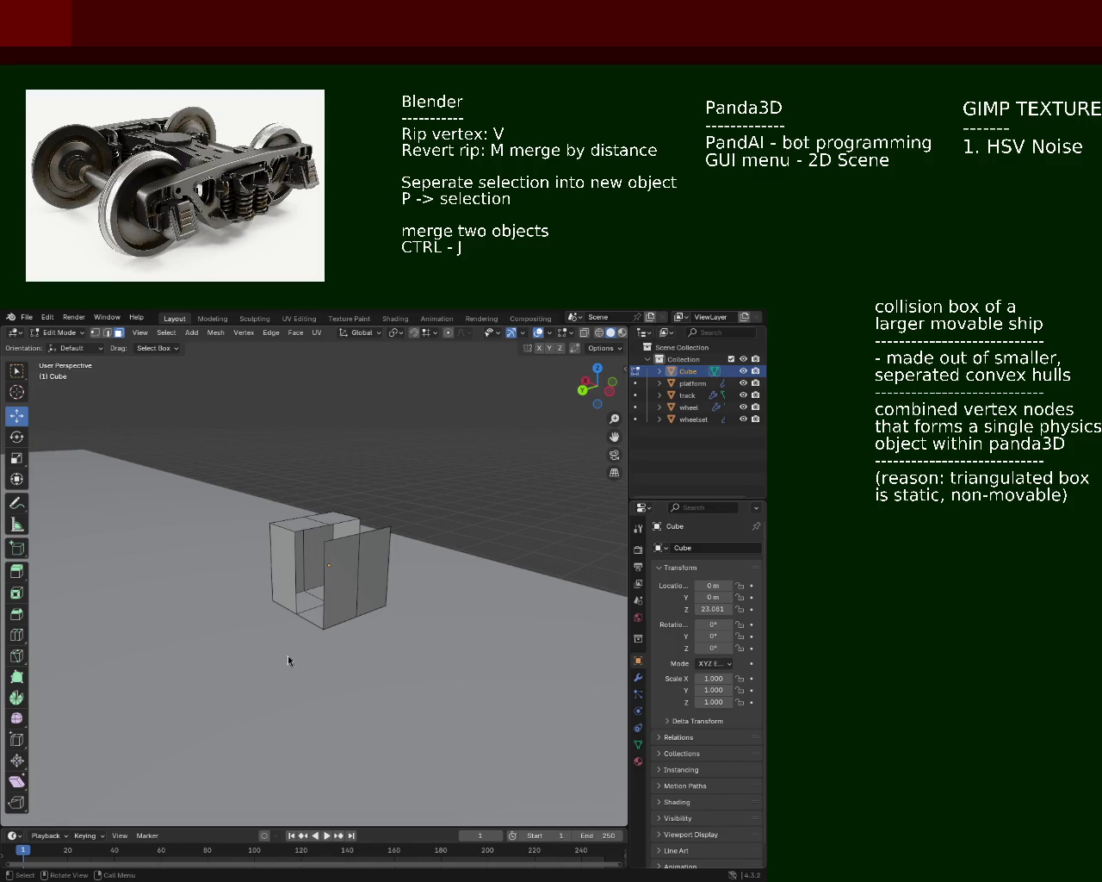
left_click_drag(361, 589, 350, 633)
left_click(335, 577)
left_click(370, 579)
key("x")
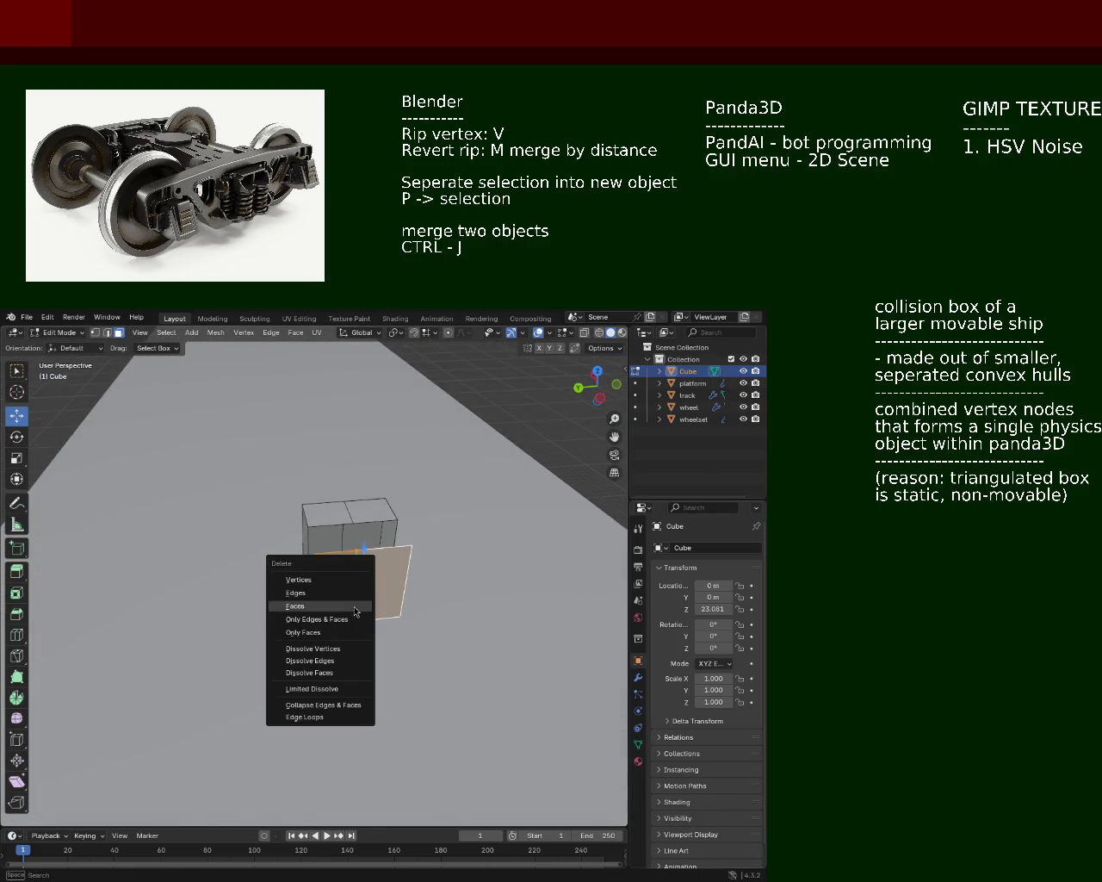
left_click(354, 605)
left_click(321, 615)
key("x")
left_click(380, 610)
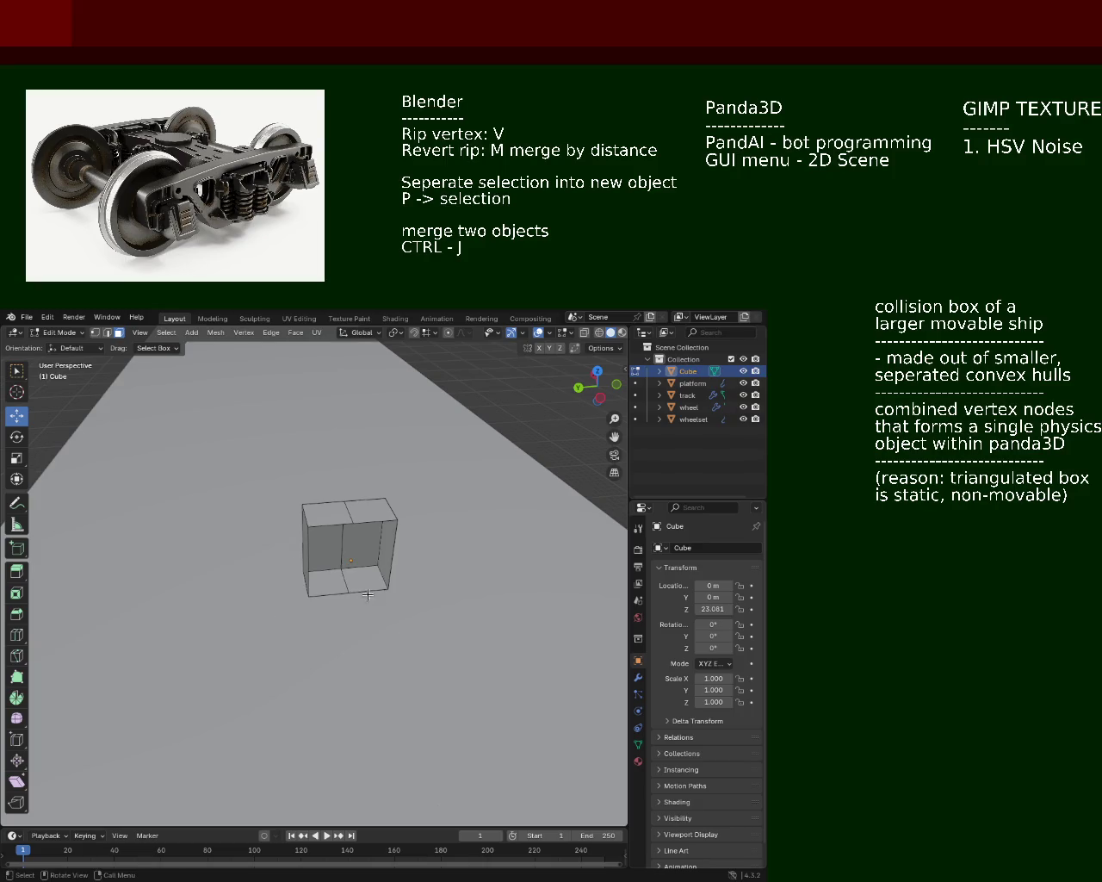
Step: Delete the remaining front faces to leave a half-width box and show its modifier properties
left_click_drag(369, 567, 395, 527)
left_click(384, 530)
key("x")
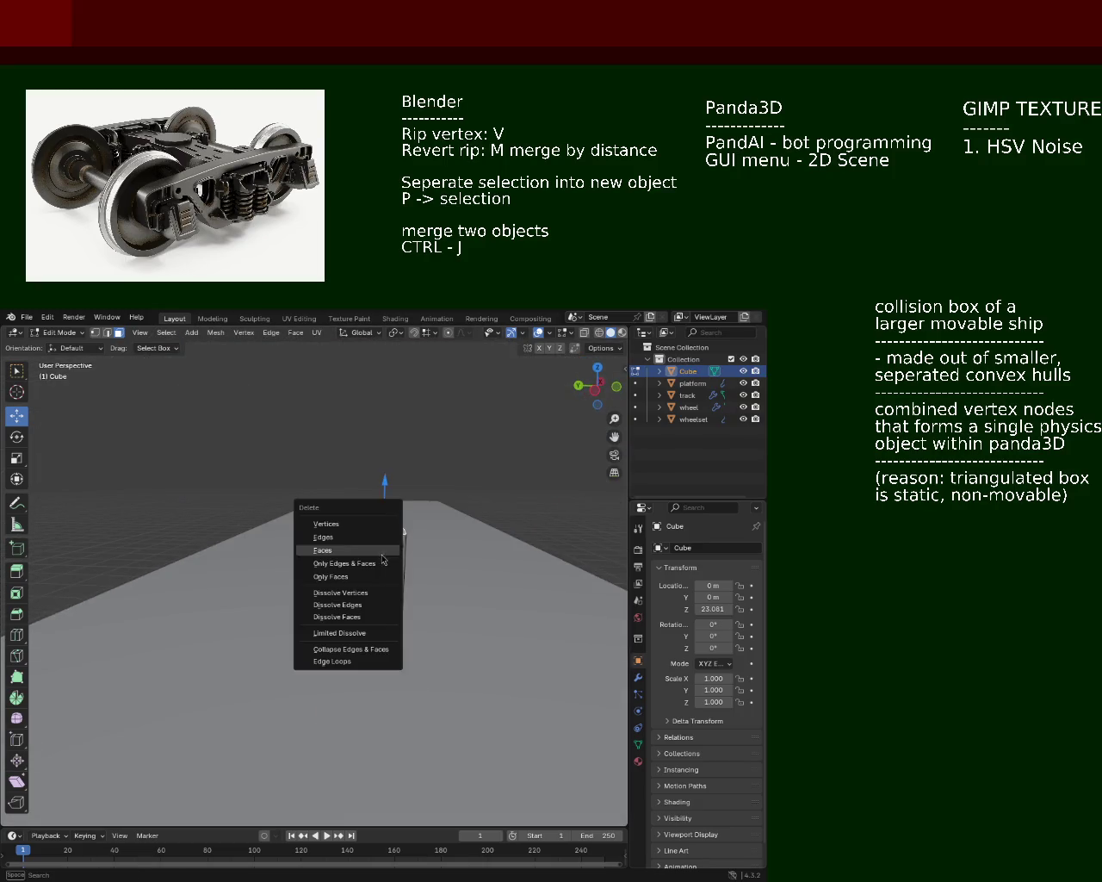
key("Escape")
left_click_drag(384, 569, 295, 585)
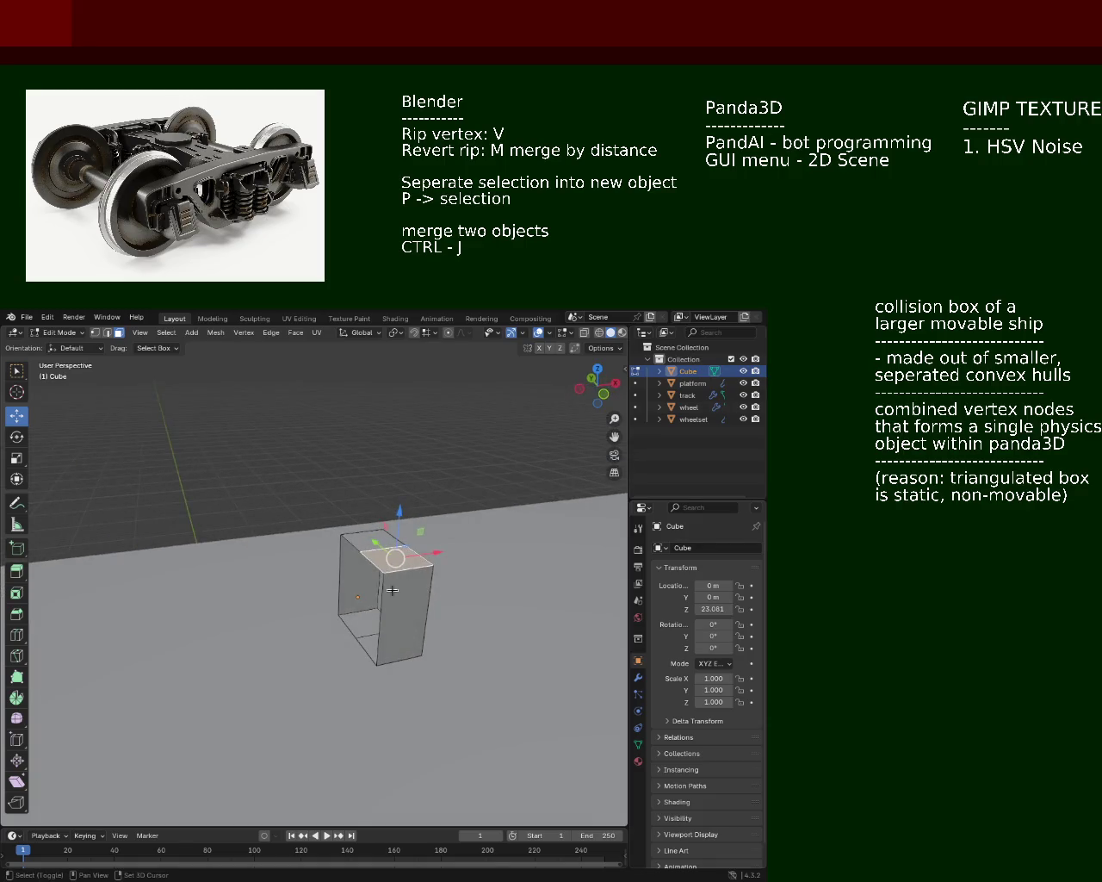
left_click(384, 593)
key("x")
left_click(373, 647)
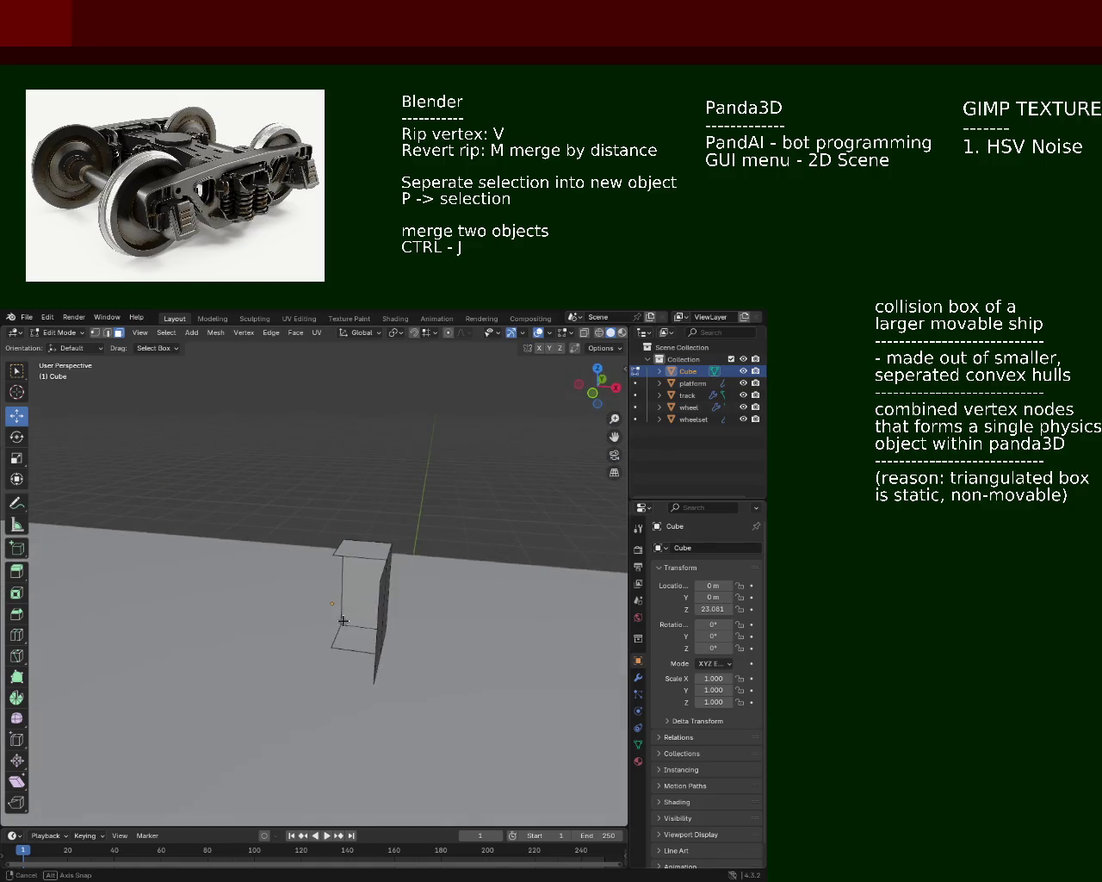
left_click_drag(372, 646, 408, 574)
key("x")
left_click(230, 596)
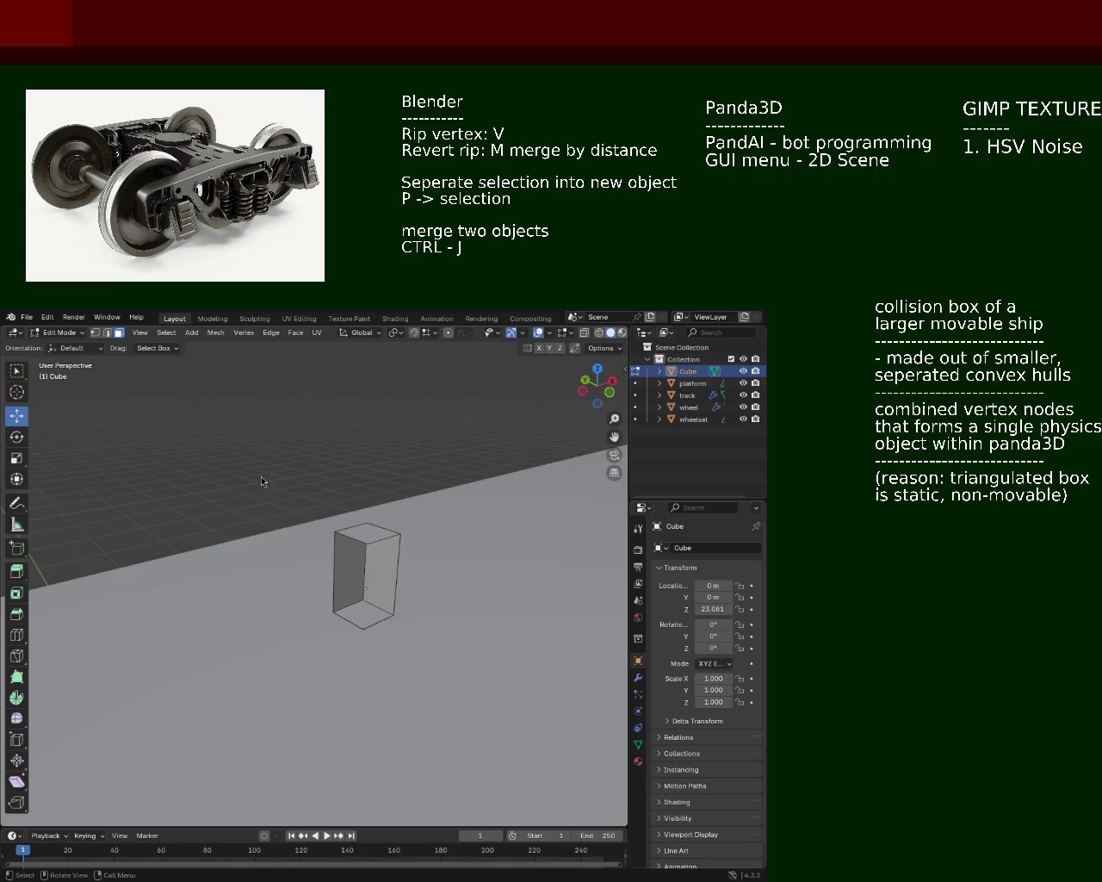
left_click_drag(262, 481, 307, 568)
left_click(638, 677)
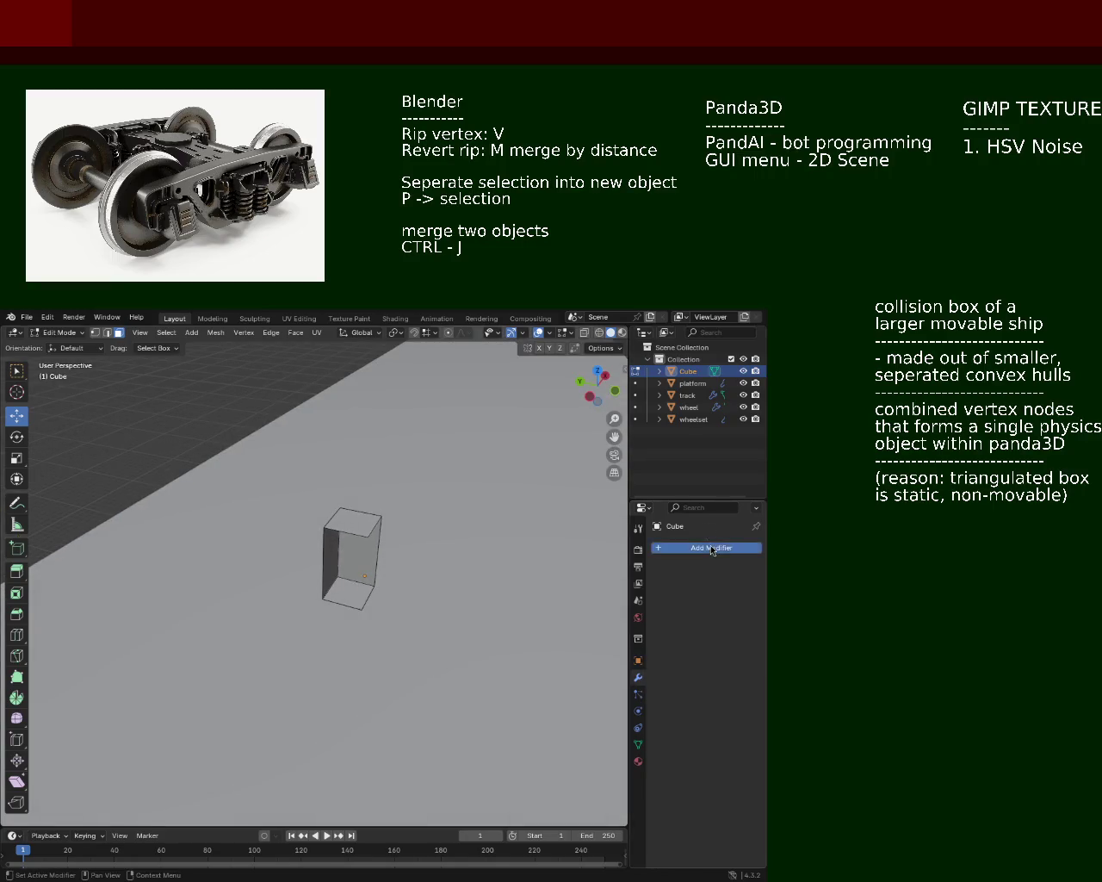
Step: Add a Mirror modifier via the 'mir' search, mirroring the half-box on X and Y
left_click(711, 549)
type("mir")
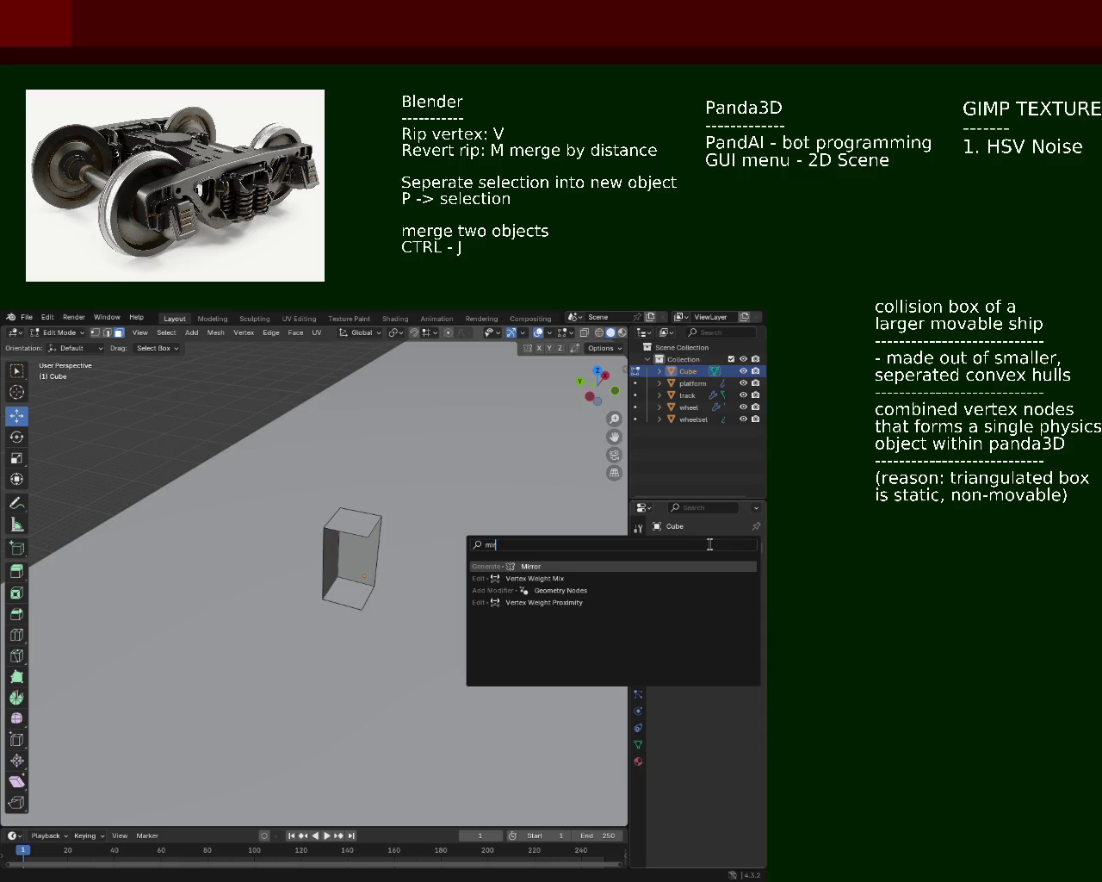
left_click(698, 568)
left_click_drag(482, 551, 323, 541)
scroll("down", 3)
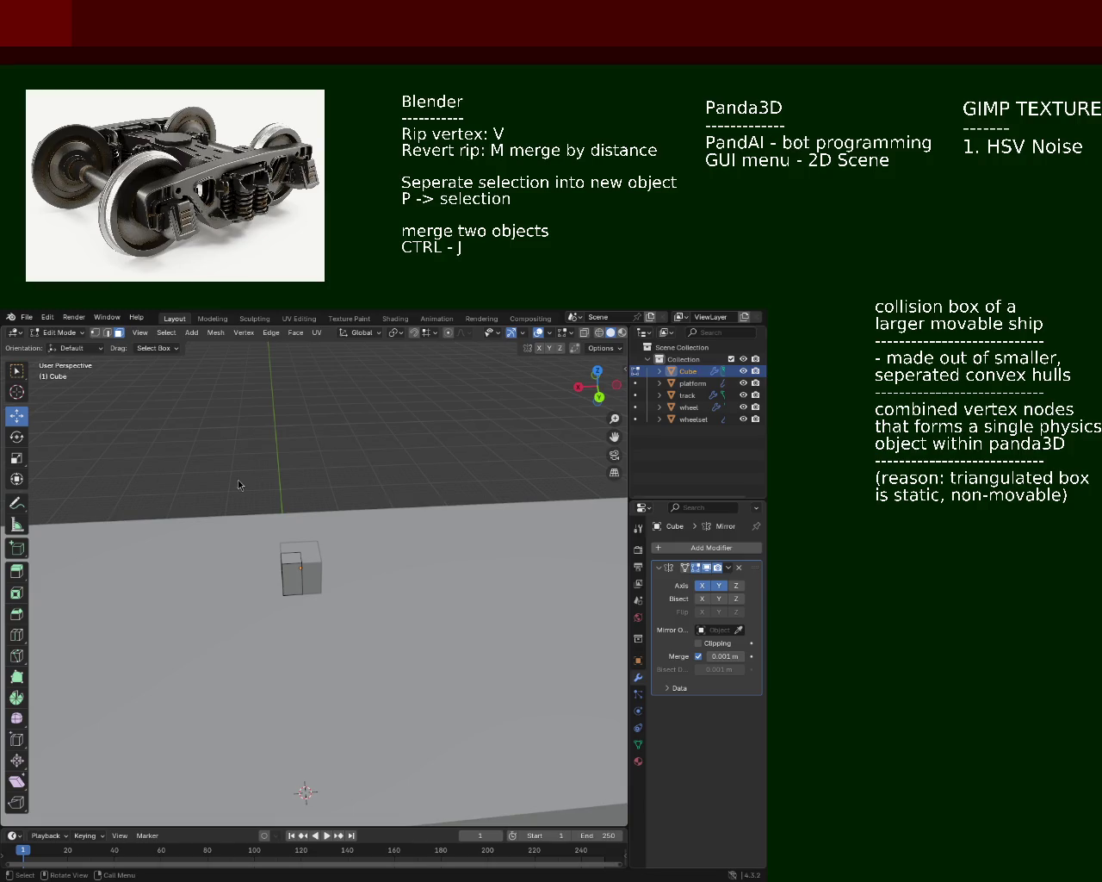
Step: Extrude the selected slab face outward toward the bogie
left_click_drag(302, 591, 308, 572)
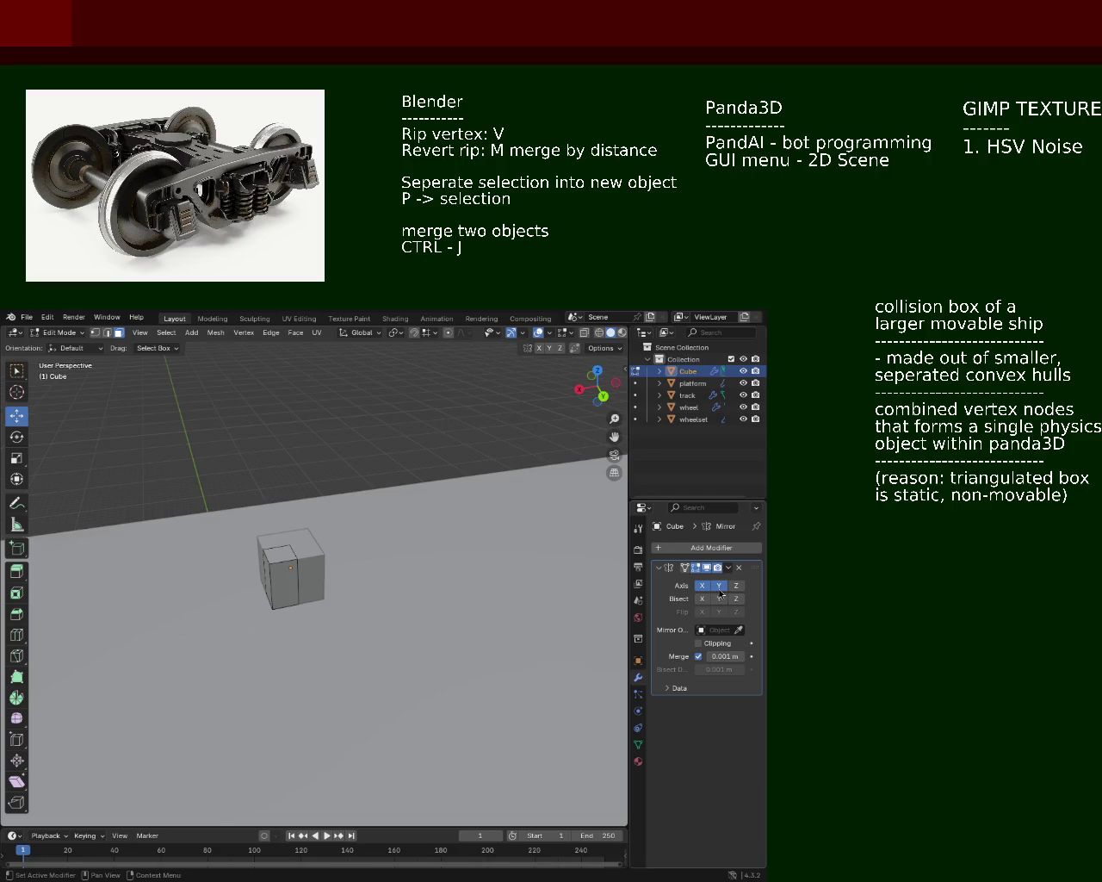
left_click_drag(373, 613, 328, 615)
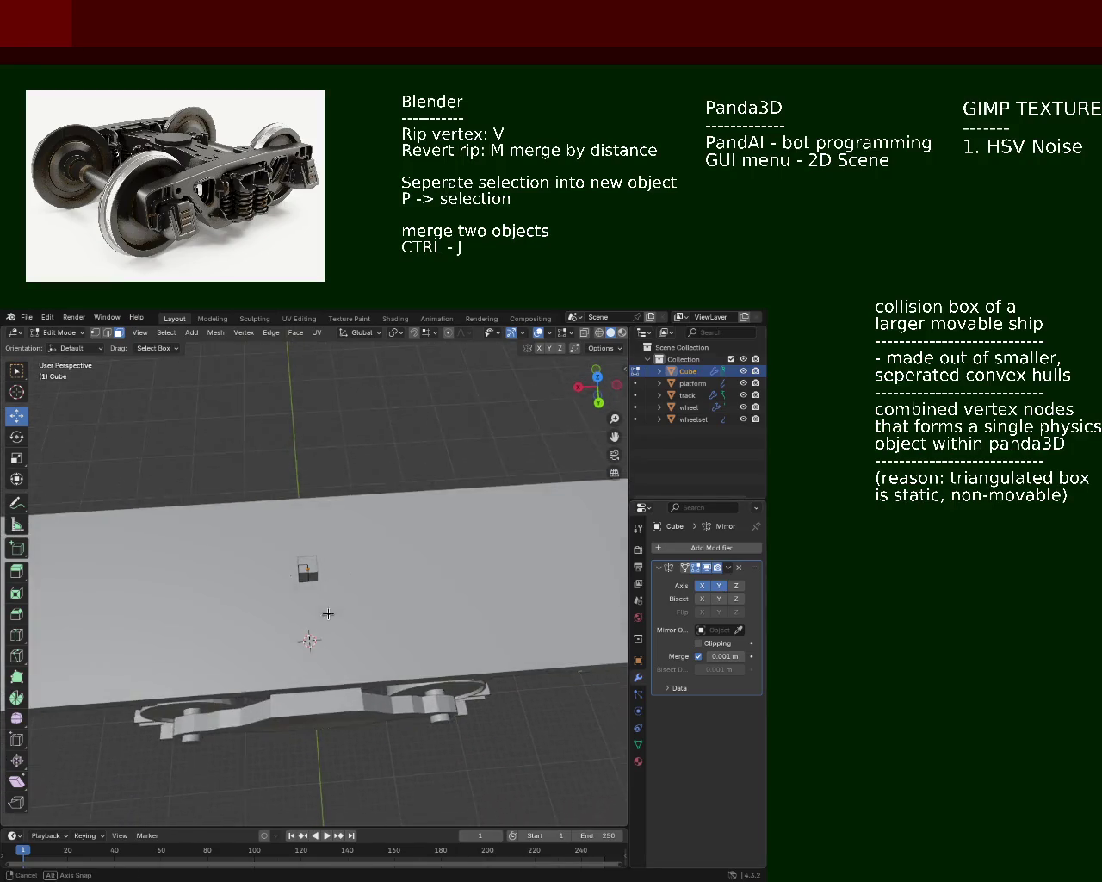
left_click_drag(328, 615, 430, 551)
key("e")
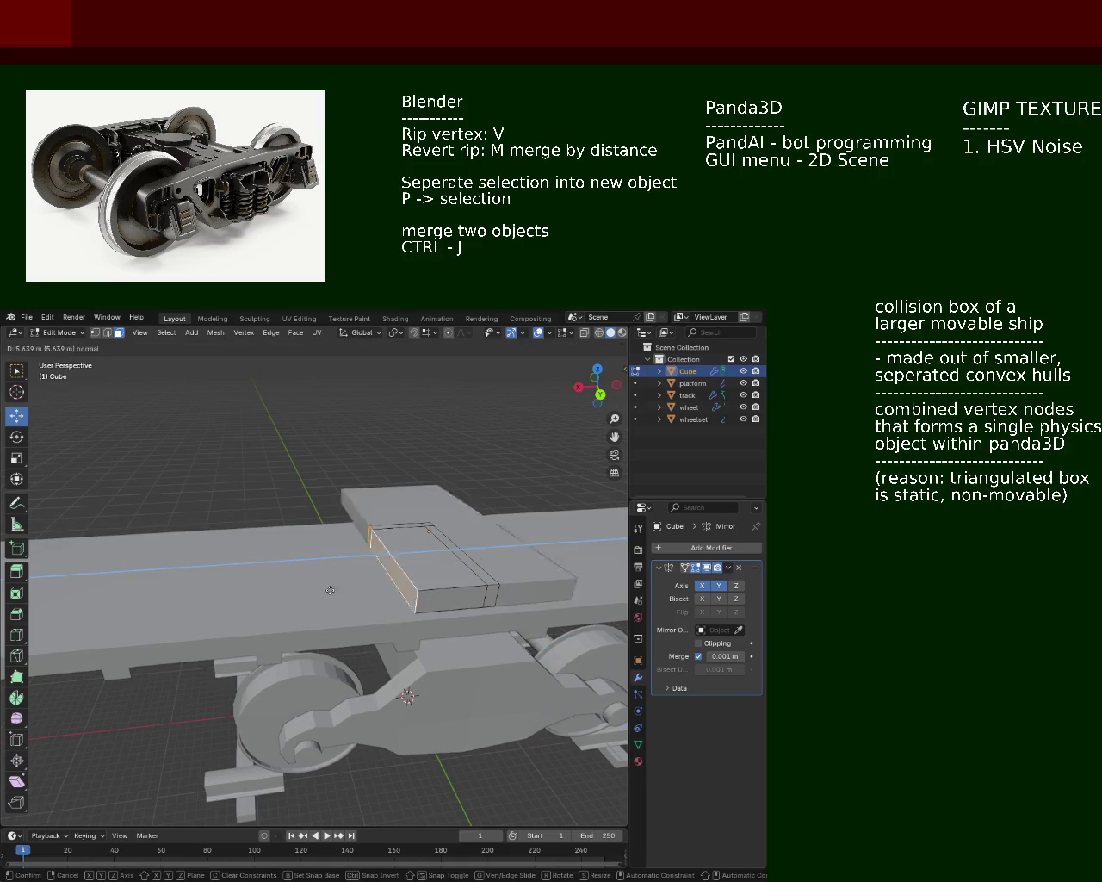
left_click(414, 518)
Step: Extrude the slab's end face about 44 m along the platform deck
left_click_drag(414, 518, 303, 501)
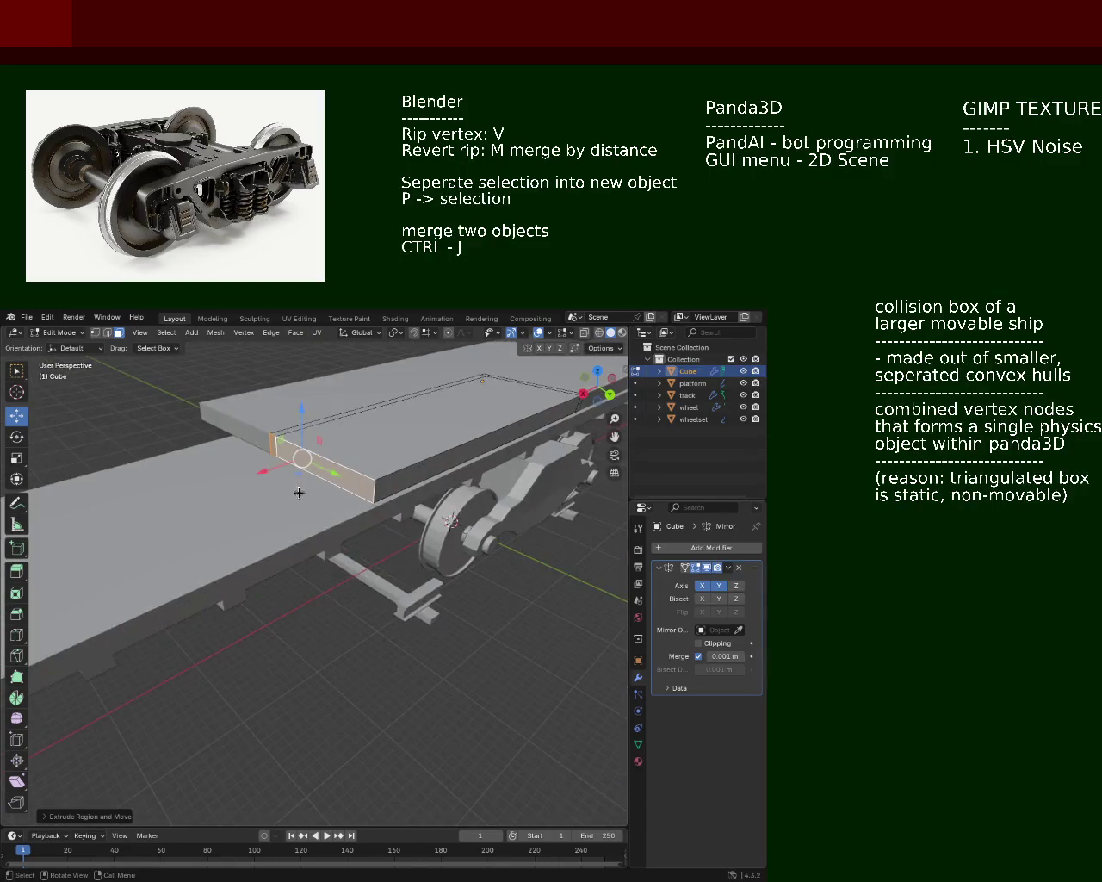
left_click_drag(405, 523, 344, 580)
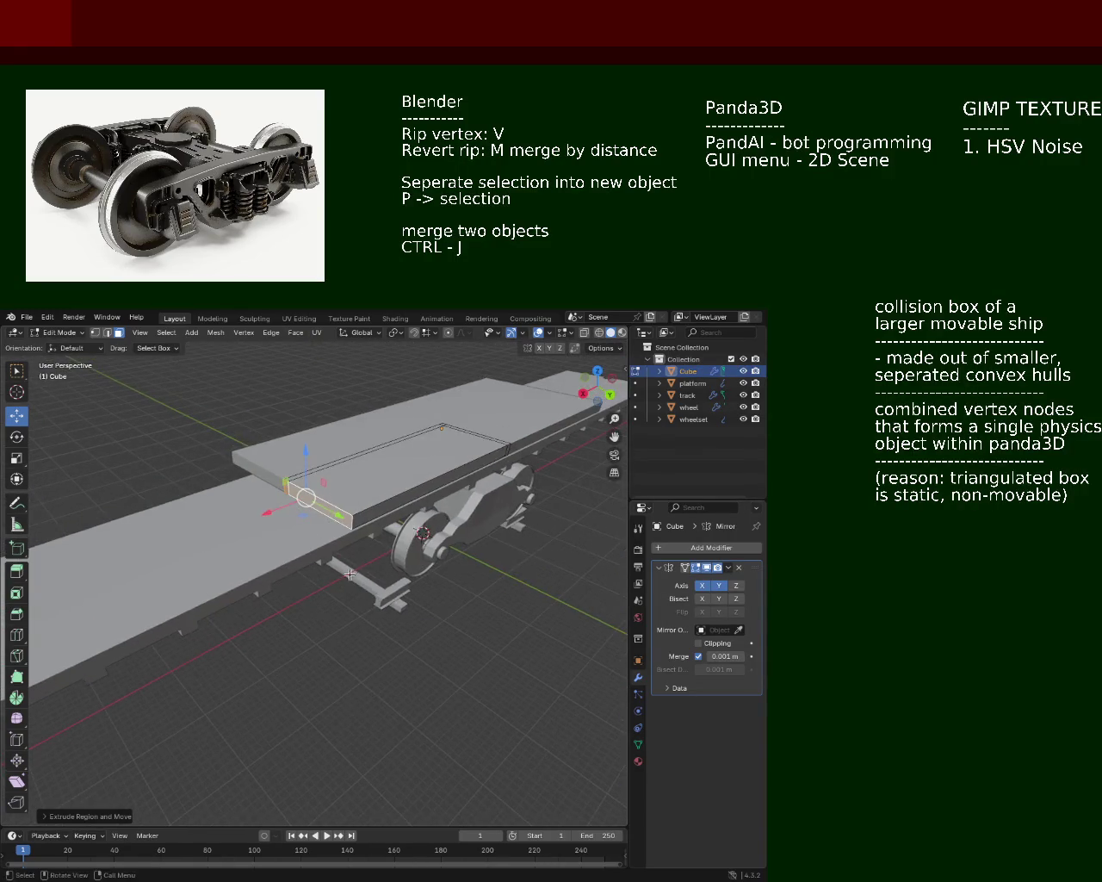
scroll("down", 3)
key("e")
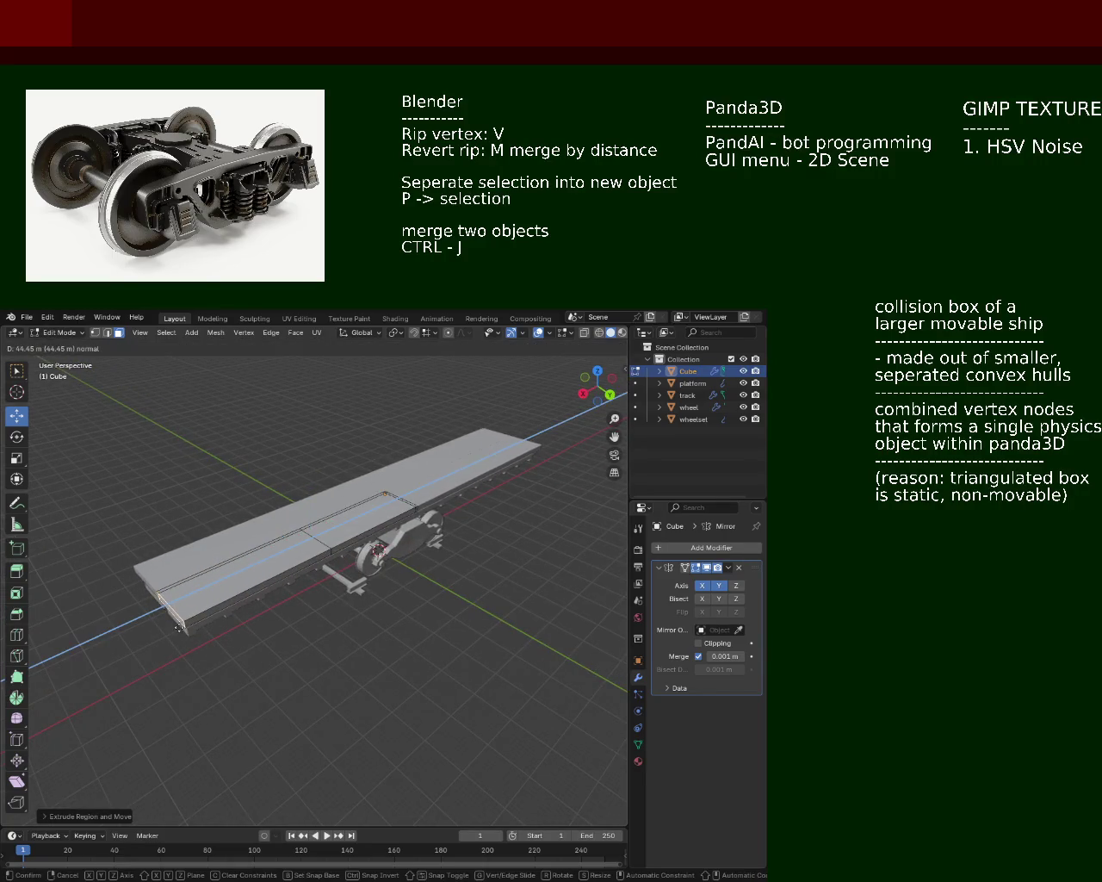
left_click(178, 627)
left_click_drag(178, 627, 320, 603)
scroll("up", 3)
scroll("up", 3)
scroll("up", 3)
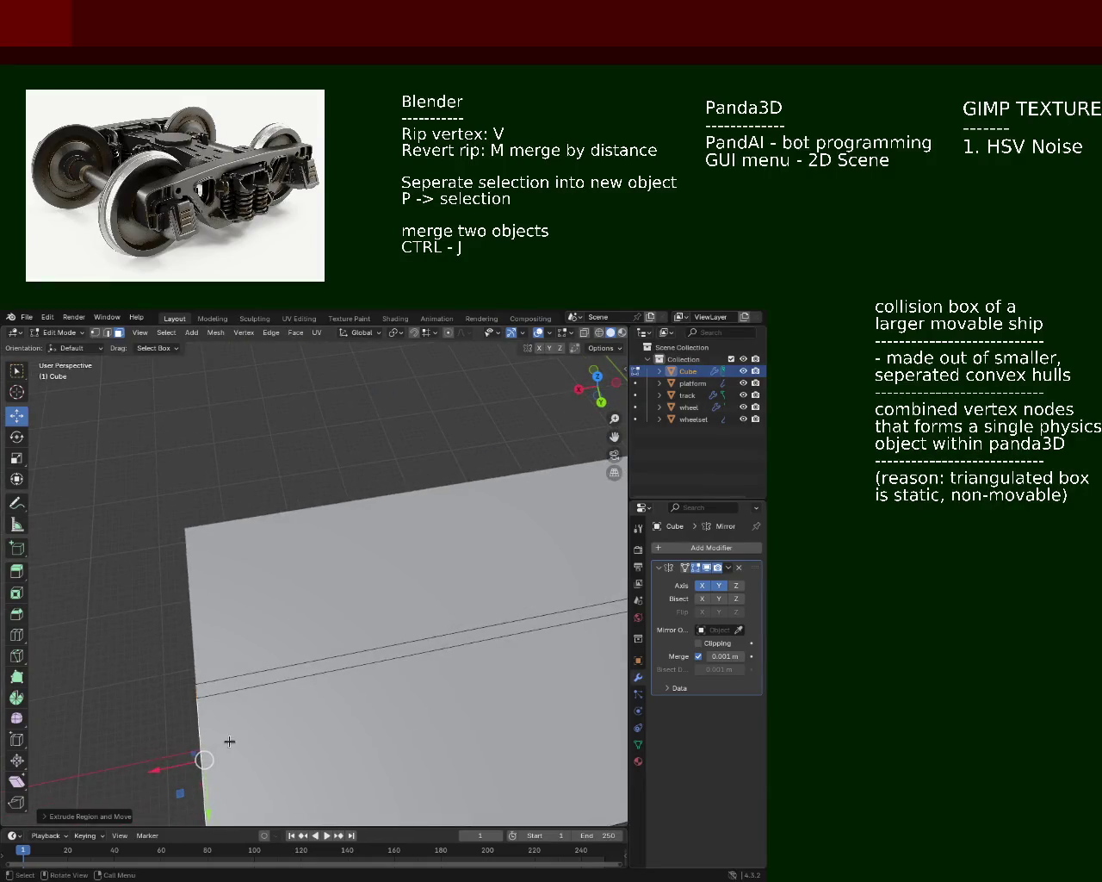
Step: Shift the slab end -2 m along X and extrude its end face 2 m
left_click_drag(179, 764, 235, 719)
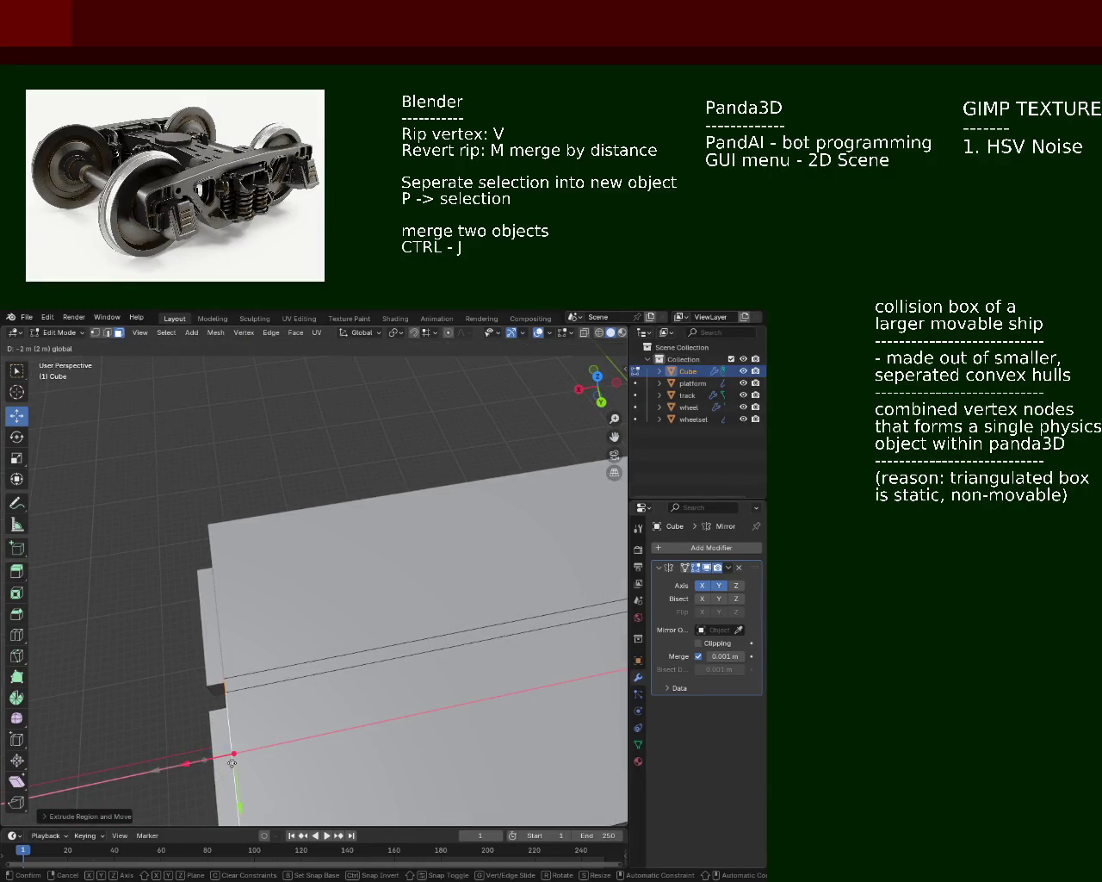
left_click_drag(235, 719, 328, 631)
key("e")
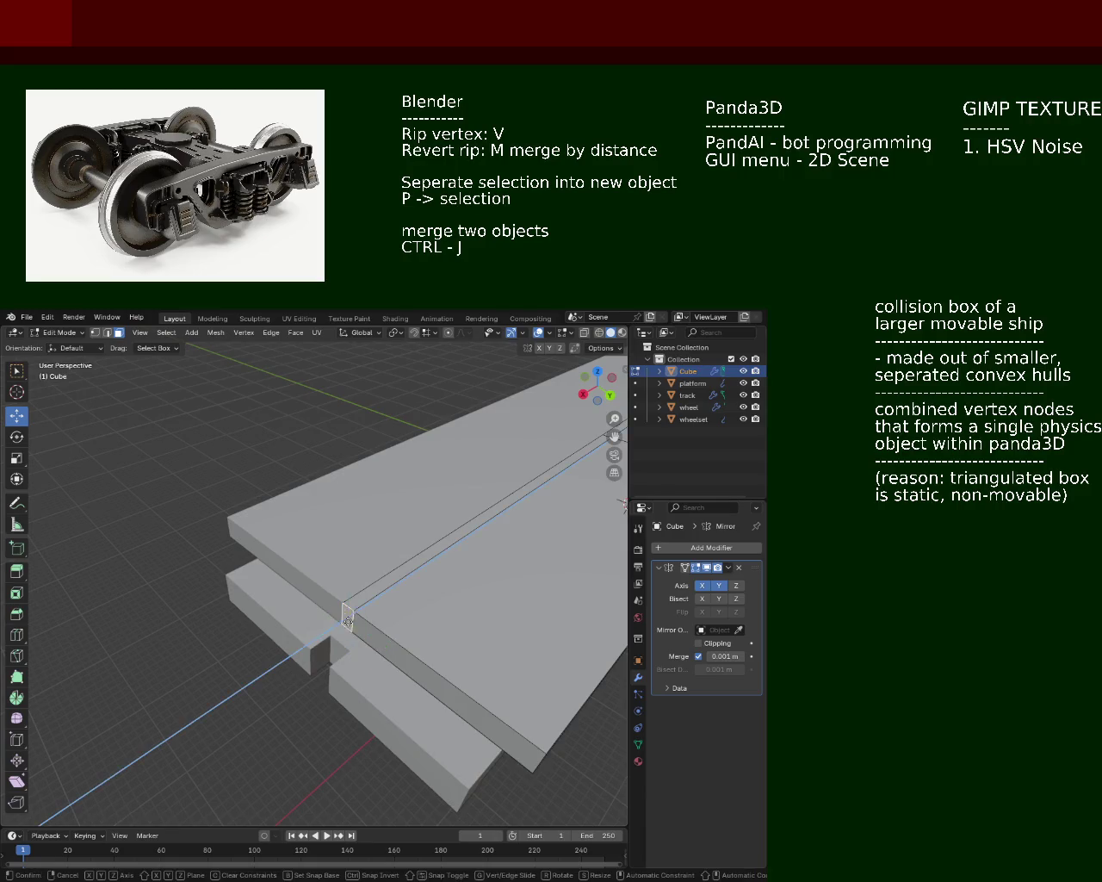
left_click(323, 634)
Step: Extrude the end face again about 2.5 m to form the stepped lower tier
left_click_drag(323, 634, 413, 435)
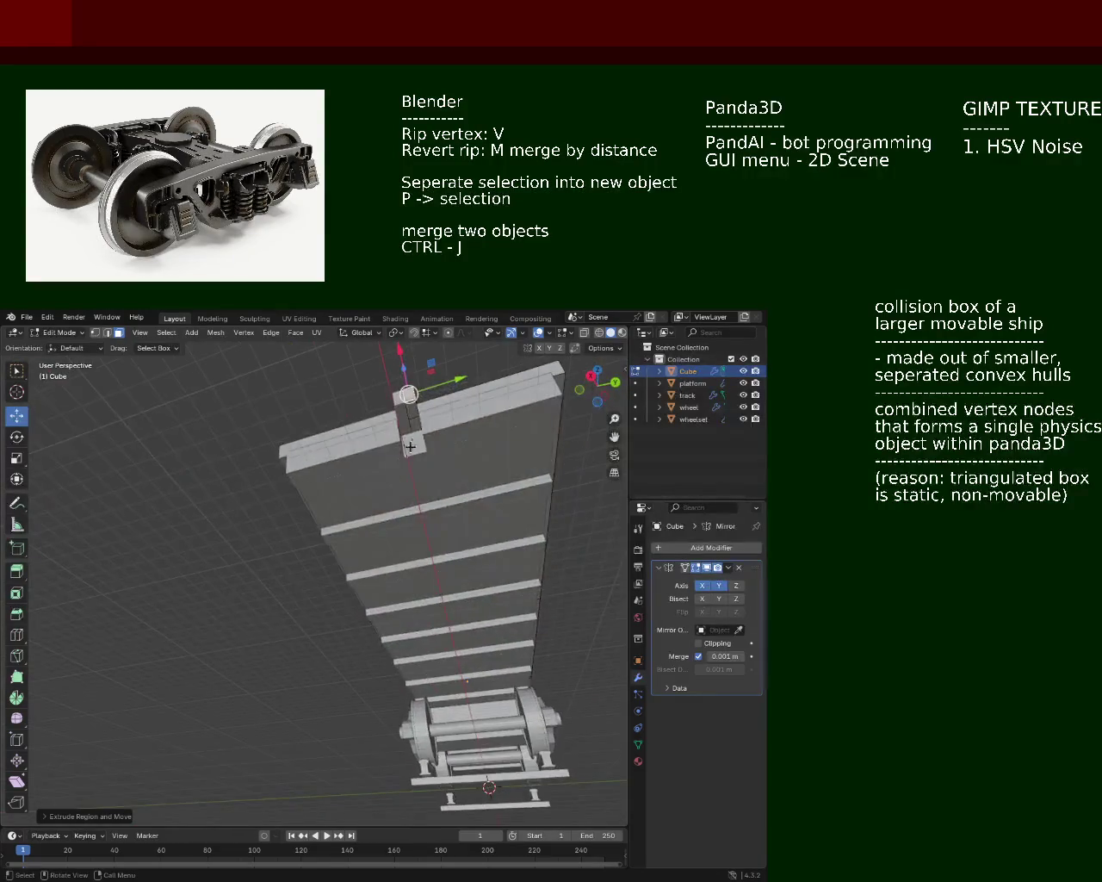
key("e")
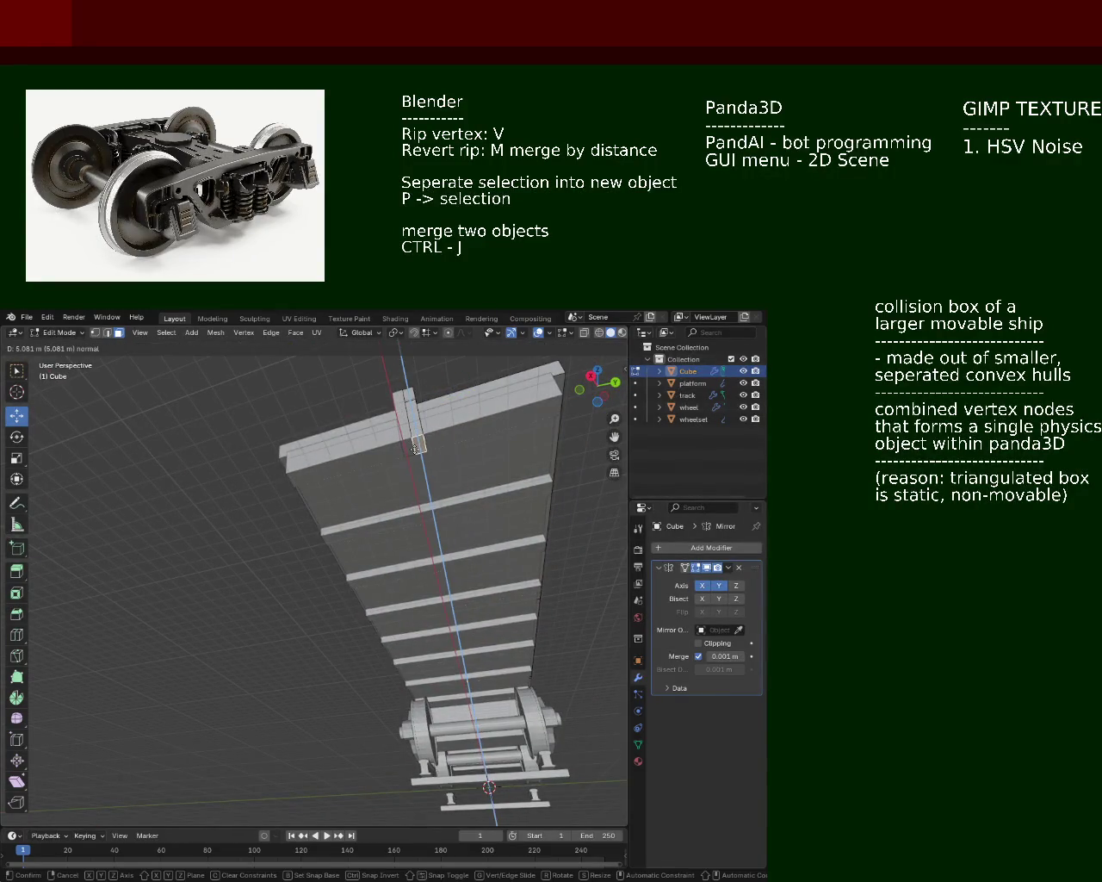
left_click(414, 443)
scroll("up", 3)
left_click_drag(414, 443, 515, 572)
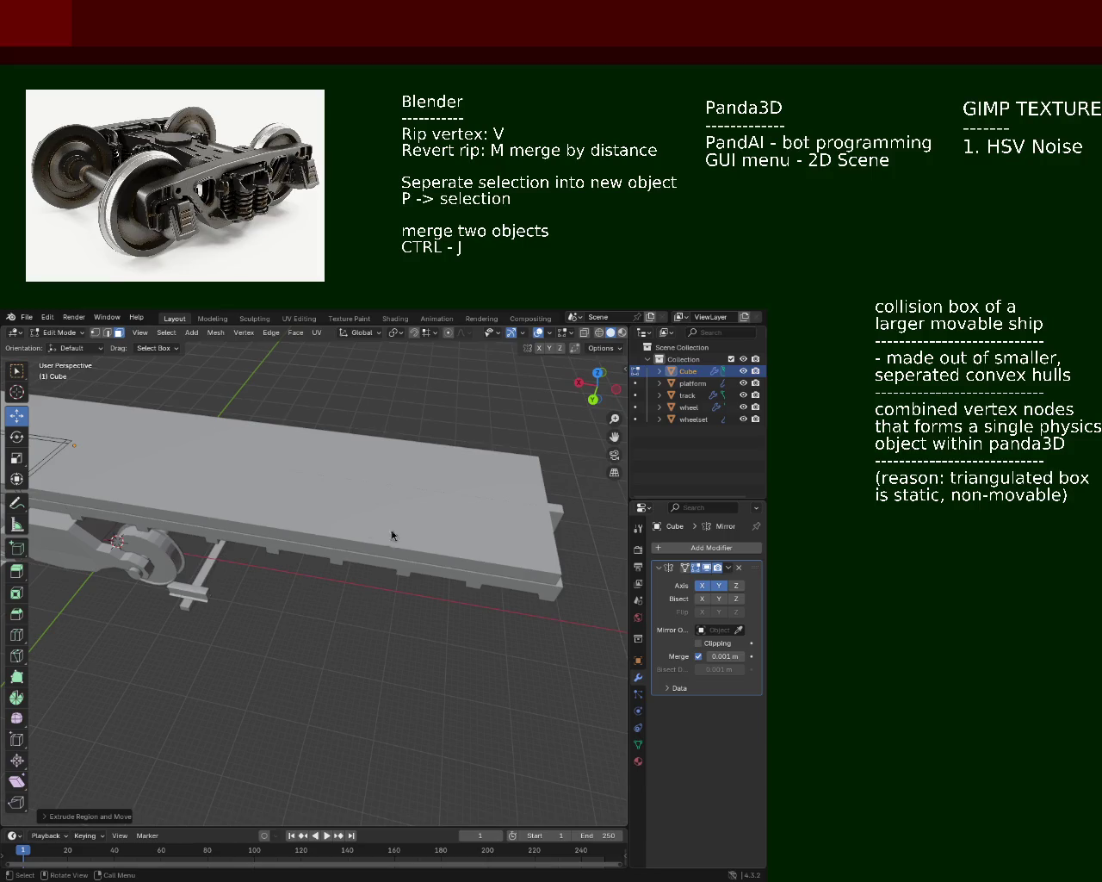
Step: Orbit around the platform and bogie to inspect both sides of the two-tier slab
left_click_drag(206, 459, 221, 527)
scroll("up", 3)
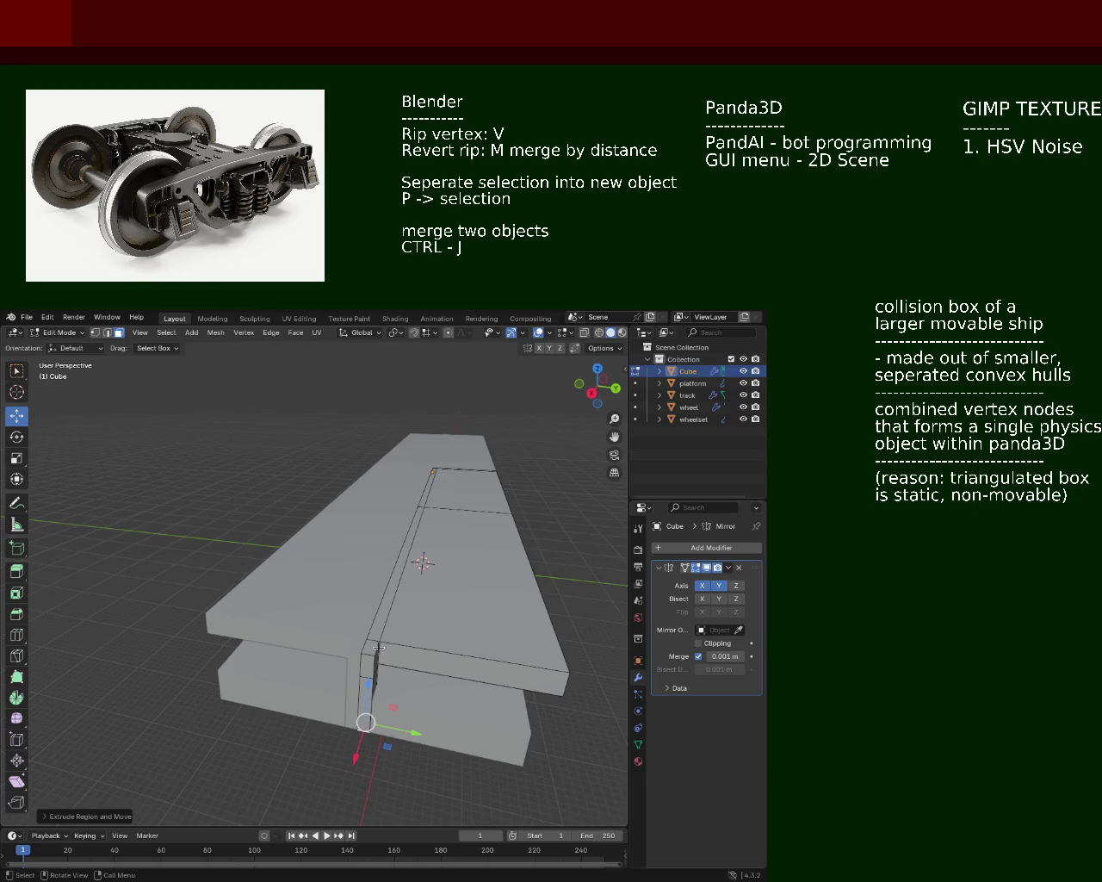
left_click_drag(418, 591, 478, 558)
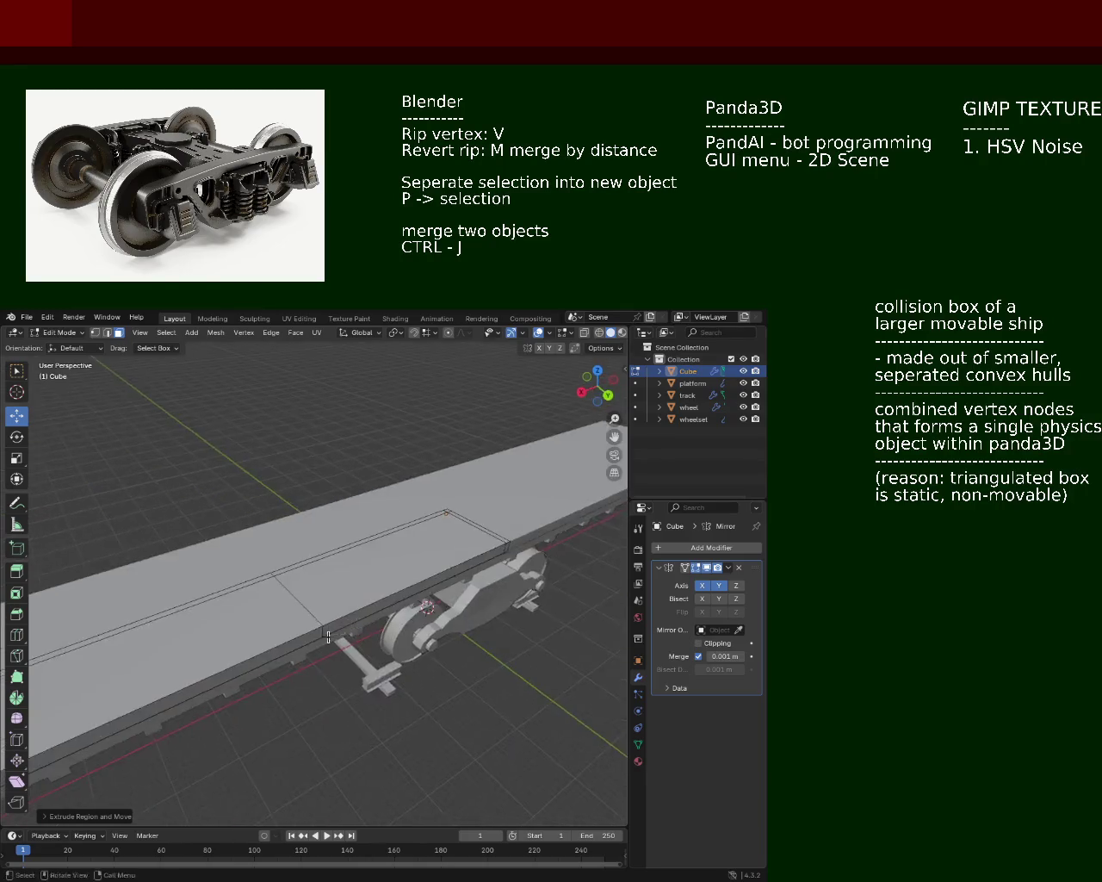
left_click_drag(394, 558, 532, 537)
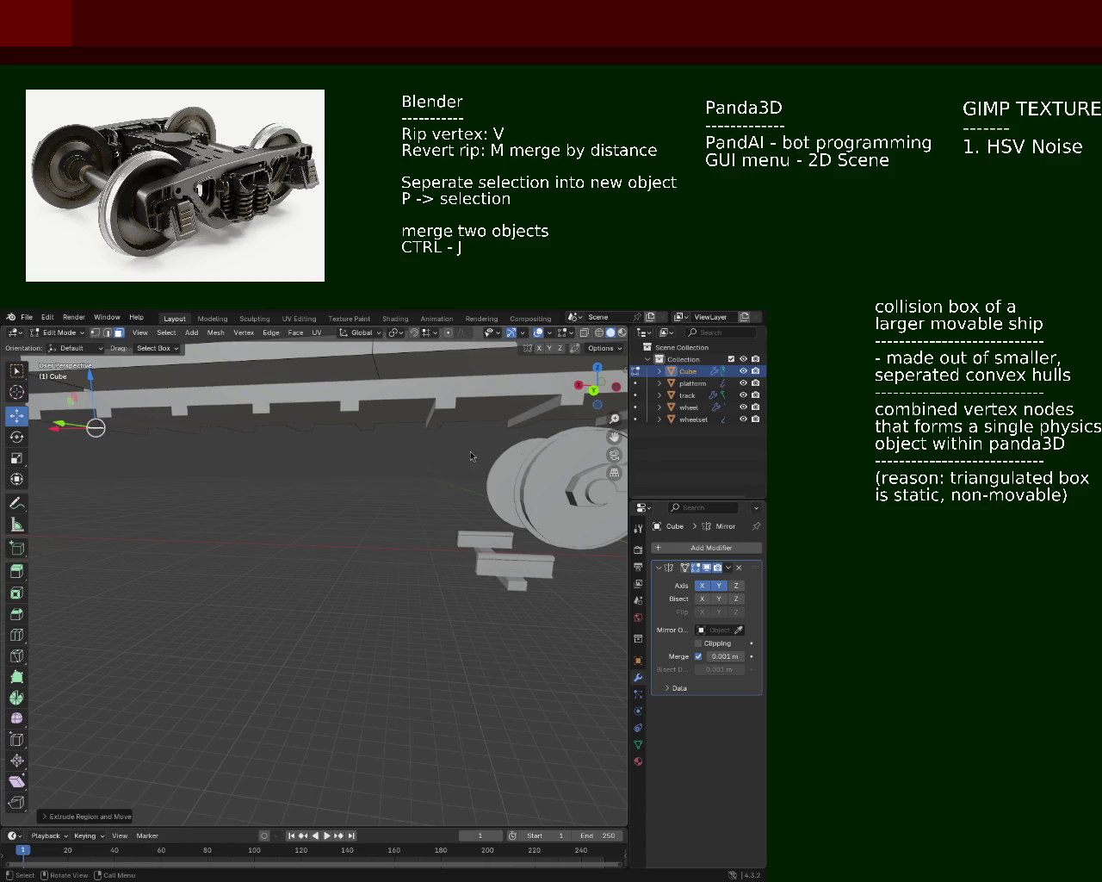
scroll("down", 3)
left_click_drag(250, 410, 342, 513)
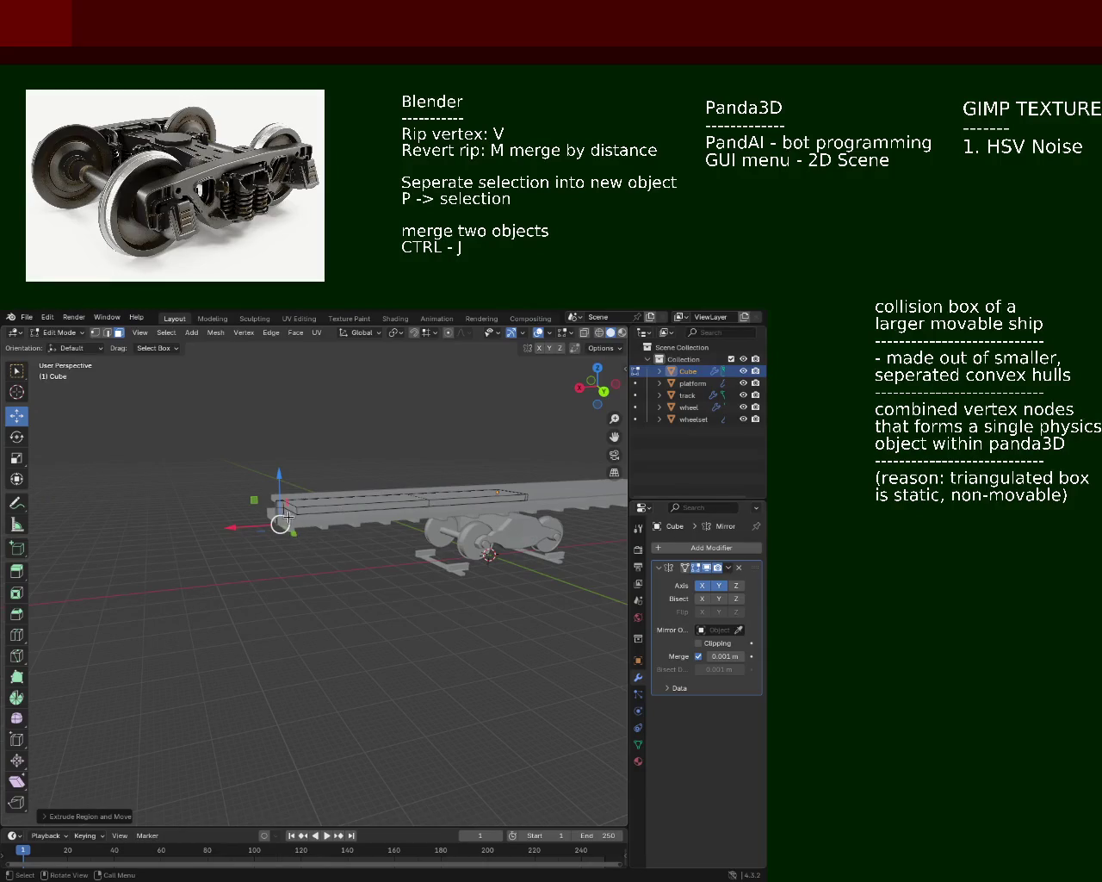
left_click_drag(281, 524, 296, 423)
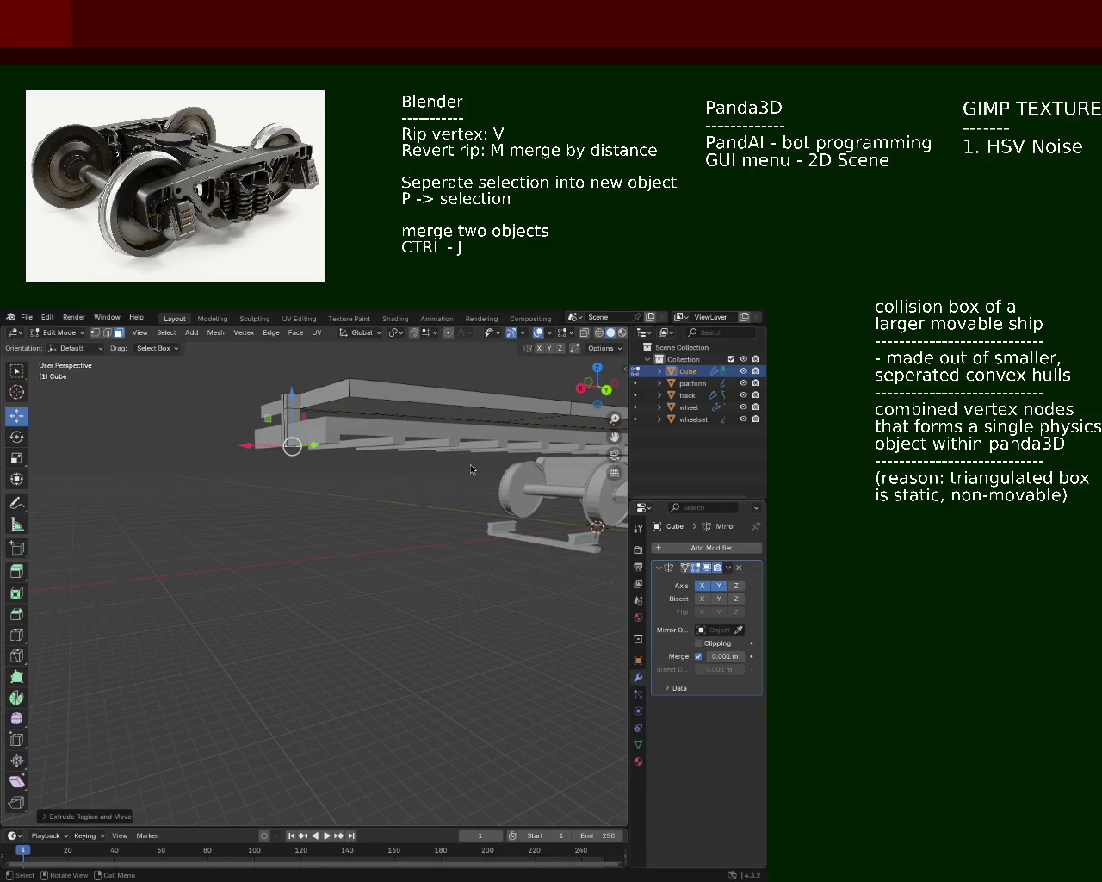
left_click_drag(234, 449, 236, 458)
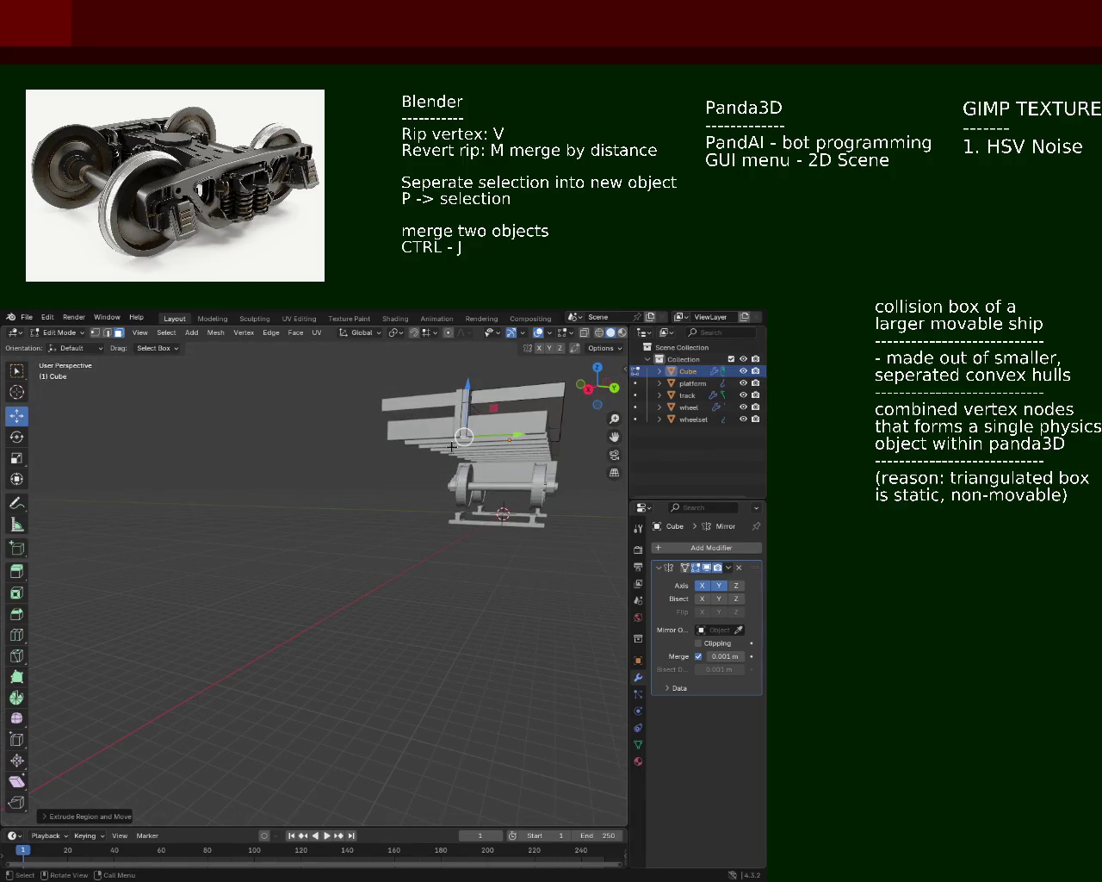
left_click_drag(463, 413, 554, 487)
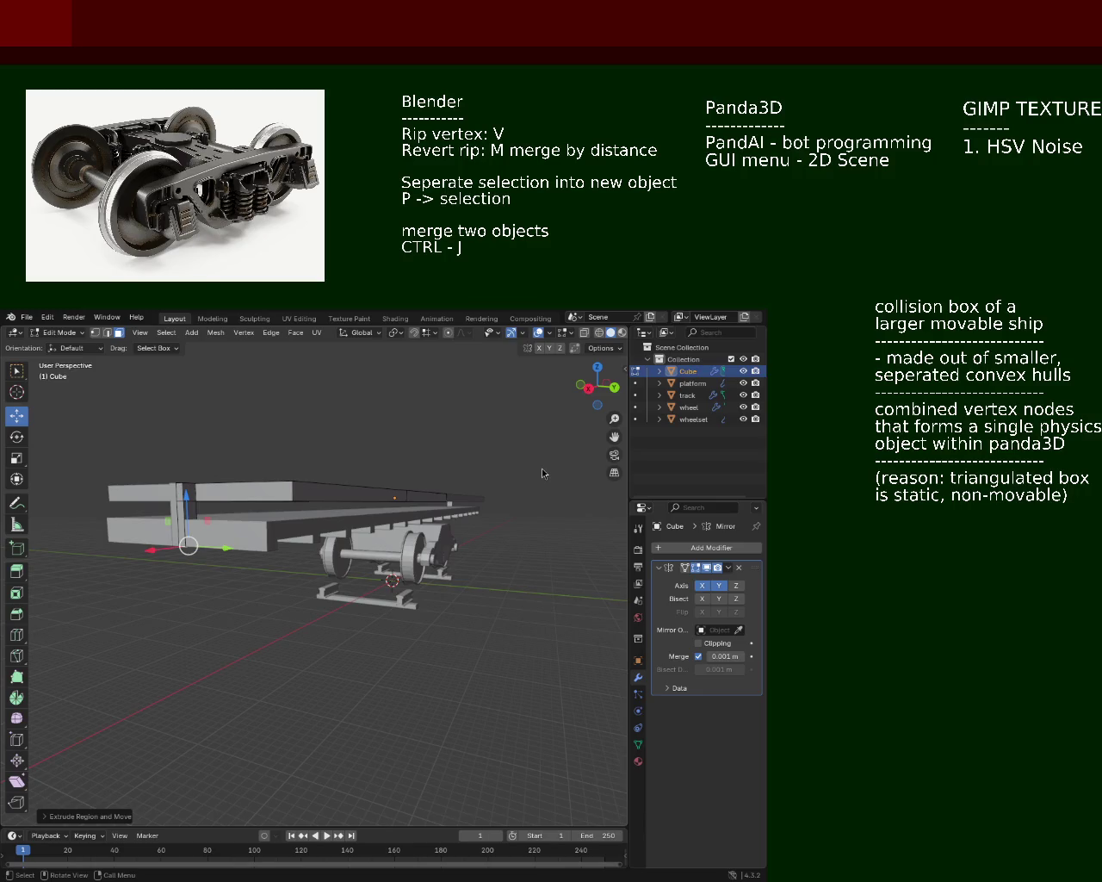
left_click_drag(336, 558, 357, 553)
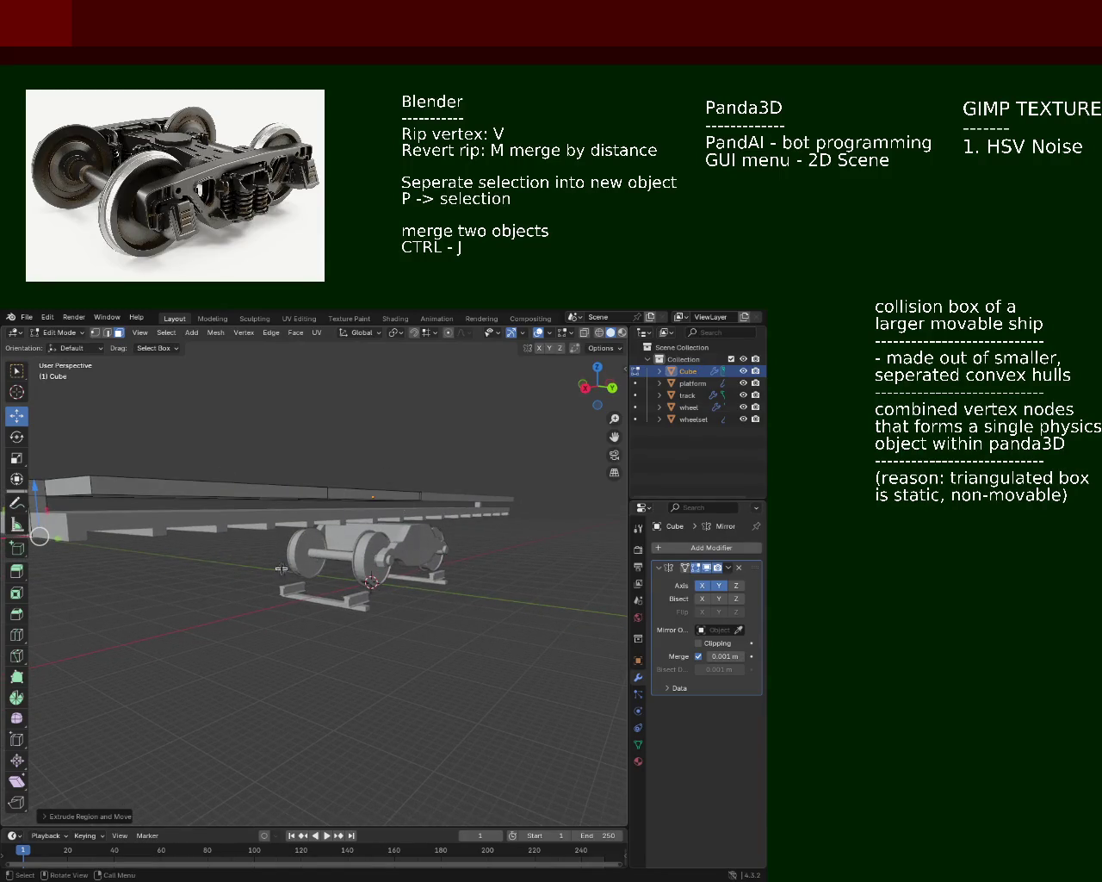
left_click_drag(397, 545, 397, 582)
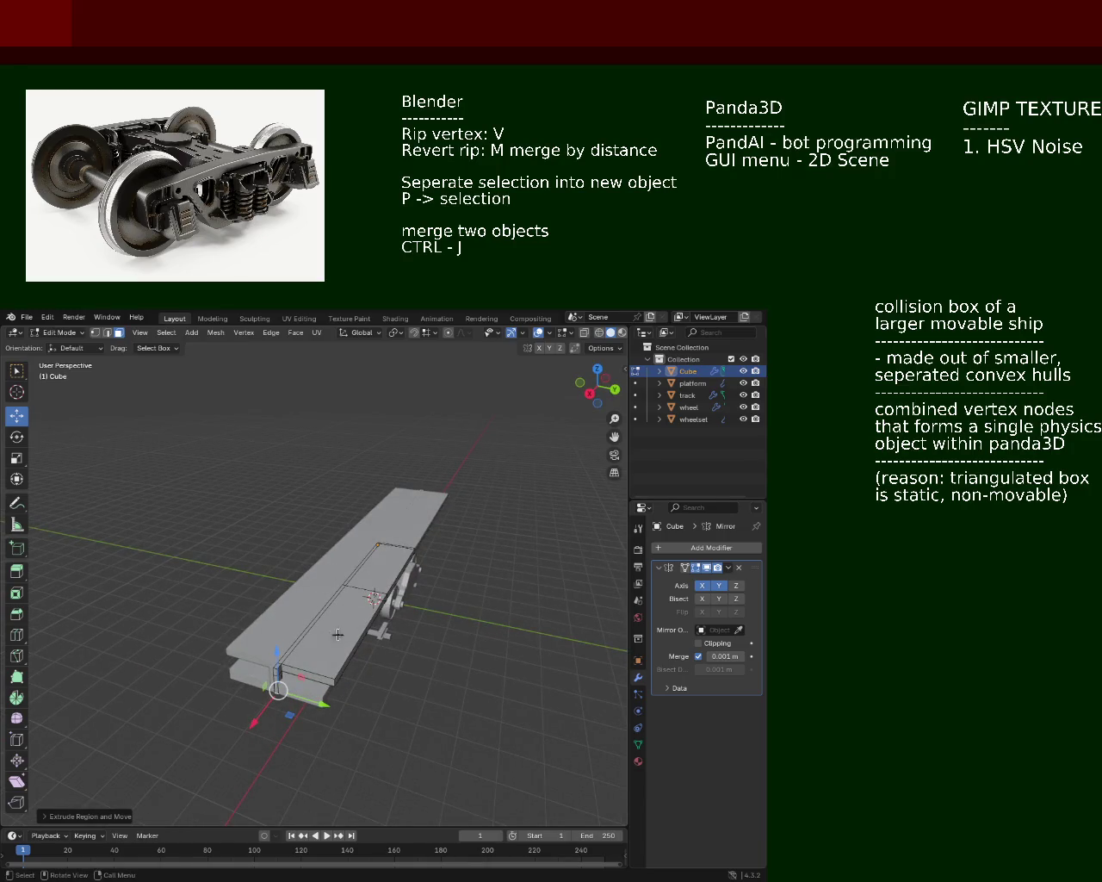
left_click_drag(306, 473, 307, 563)
left_click_drag(437, 532, 251, 564)
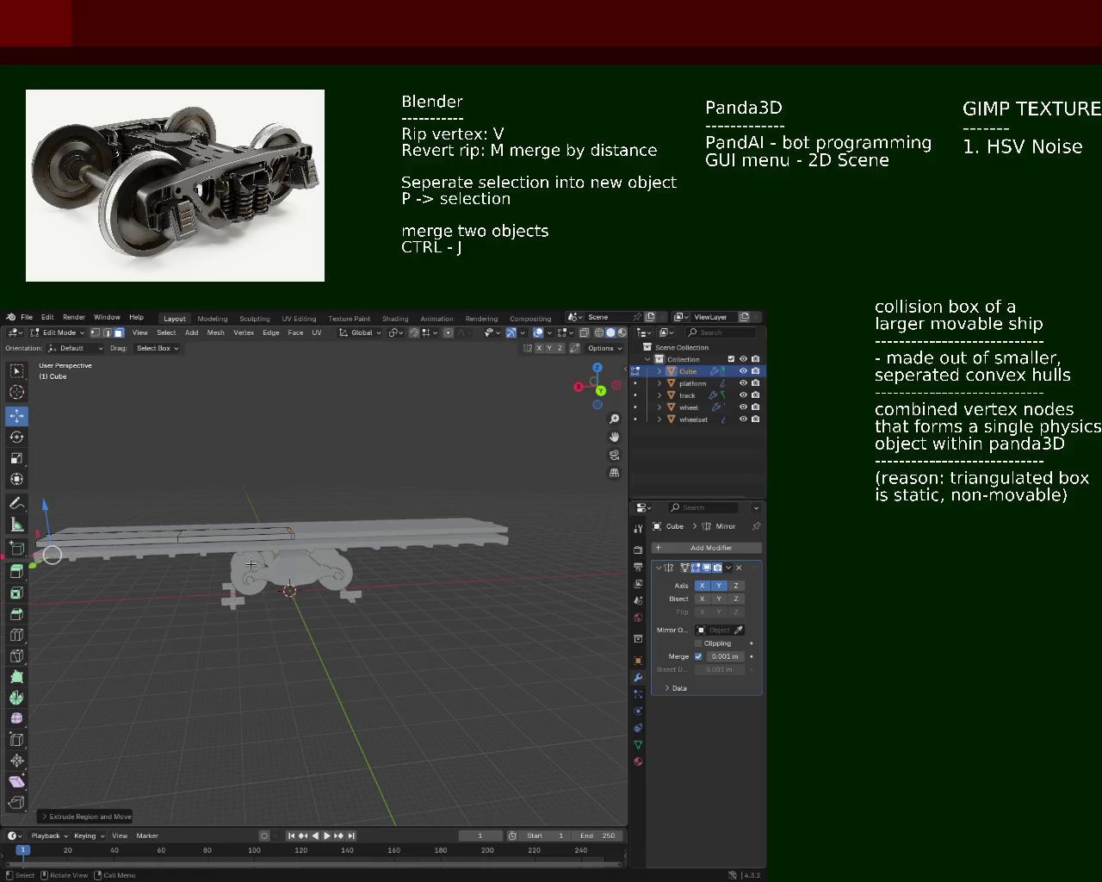
left_click_drag(231, 527, 327, 508)
left_click_drag(315, 513, 509, 488)
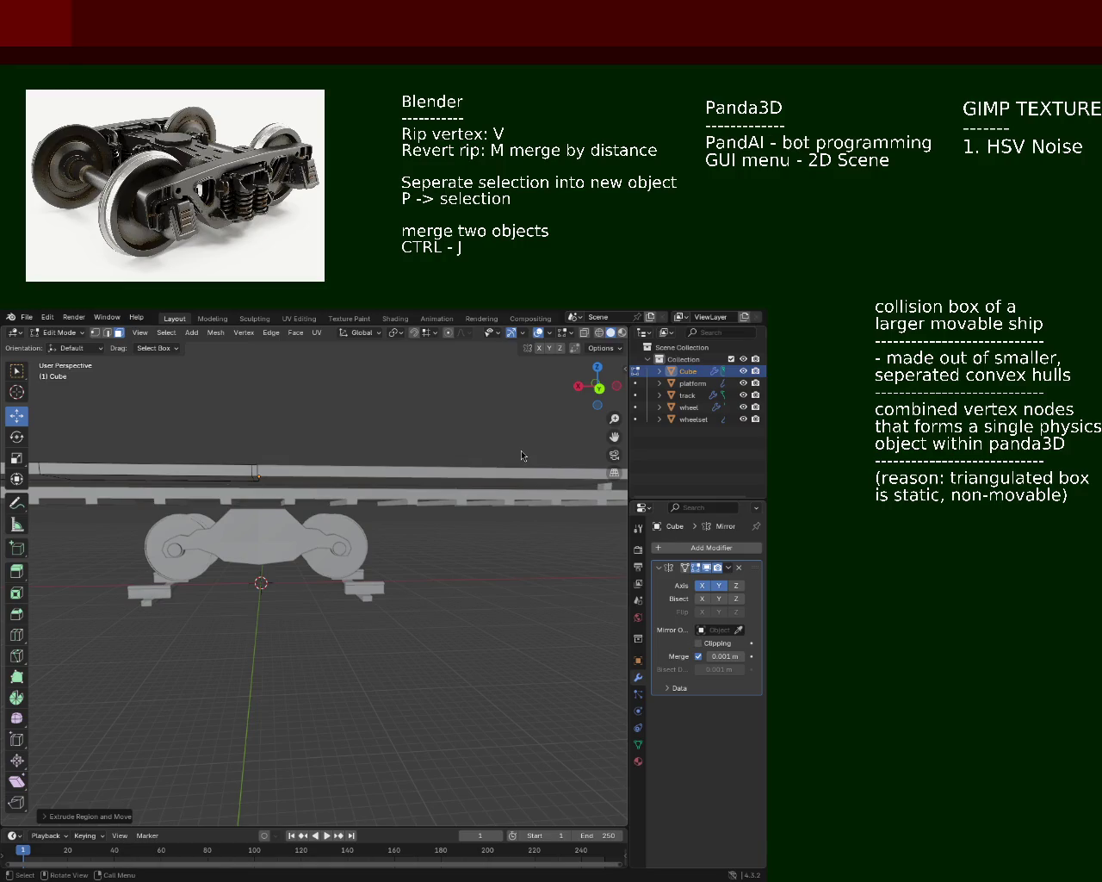
left_click_drag(232, 516, 329, 570)
scroll("down", 3)
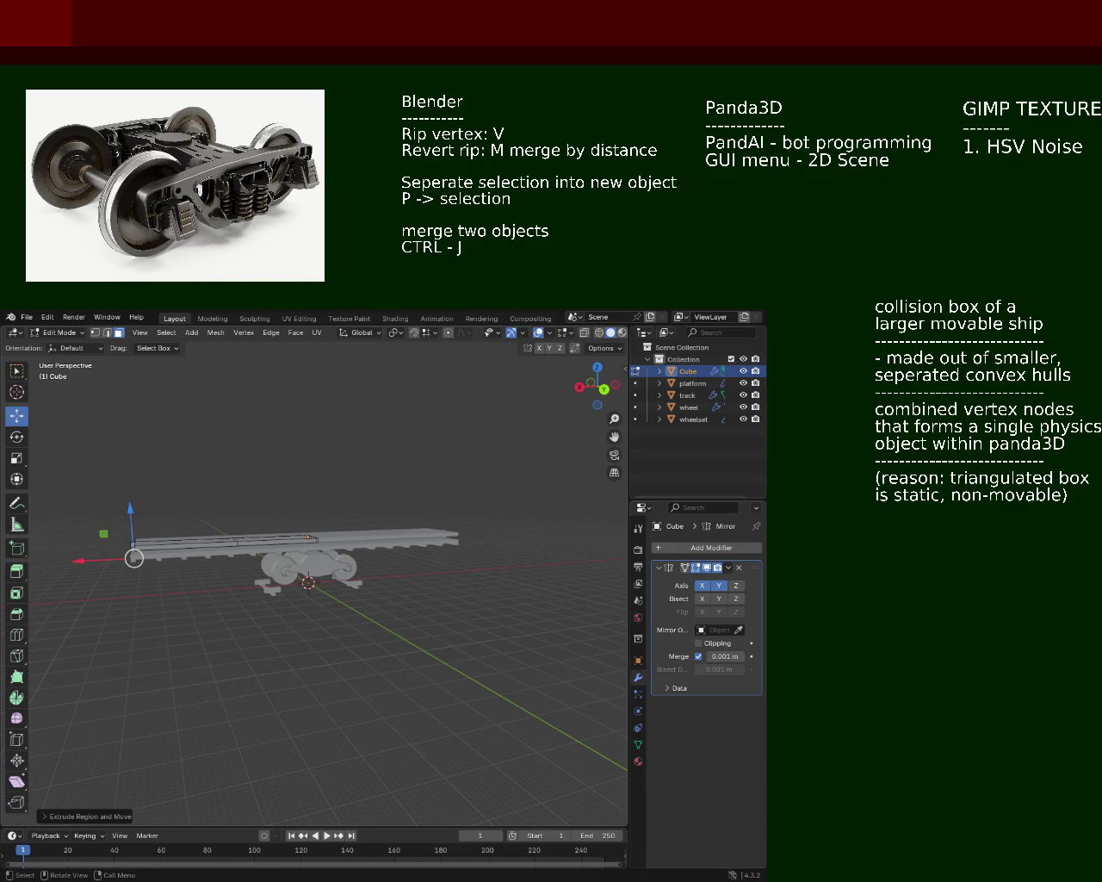
left_click_drag(202, 447, 285, 586)
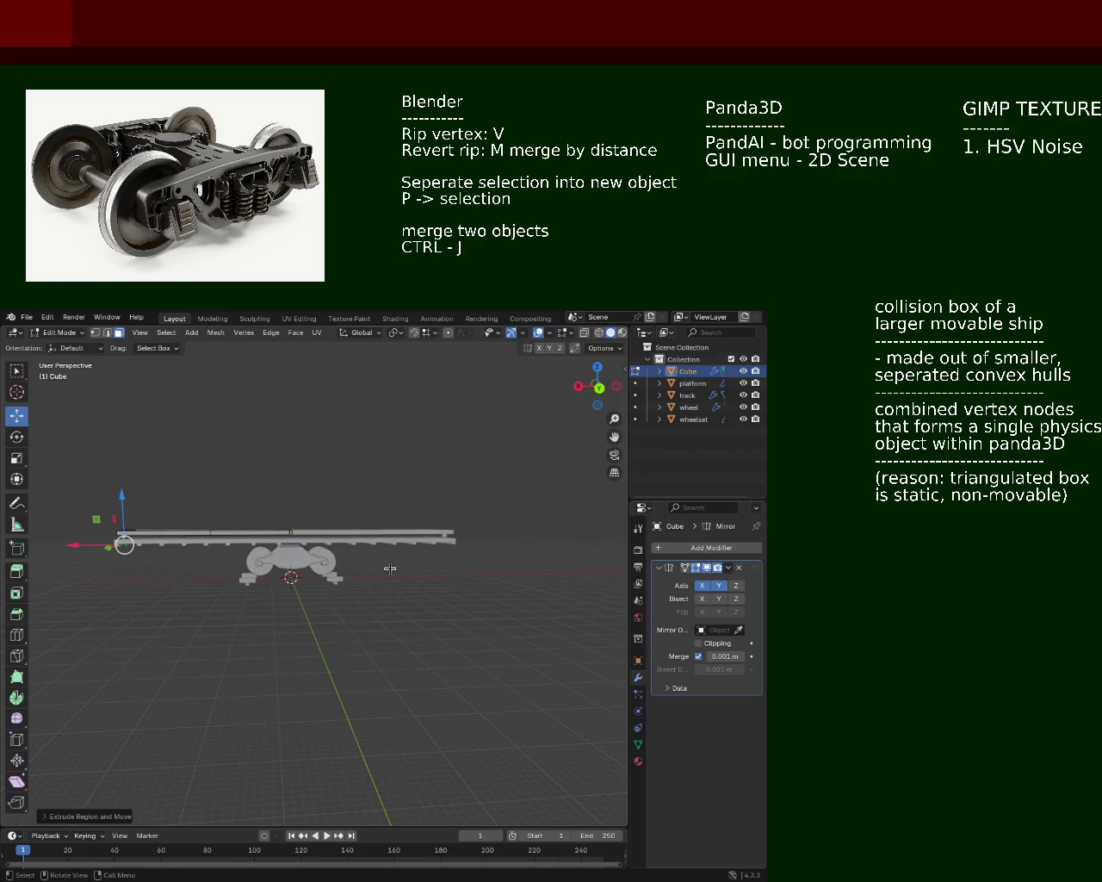
left_click_drag(161, 567, 418, 543)
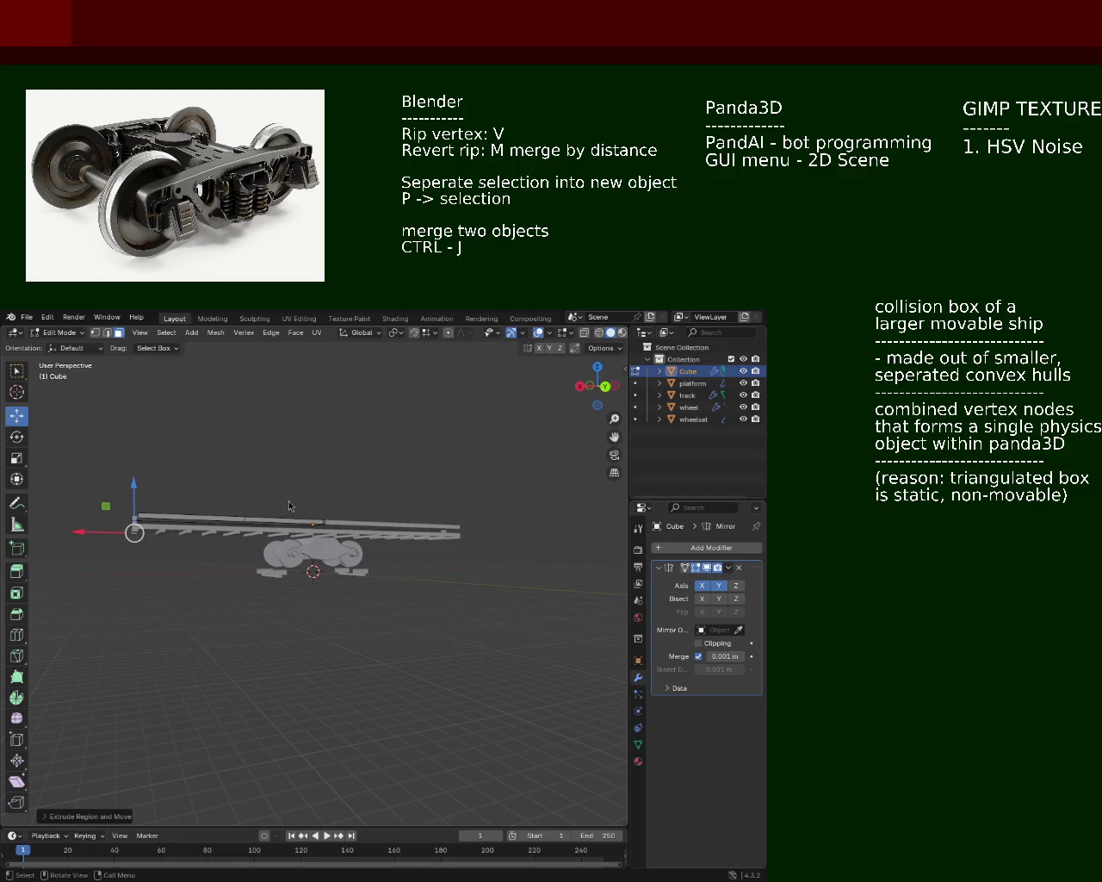
left_click_drag(324, 563, 90, 514)
scroll("down", 3)
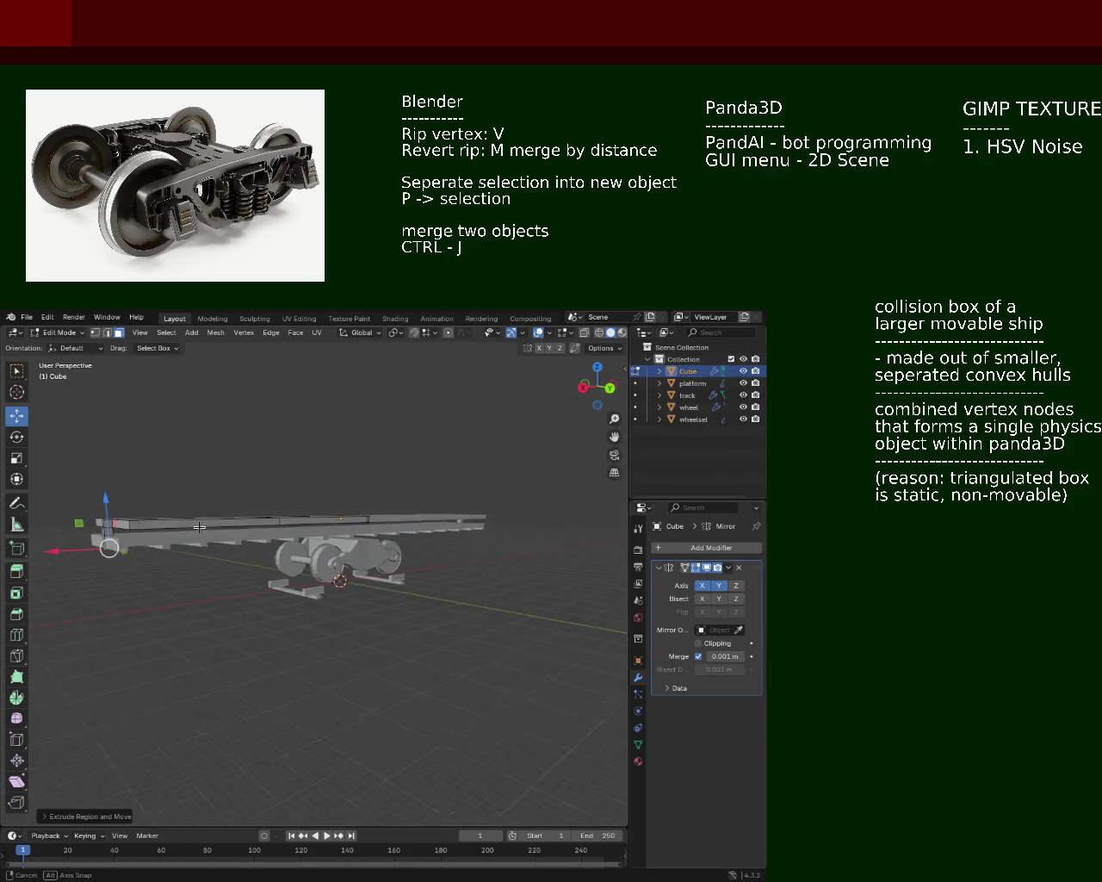
left_click(120, 548)
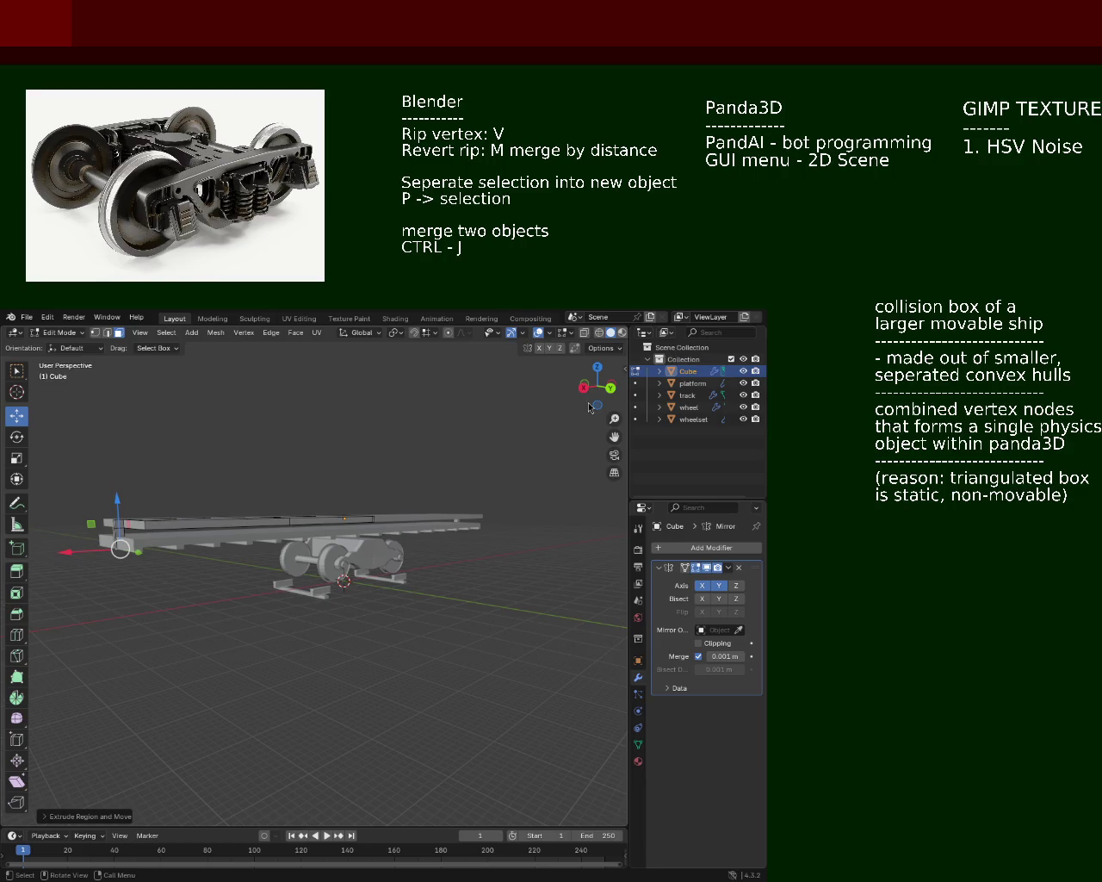
left_click_drag(216, 527, 215, 517)
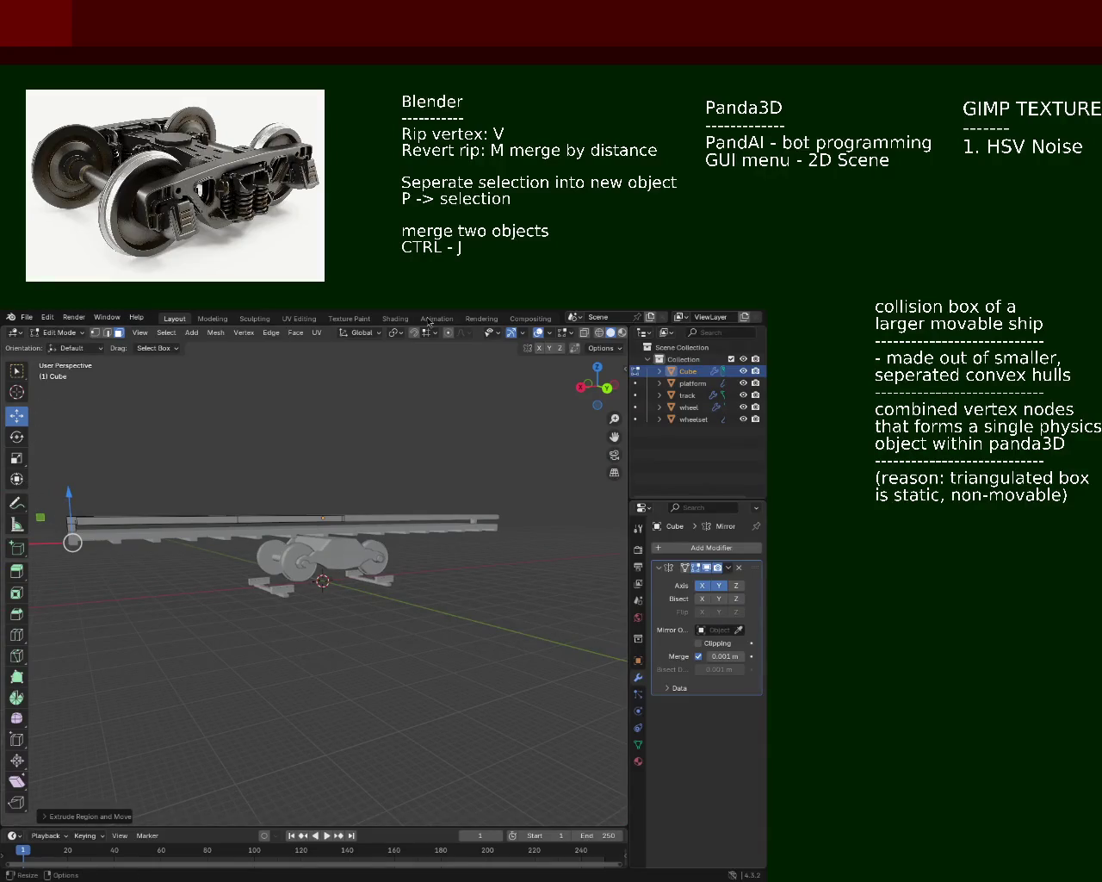
left_click_drag(171, 510, 202, 542)
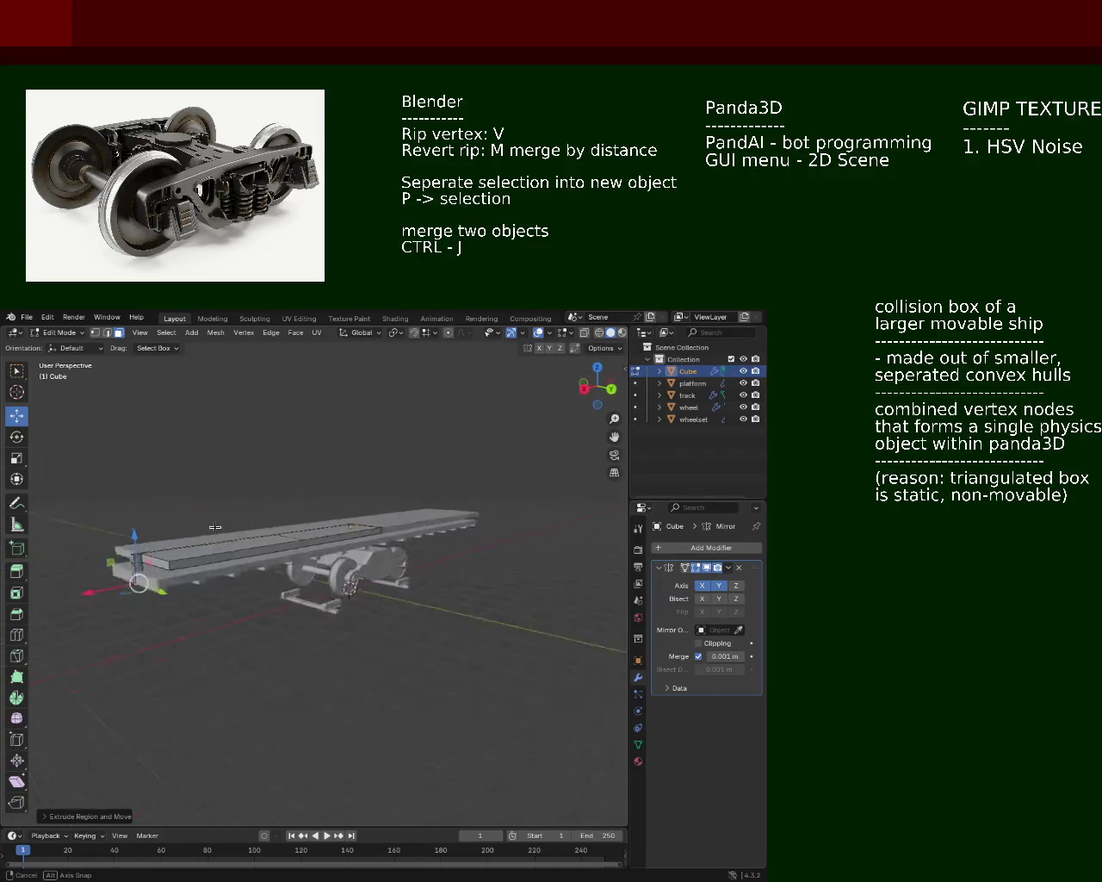
left_click_drag(202, 542, 469, 538)
scroll("up", 3)
scroll("down", 3)
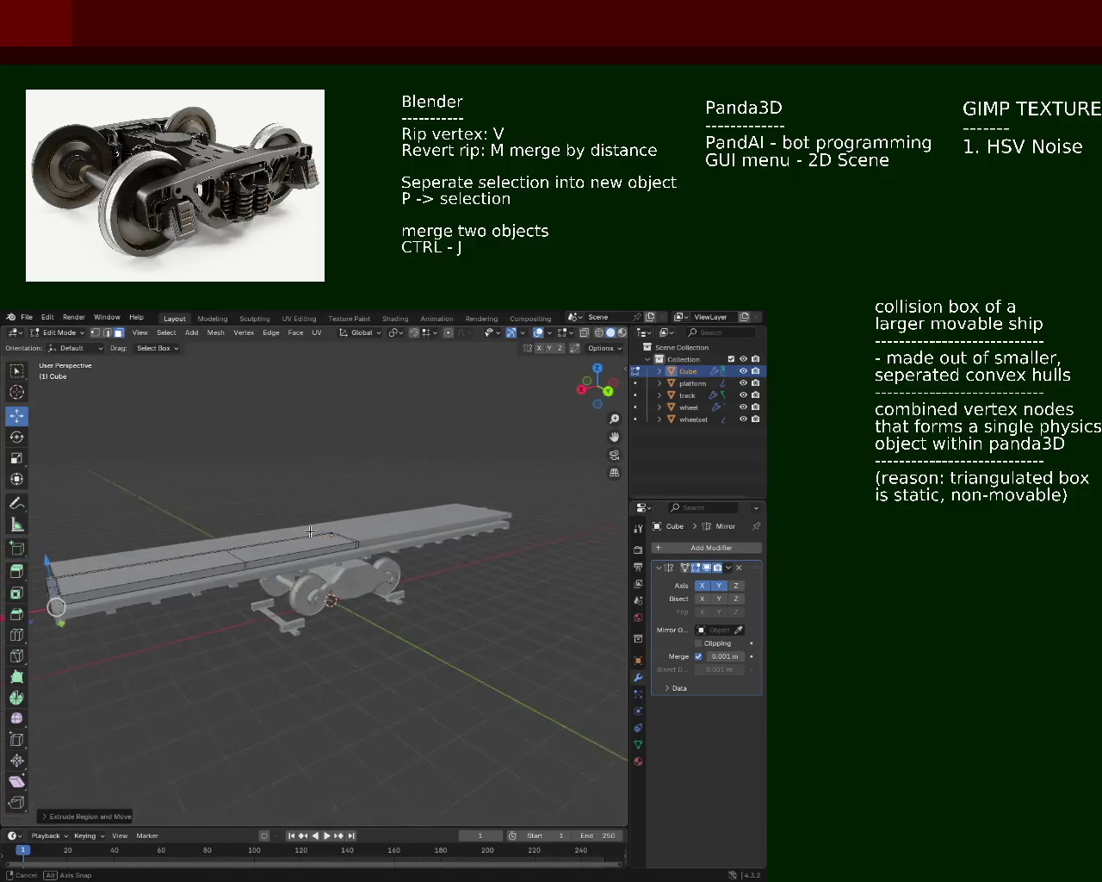
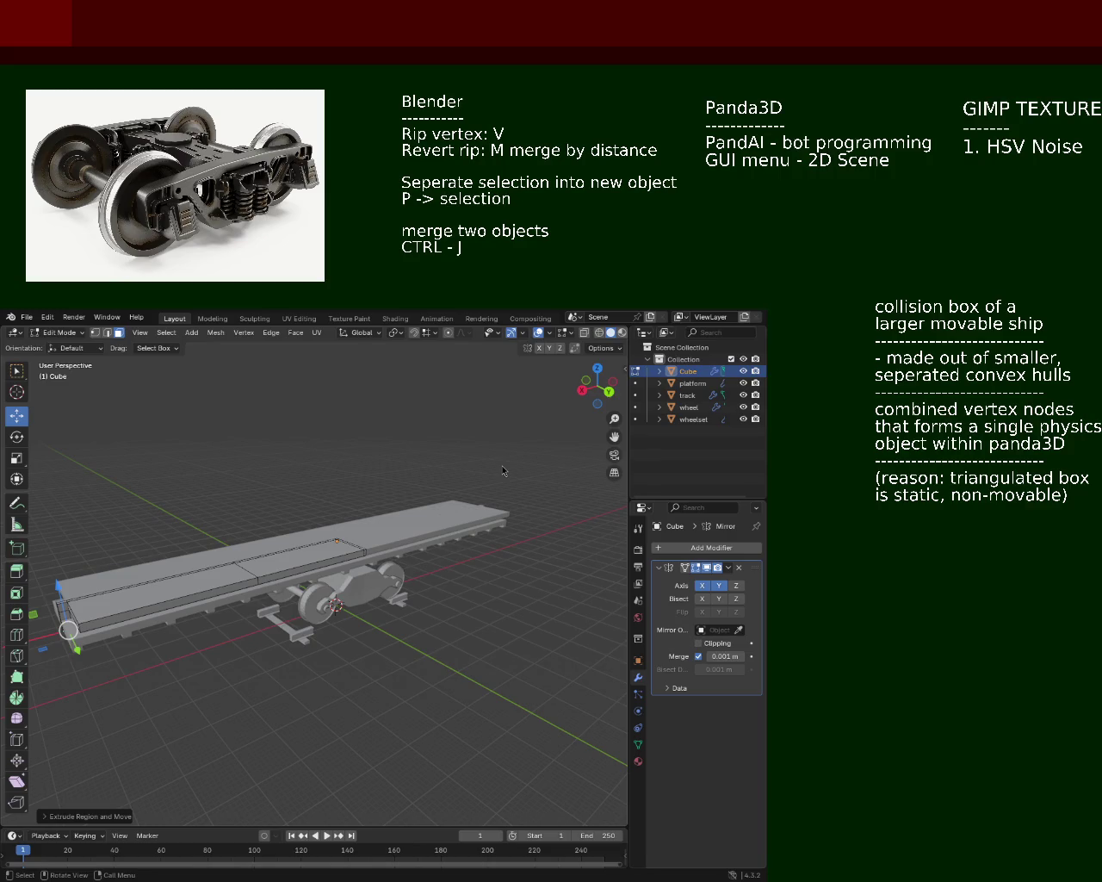
Step: Orbit around the flatcar to bring the front end of the platform into view
left_click_drag(252, 559, 420, 540)
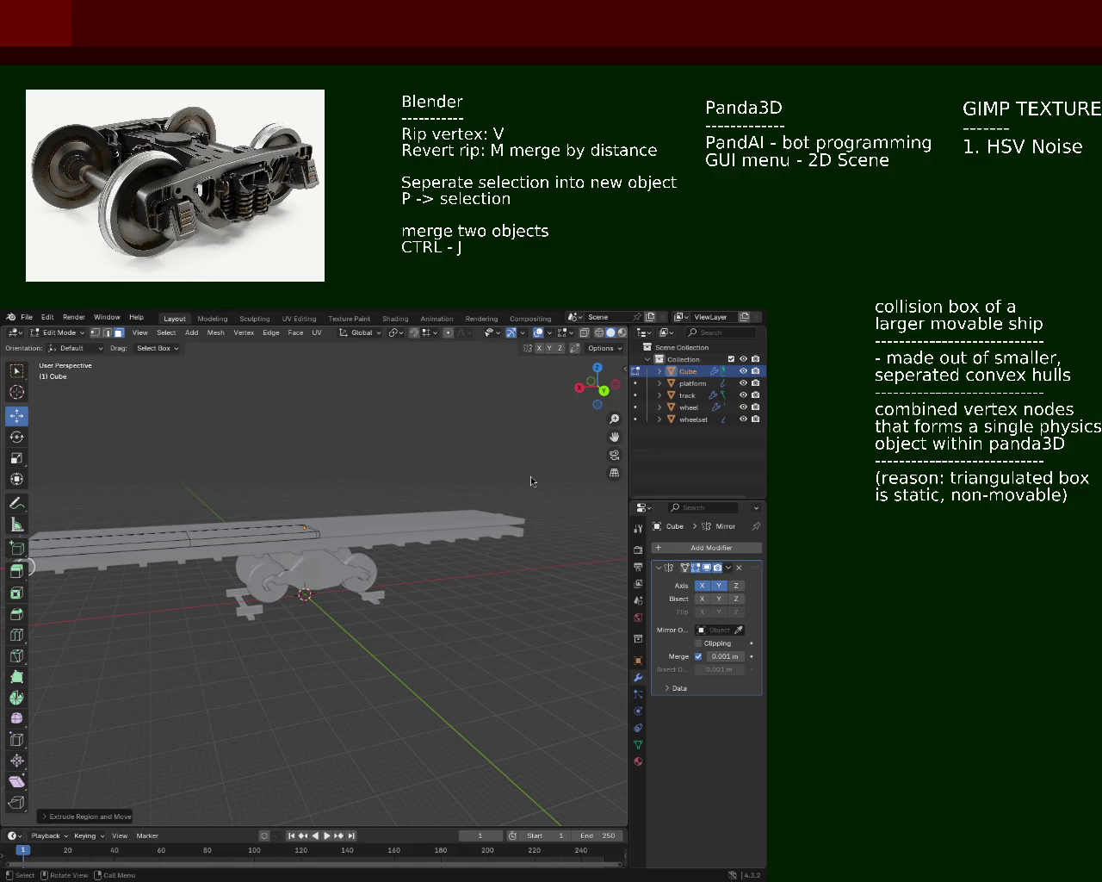
left_click_drag(251, 428, 340, 527)
left_click_drag(413, 536, 384, 547)
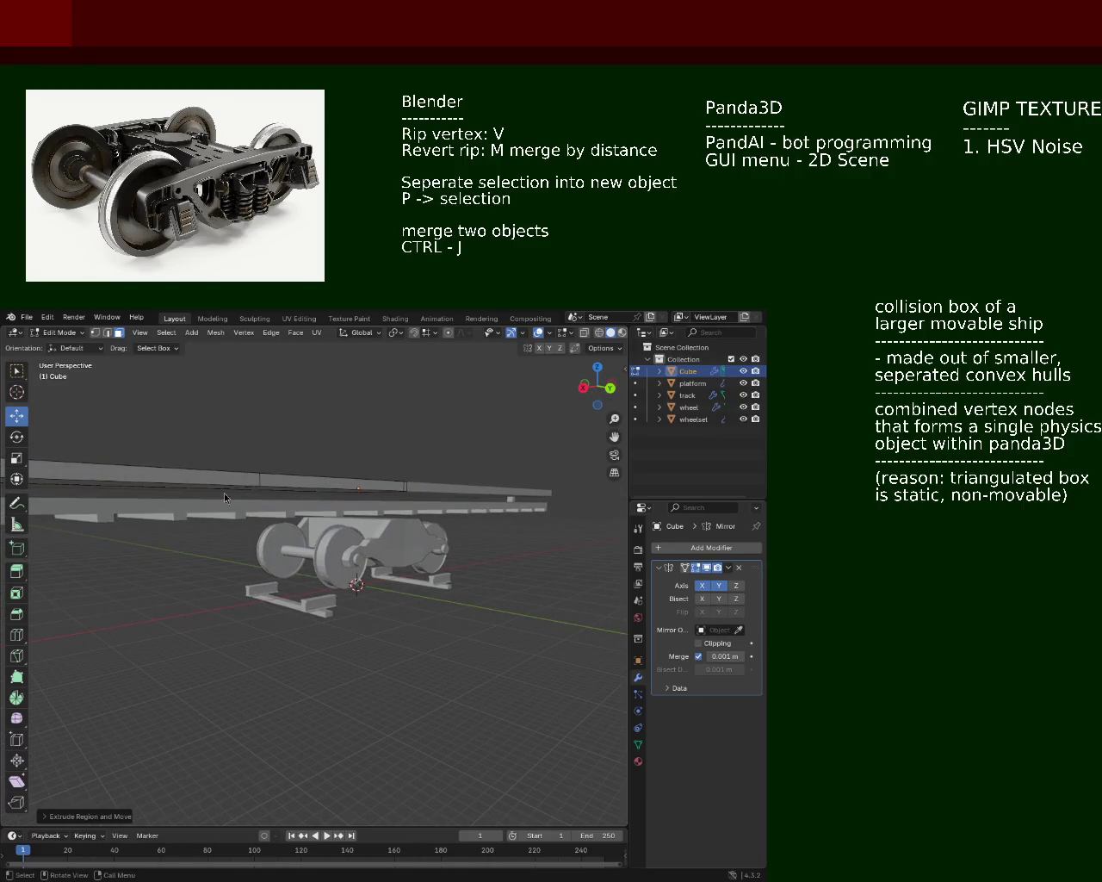
left_click_drag(232, 502, 198, 540)
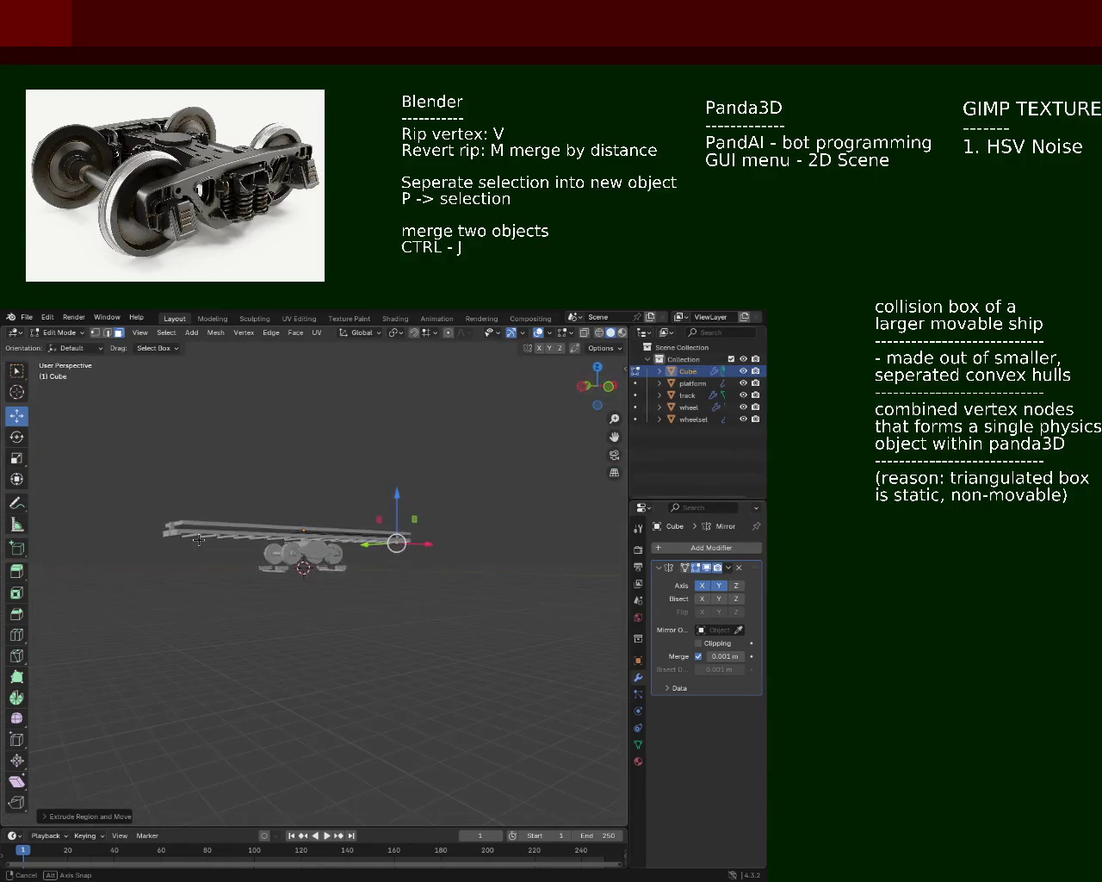
left_click_drag(198, 540, 430, 505)
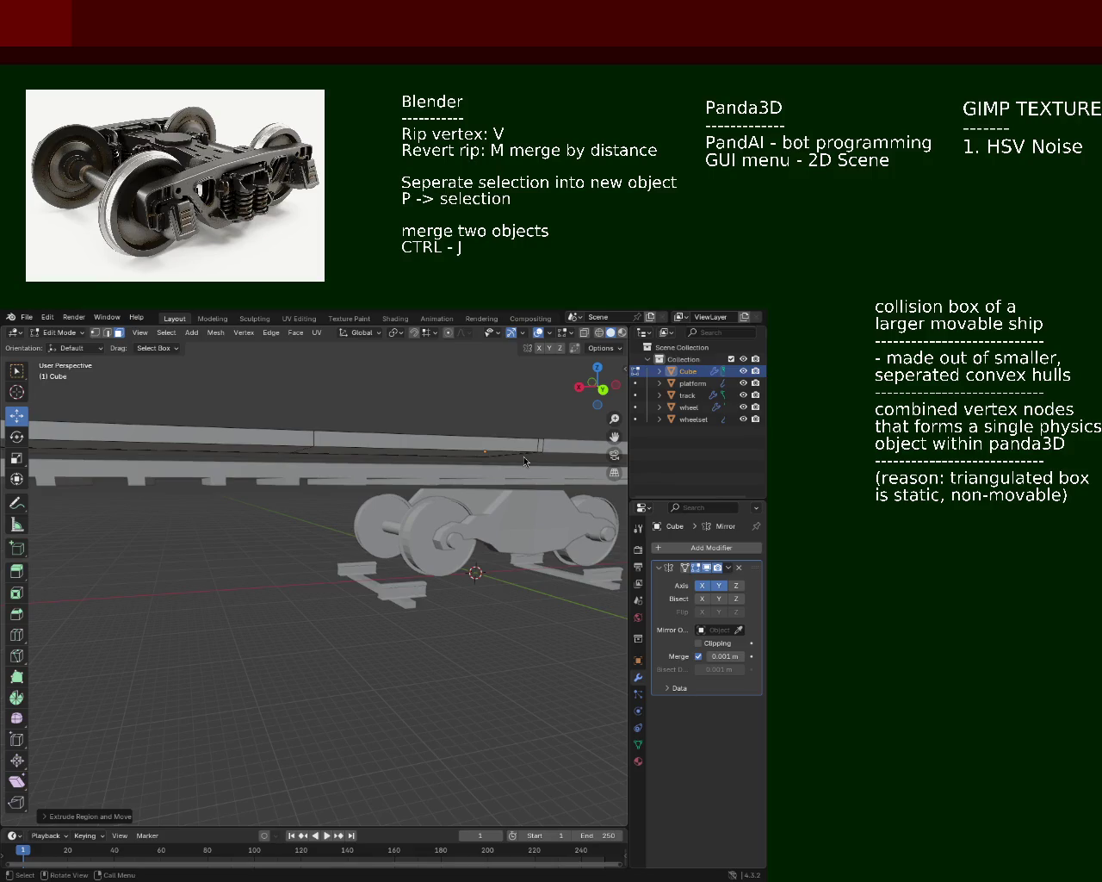
left_click_drag(264, 460, 222, 538)
scroll("up", 3)
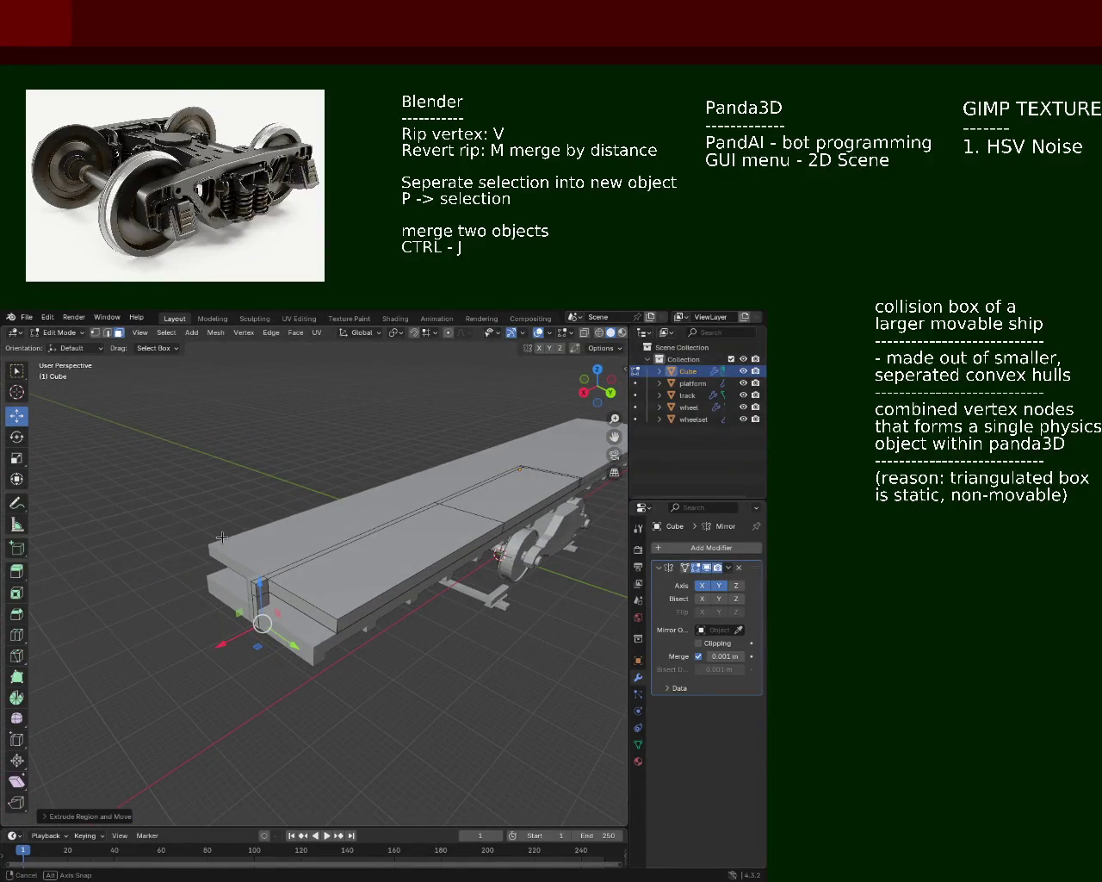
left_click_drag(222, 537, 240, 529)
Step: Extrude the upper slab's end face 2 m along its normal, then select the platform's front-left corner
left_click_drag(292, 585, 288, 584)
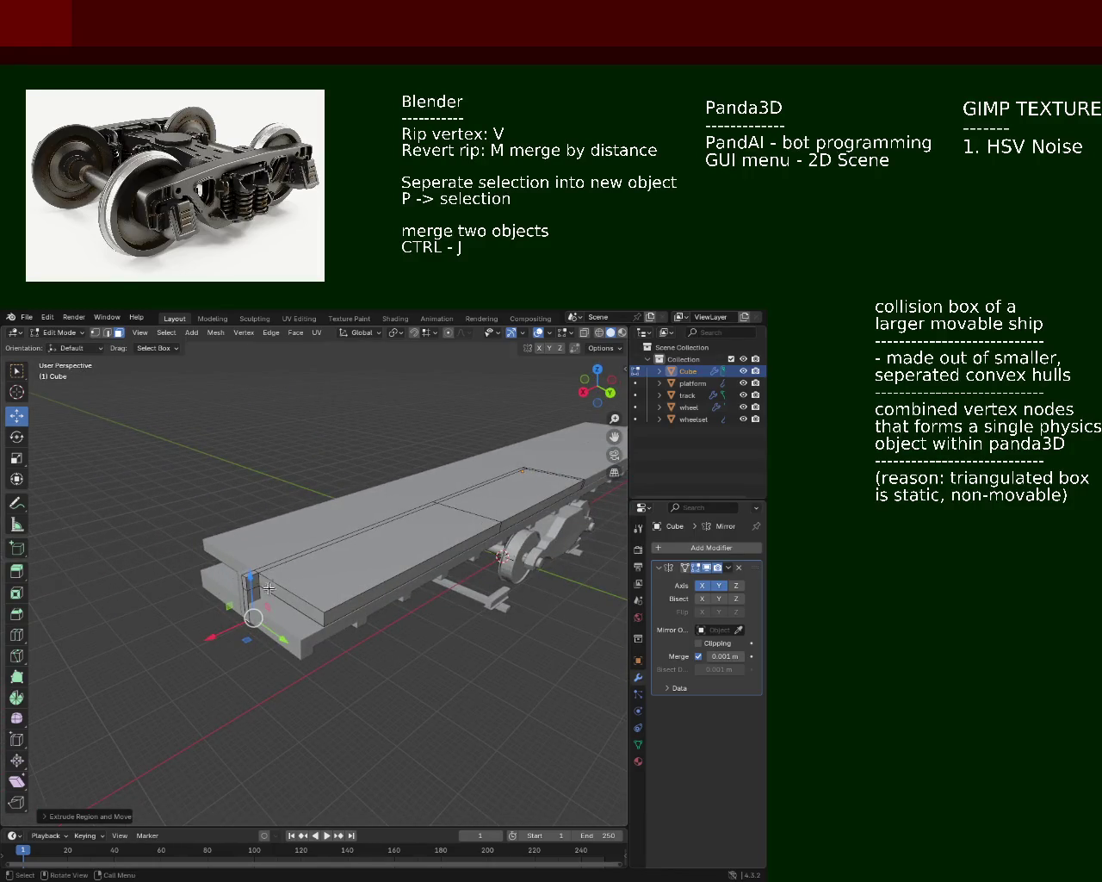
left_click(267, 588)
key("e")
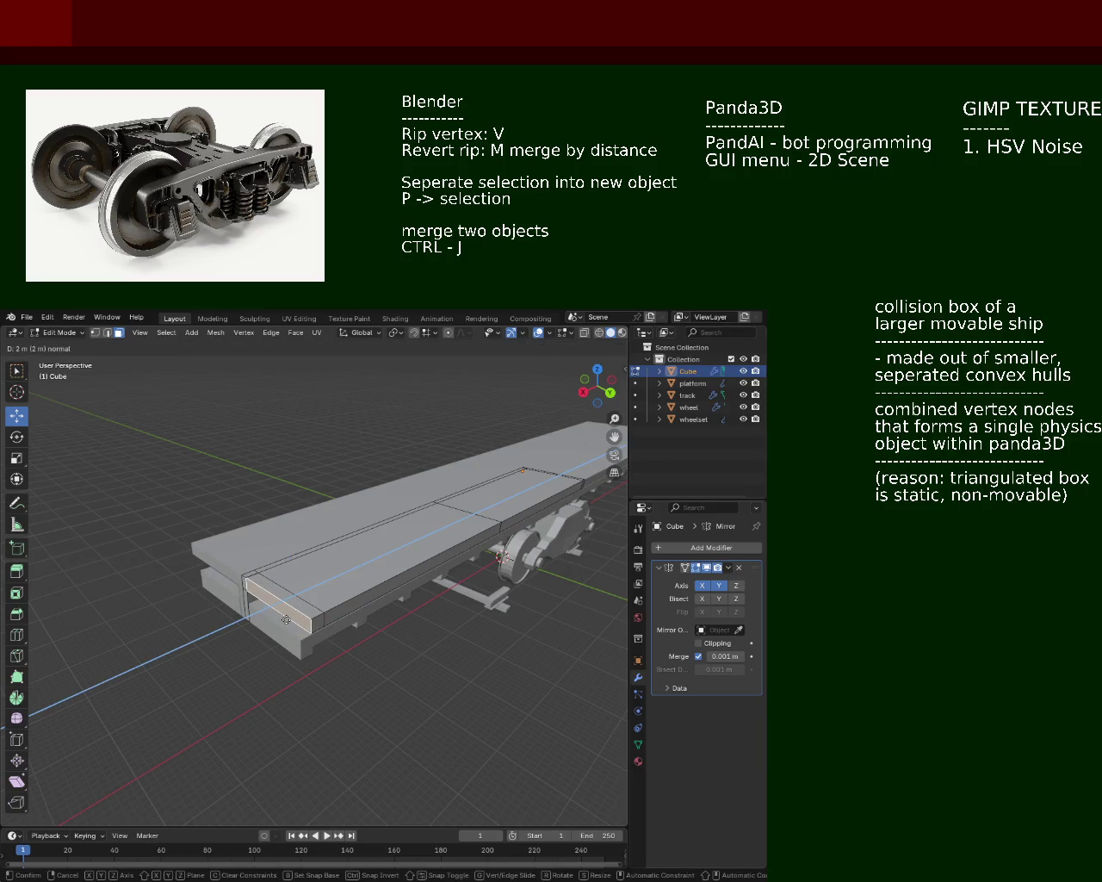
left_click(285, 620)
left_click_drag(286, 620, 255, 612)
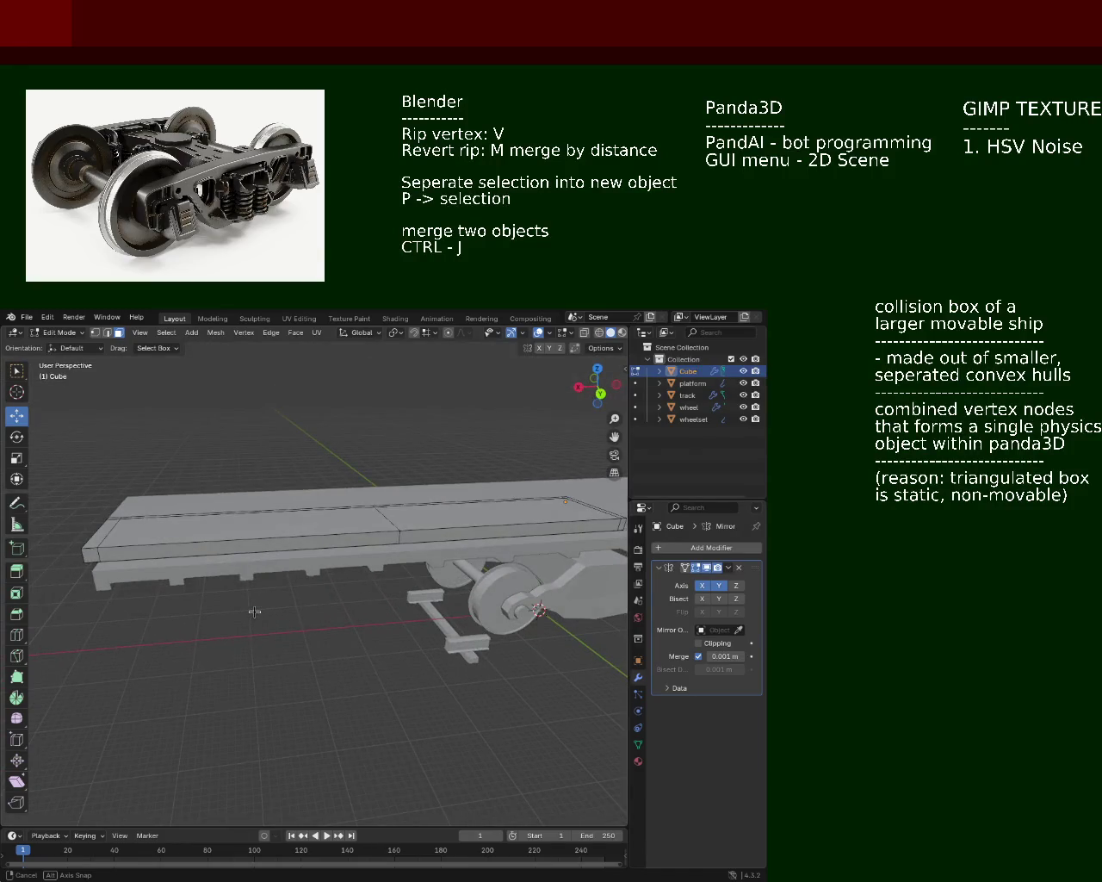
left_click(112, 527)
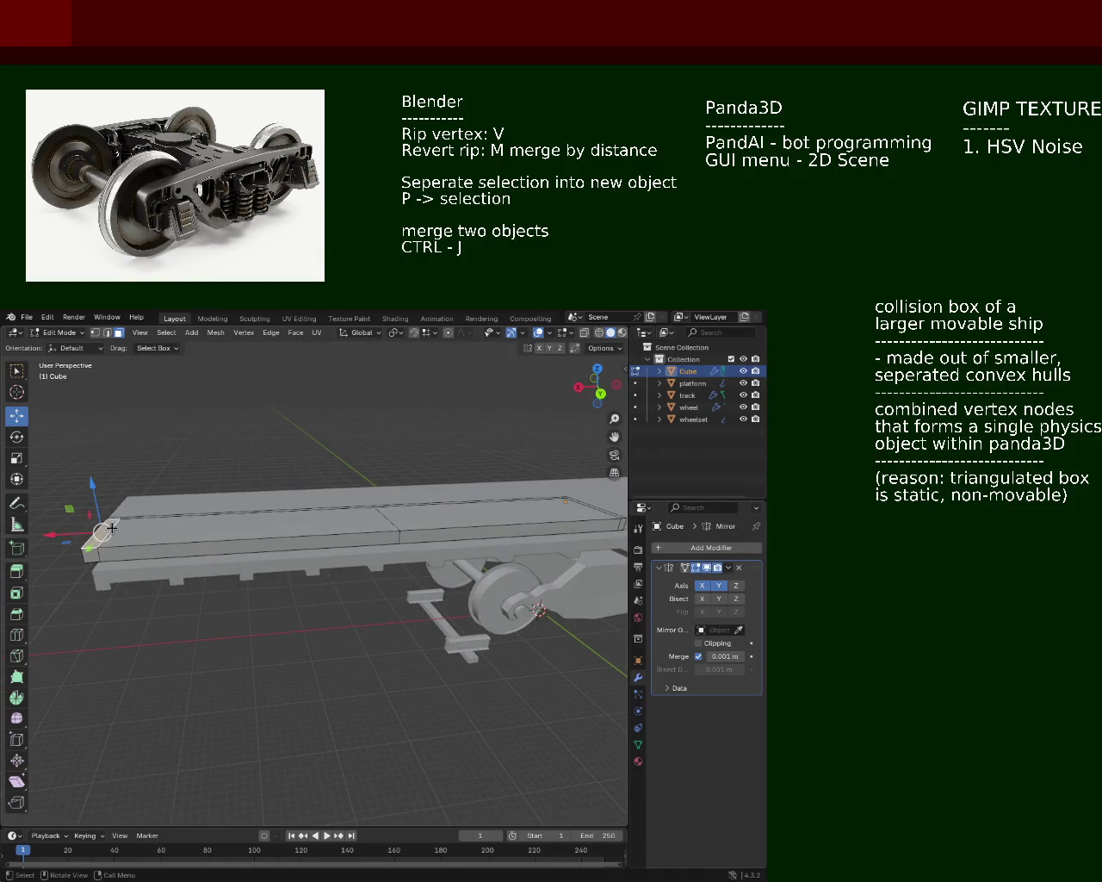
Step: Reselect the front-left corner and extrude it upward in stages into an end wall
key("alt+a")
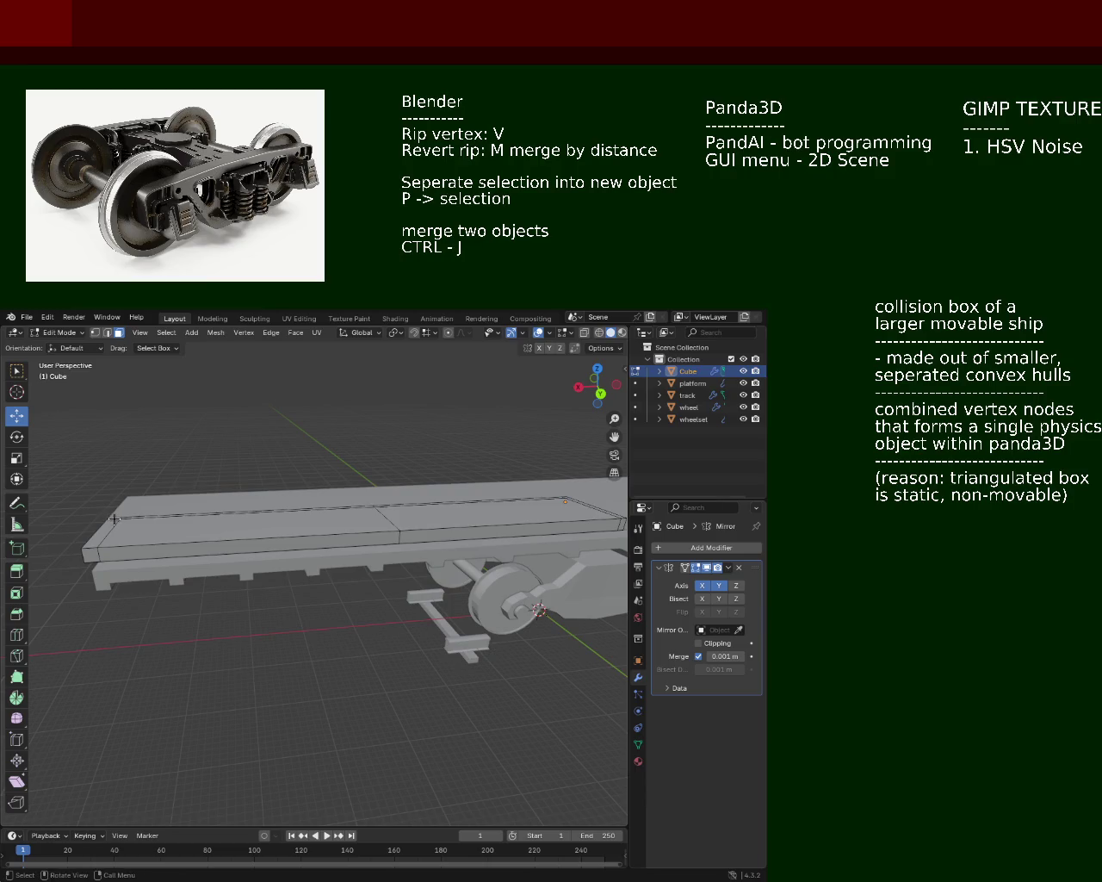
left_click(112, 521)
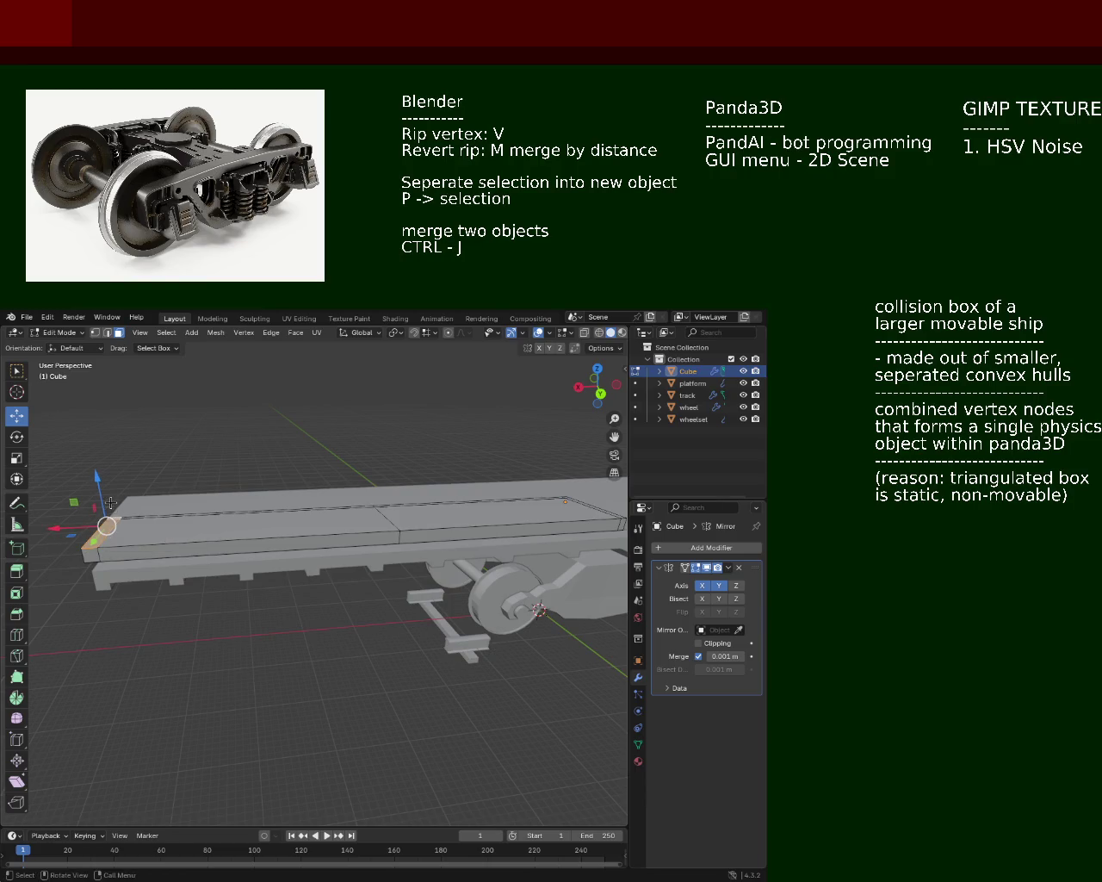
key("e")
left_click(112, 454)
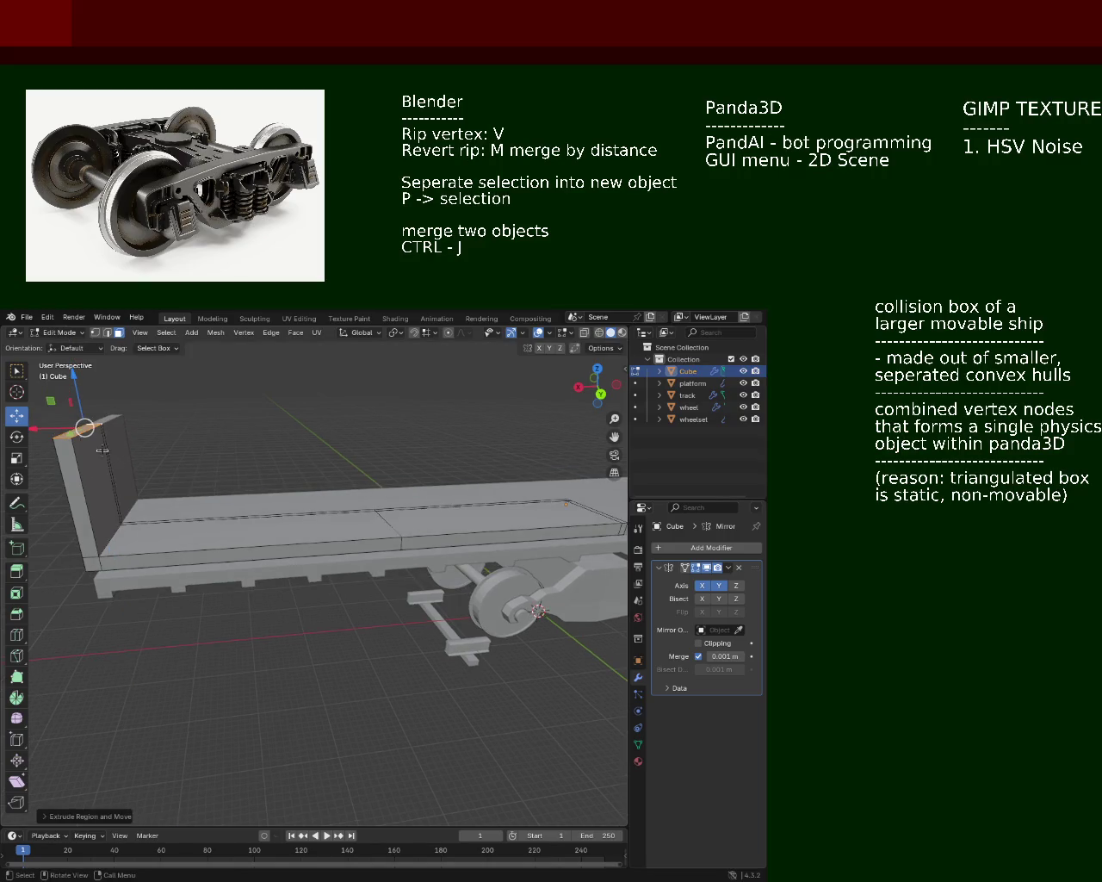
key("e")
left_click(104, 422)
key("e")
left_click(104, 421)
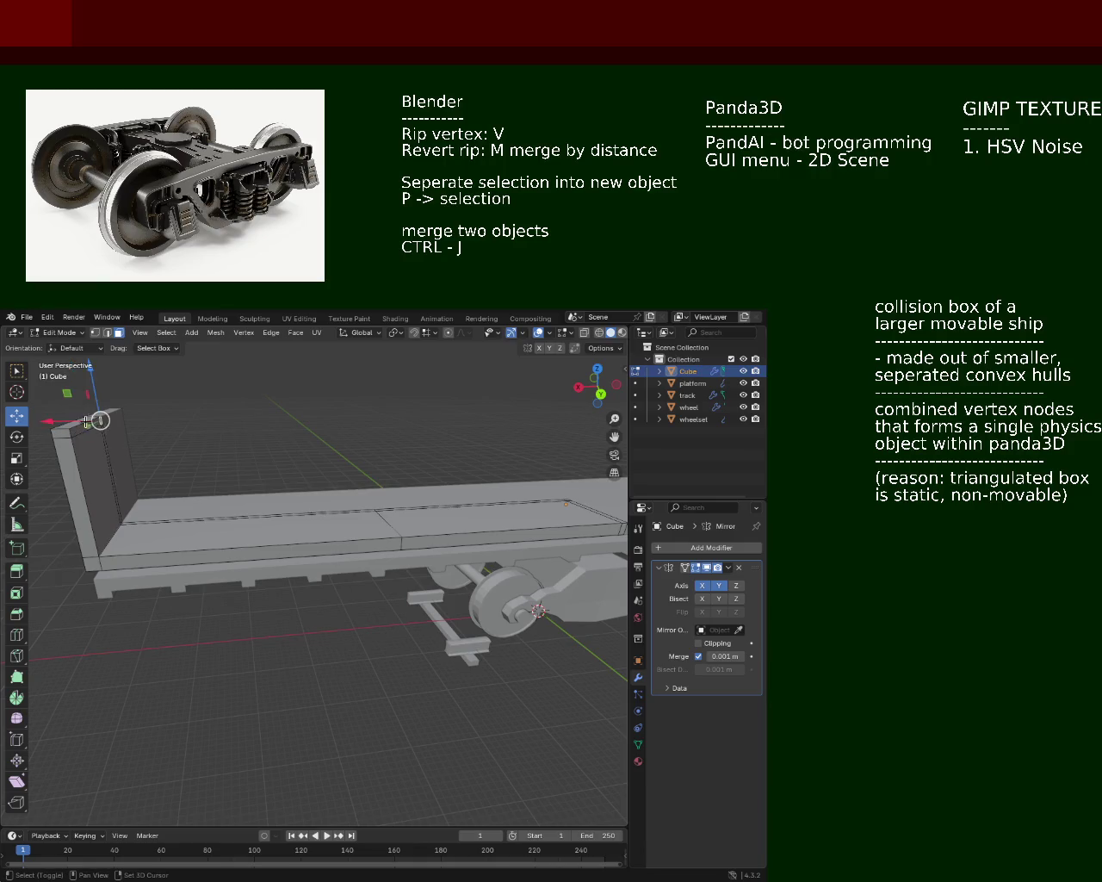
Step: Extrude the wall top sideways and stretch it back along the car as a roof
key("e")
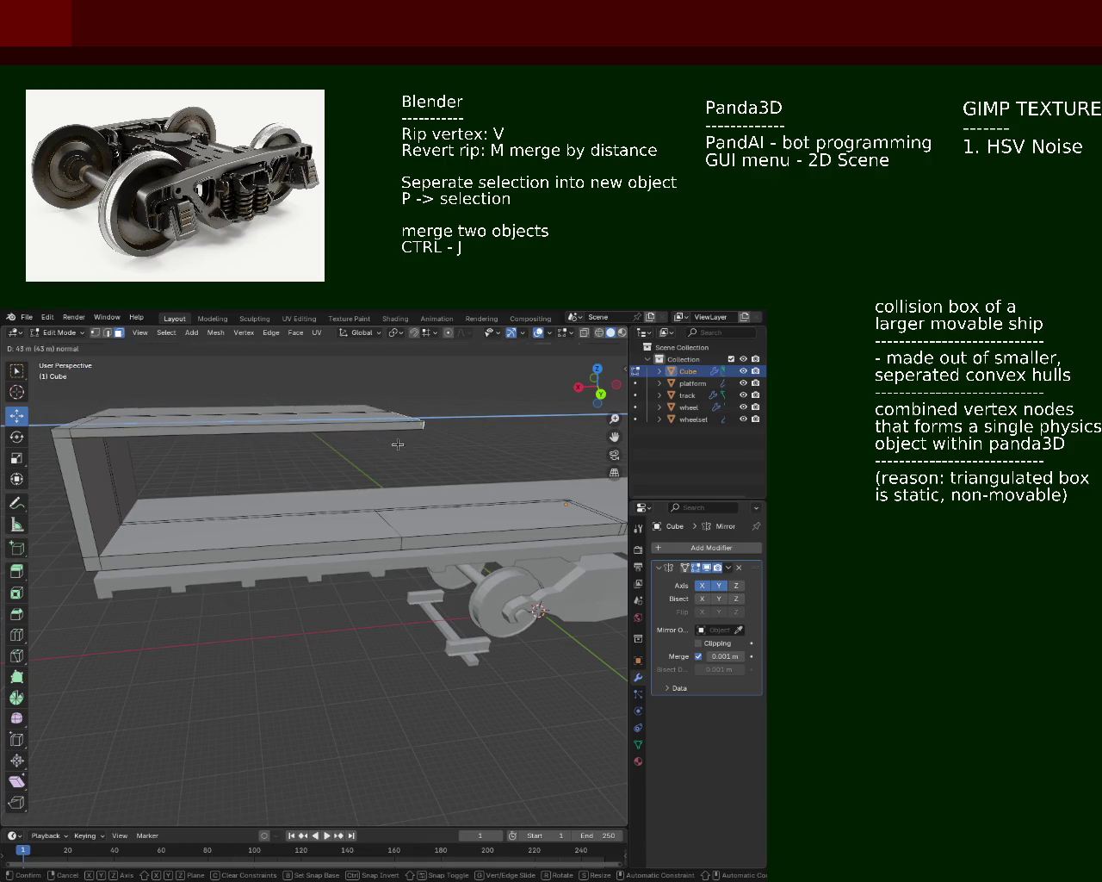
left_click(396, 444)
left_click_drag(506, 497, 244, 503)
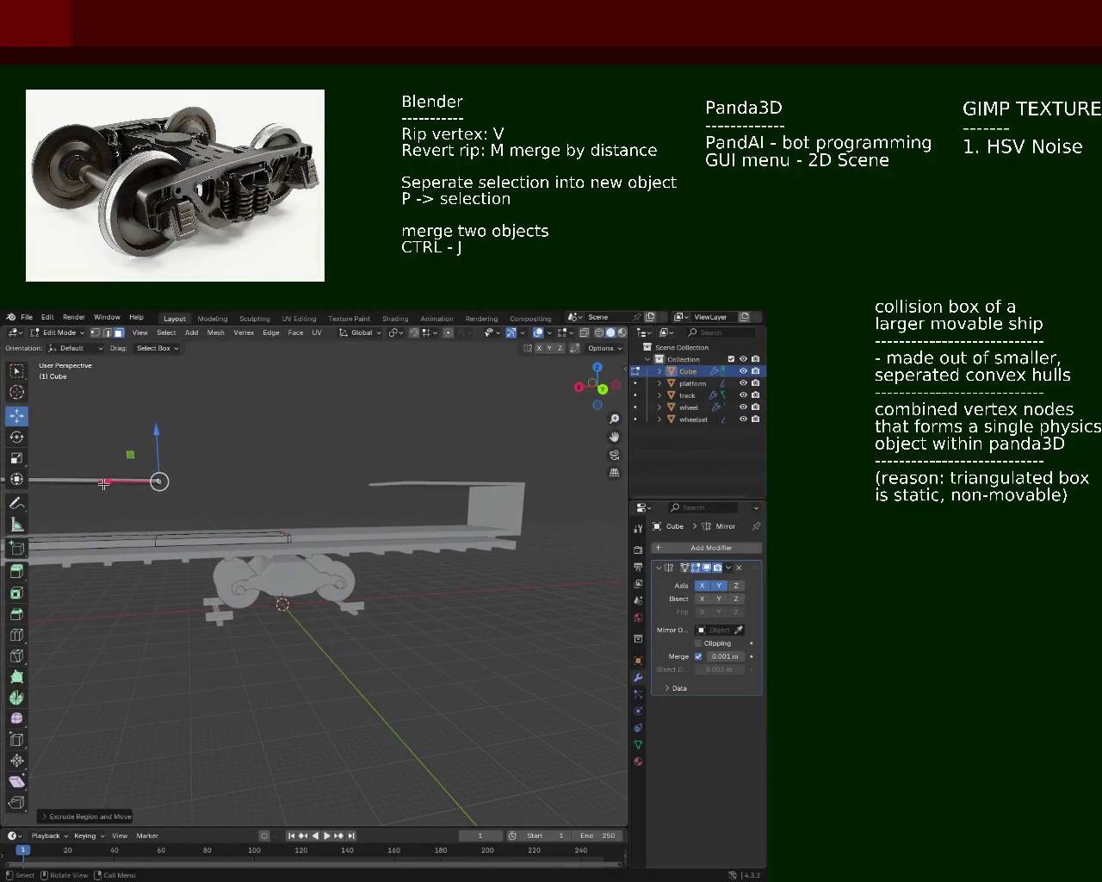
left_click_drag(104, 483, 283, 489)
left_click_drag(283, 490, 327, 535)
scroll("up", 3)
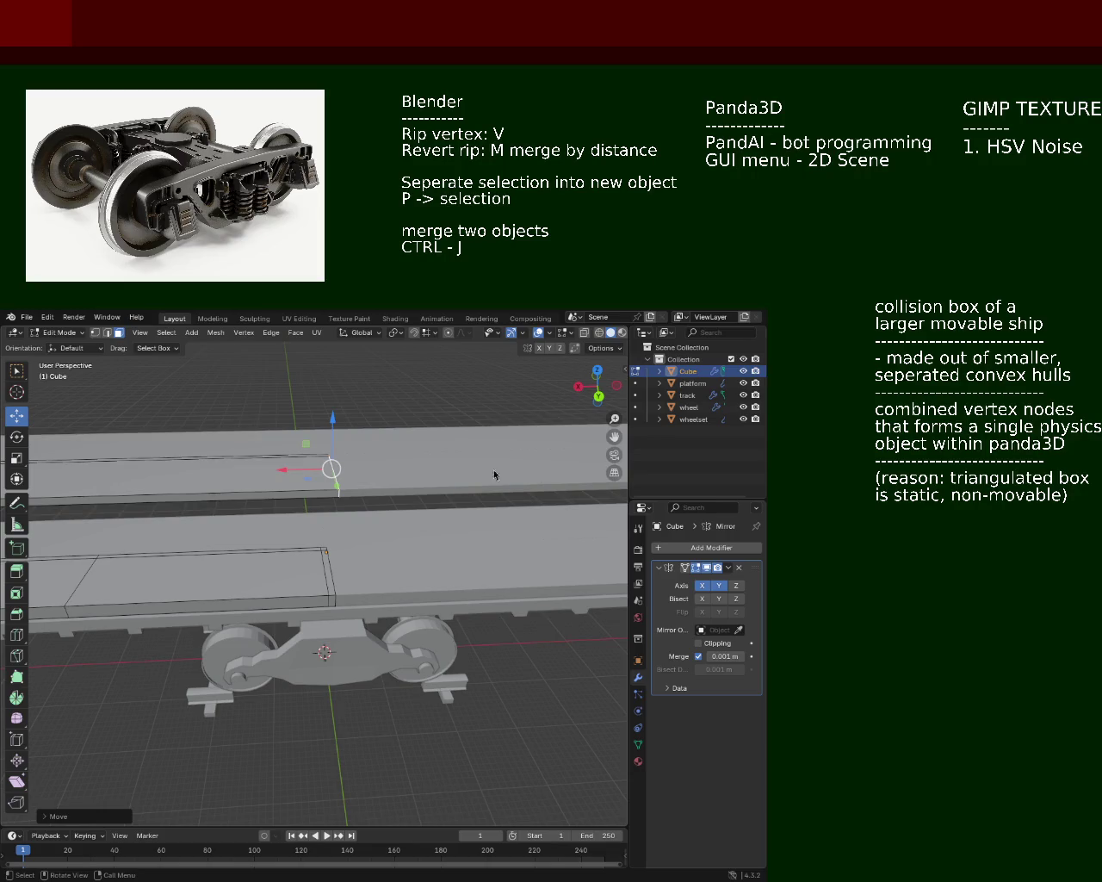
Step: Move the roof section 1 m along X, then 1 m along its own axis to align it
left_click_drag(247, 437, 312, 478)
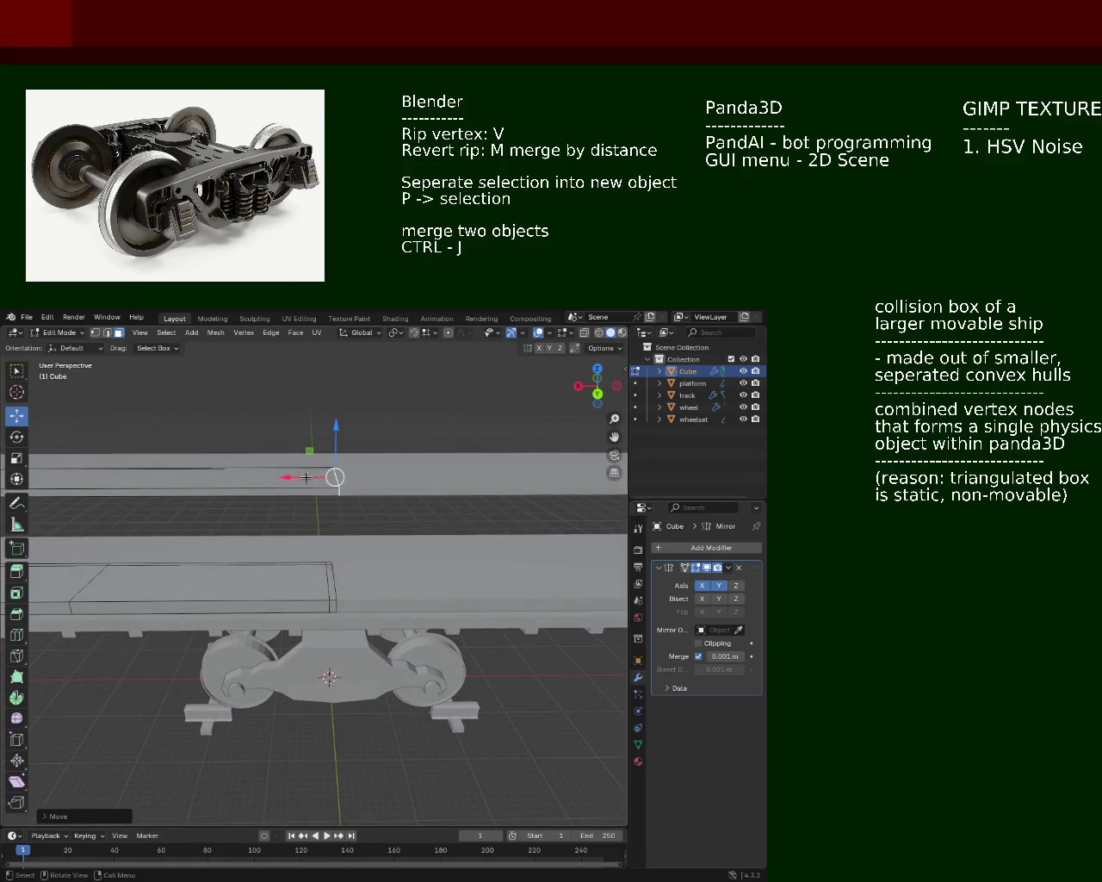
key("g")
key("x")
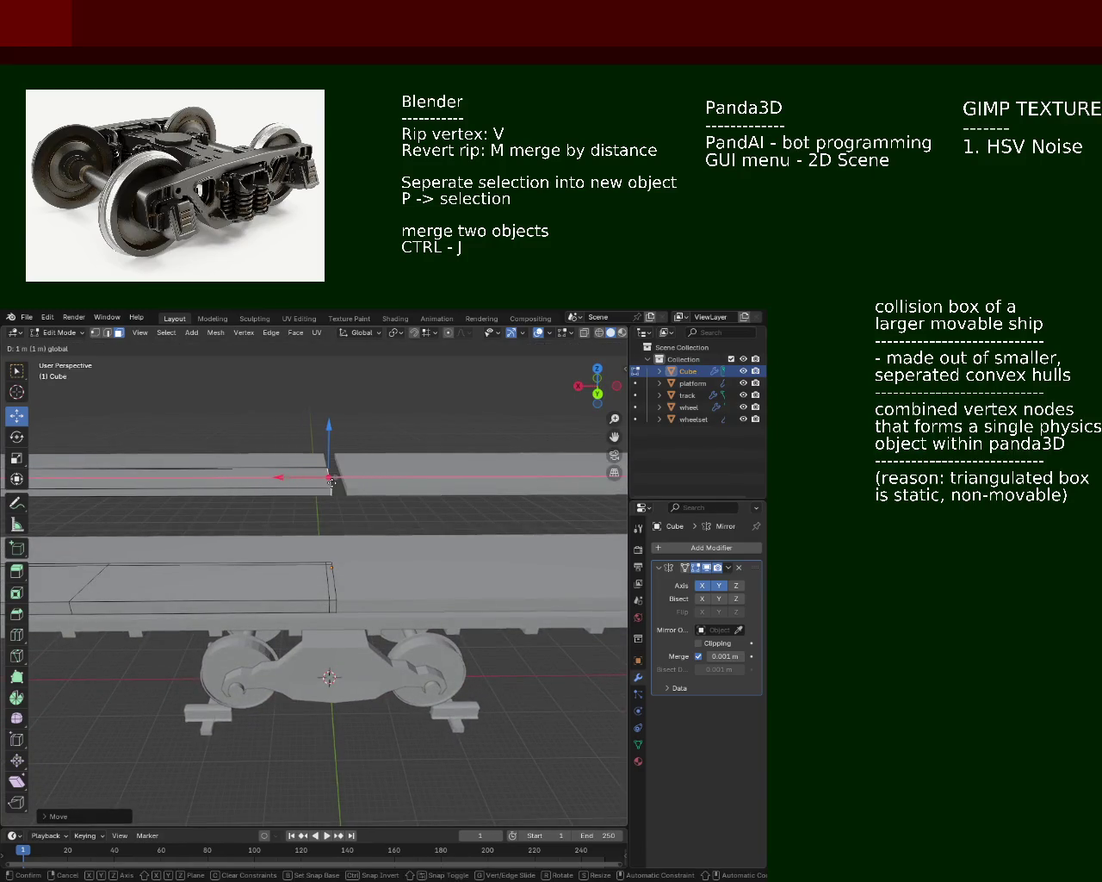
left_click(330, 482)
left_click_drag(330, 482, 309, 506)
scroll("up", 3)
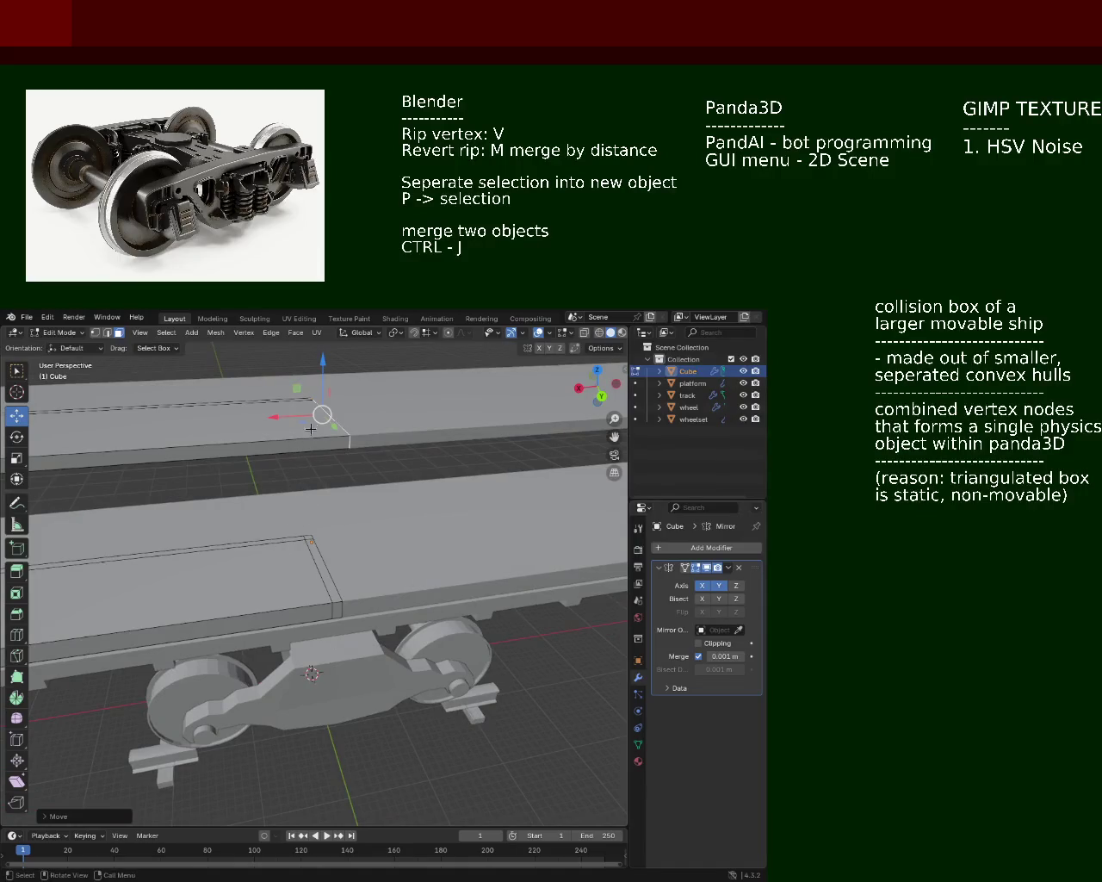
key("g")
key("x")
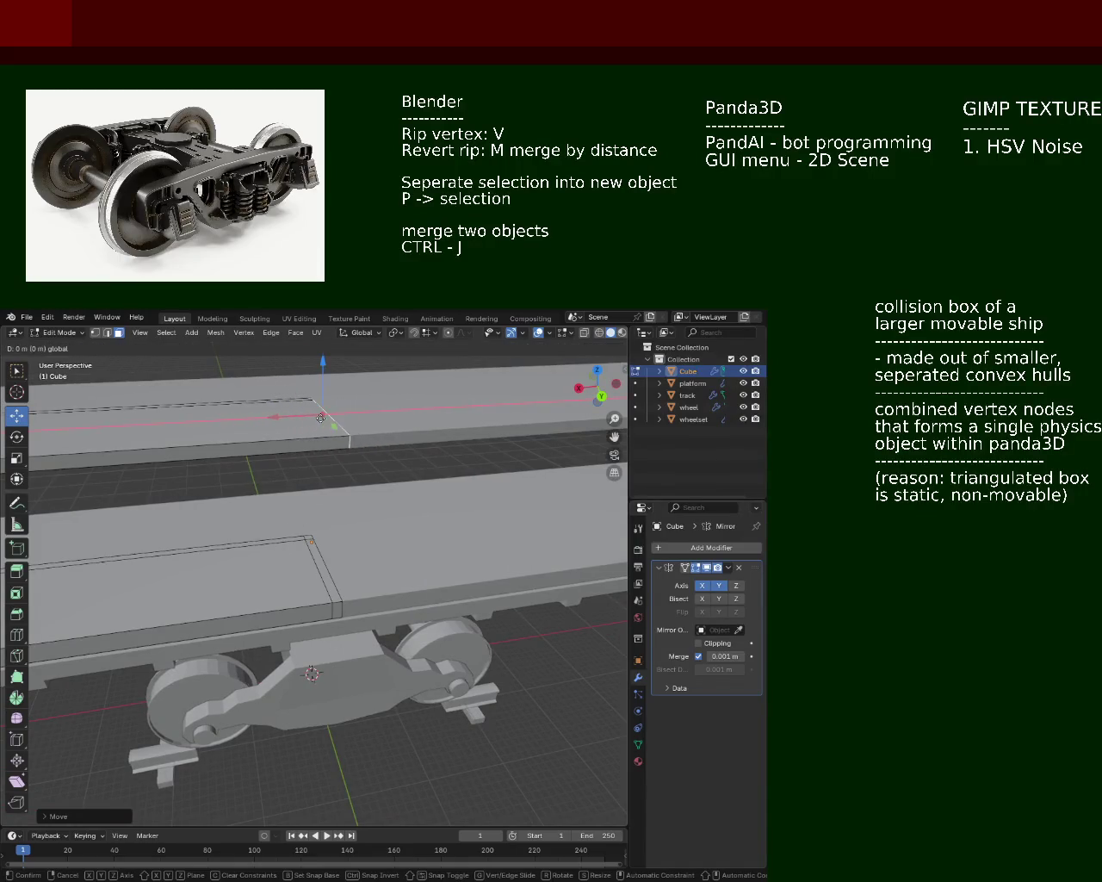
key("x")
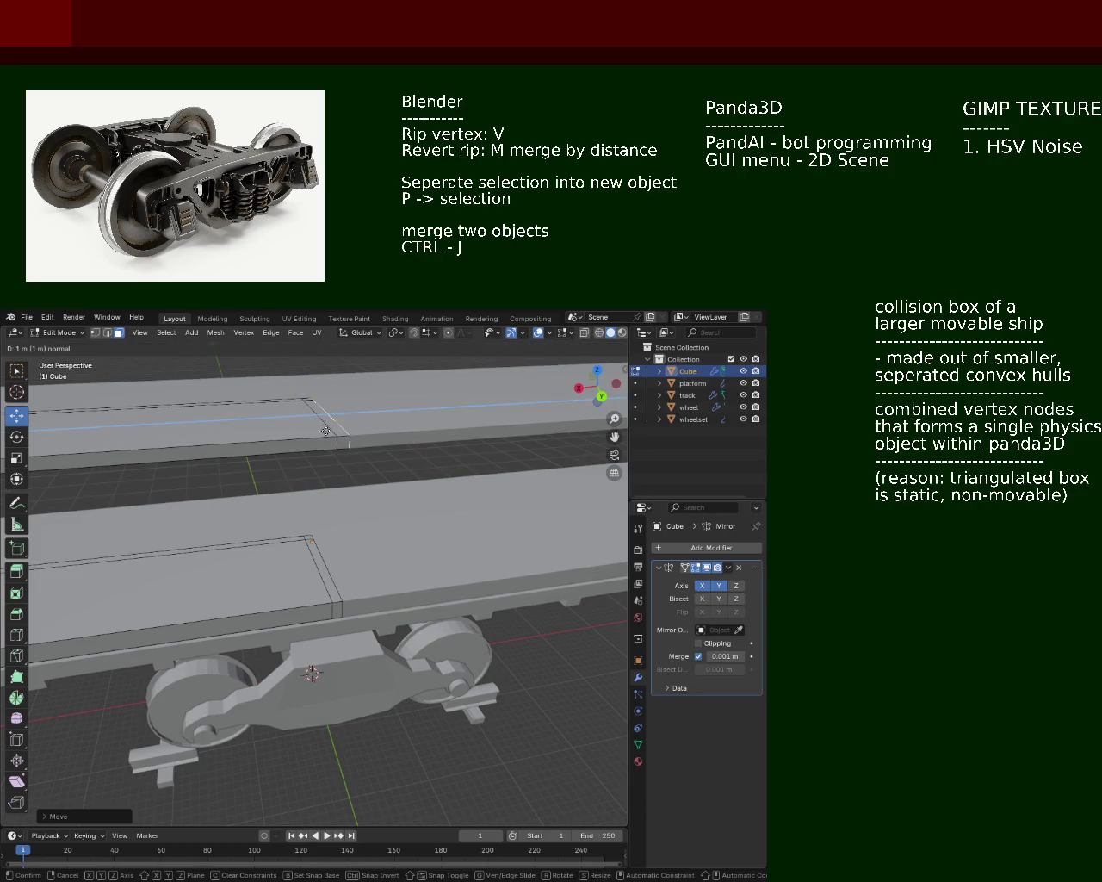
left_click(326, 430)
left_click_drag(327, 431, 304, 573)
Step: Dissolve the stray edge under the roof with Dissolve Edges, undoing an initial vertex dissolve
left_click(106, 332)
left_click(280, 582)
left_click_drag(281, 581, 316, 535)
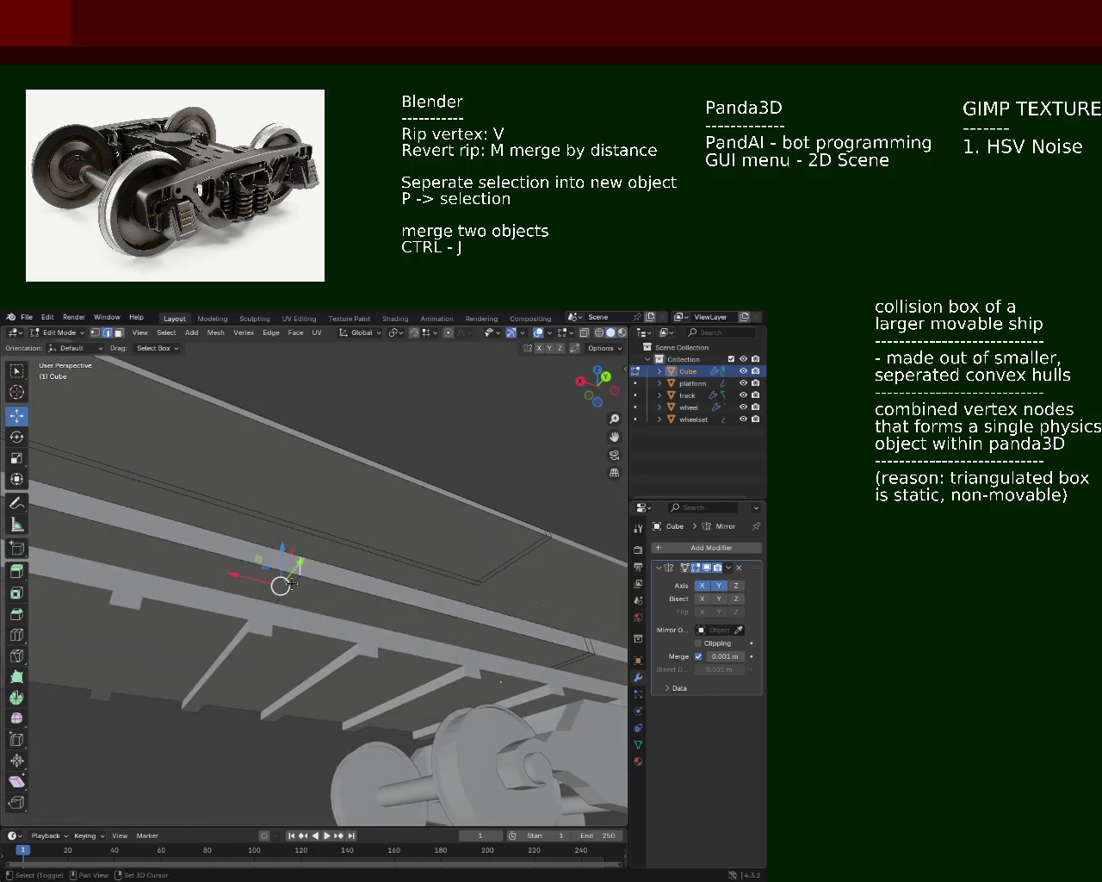
key("x")
left_click(276, 633)
key("ctrl+z")
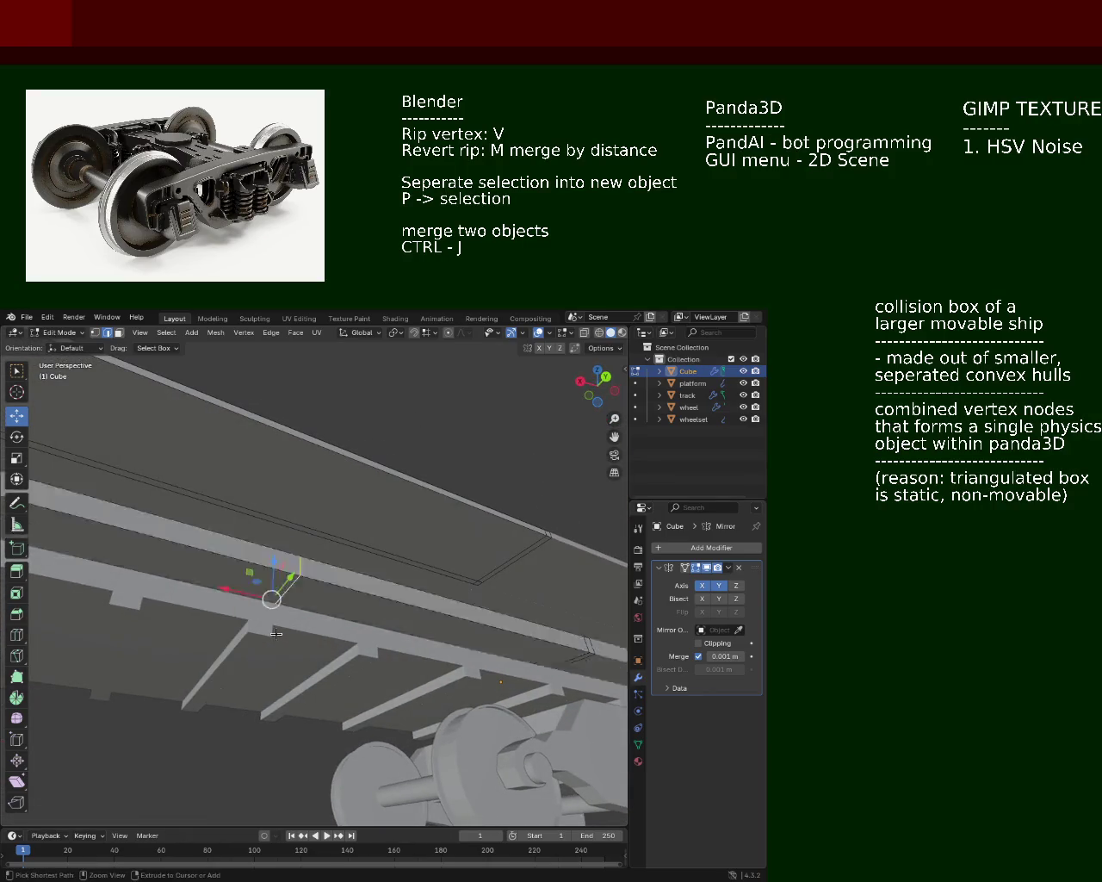
key("x")
left_click(258, 643)
left_click_drag(287, 605, 303, 548)
left_click_drag(185, 541, 307, 510)
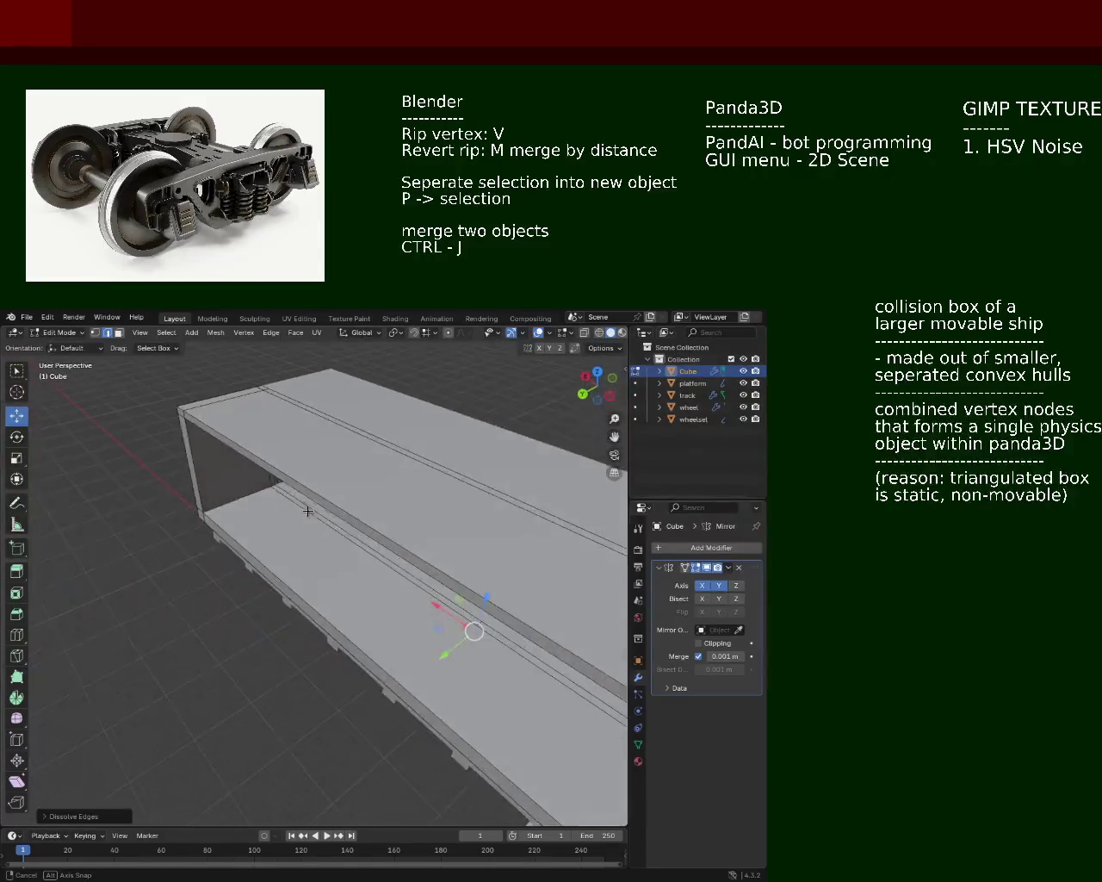
Step: Select the box's end corners and stretch them along Y to about 16 m
left_click(184, 413)
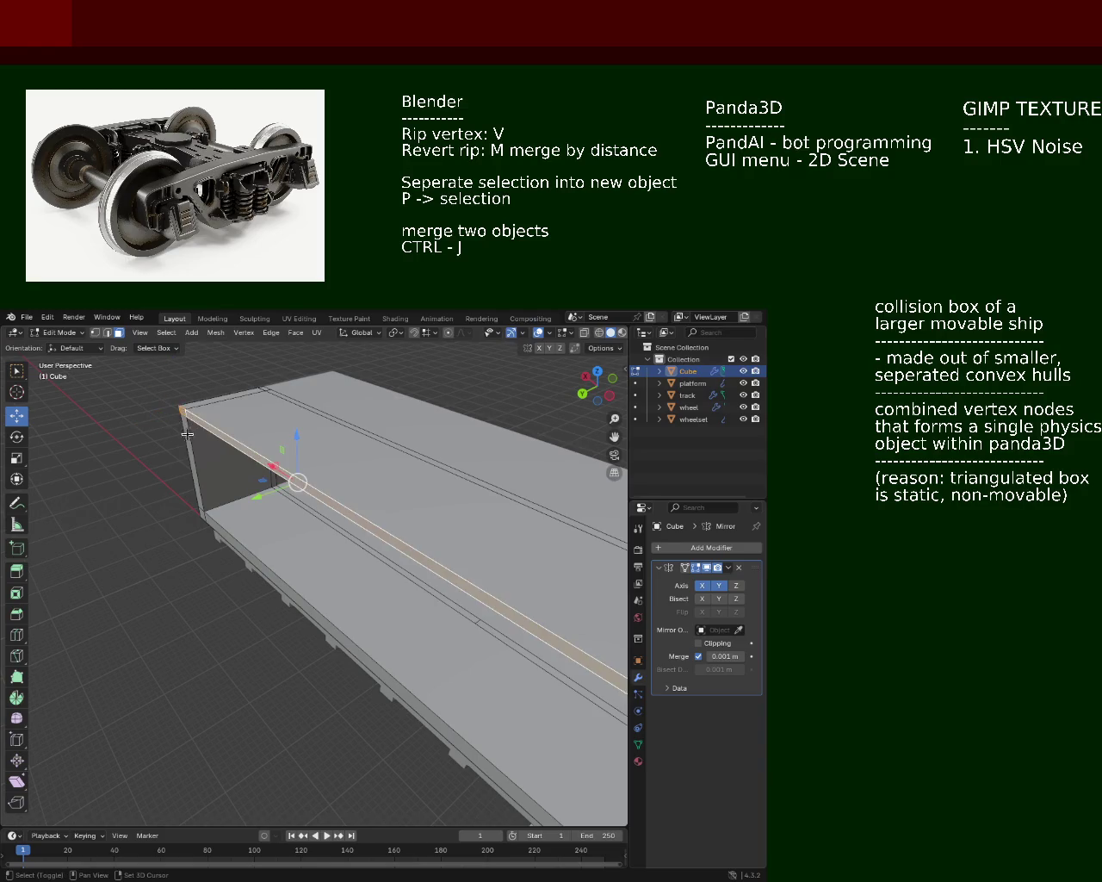
left_click(186, 440)
left_click_drag(242, 502, 242, 501)
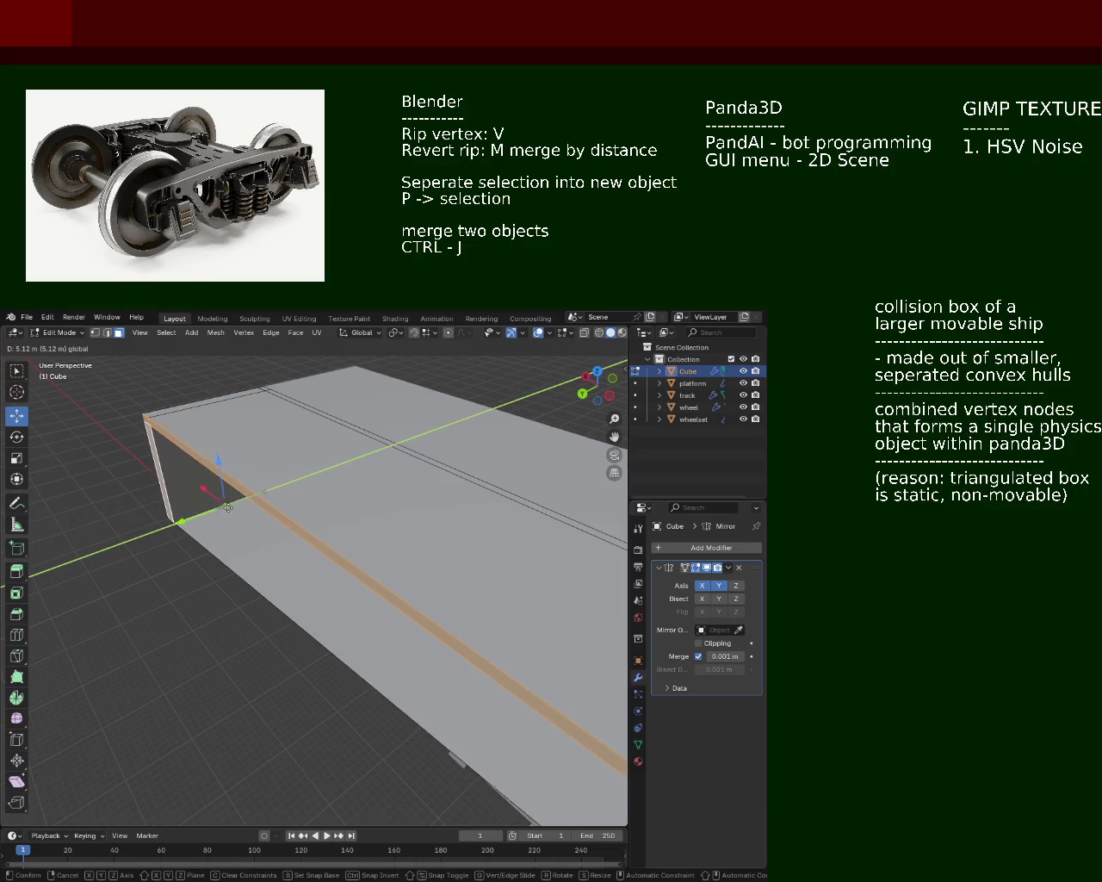
left_click_drag(242, 501, 532, 541)
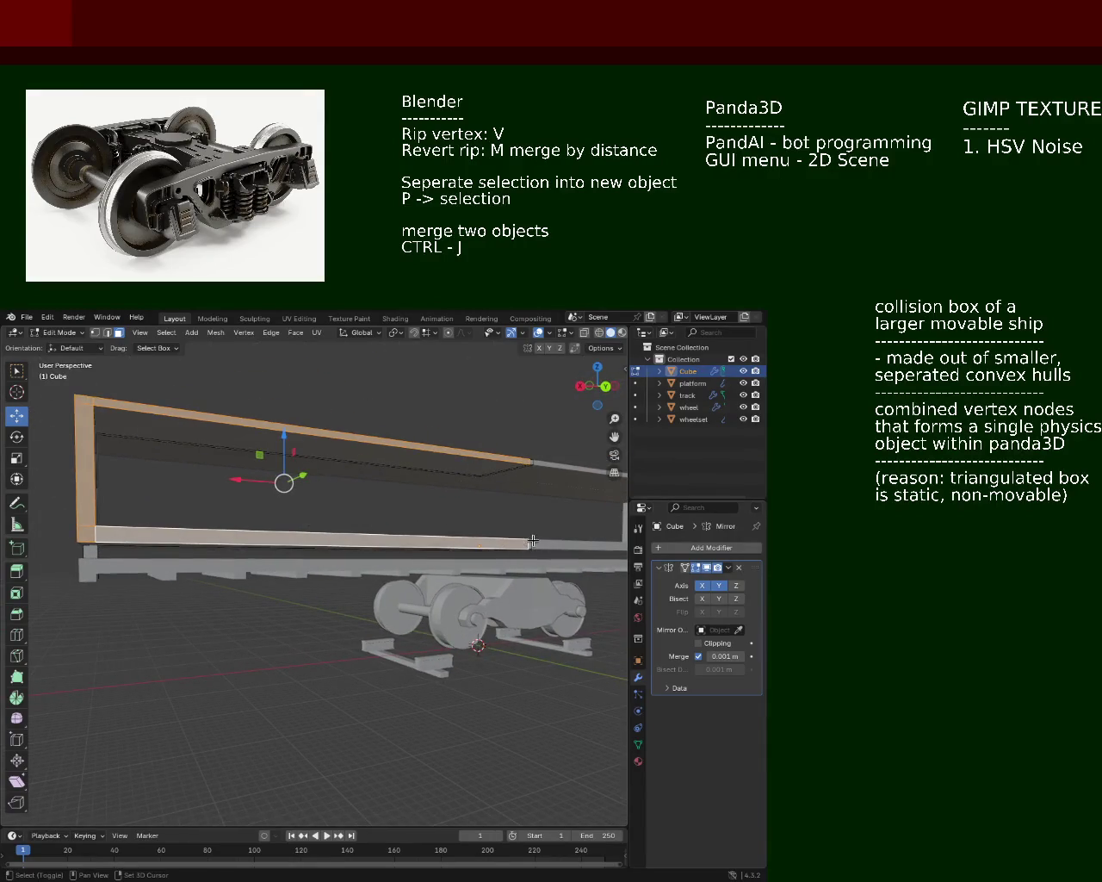
left_click(529, 545)
left_click(531, 462)
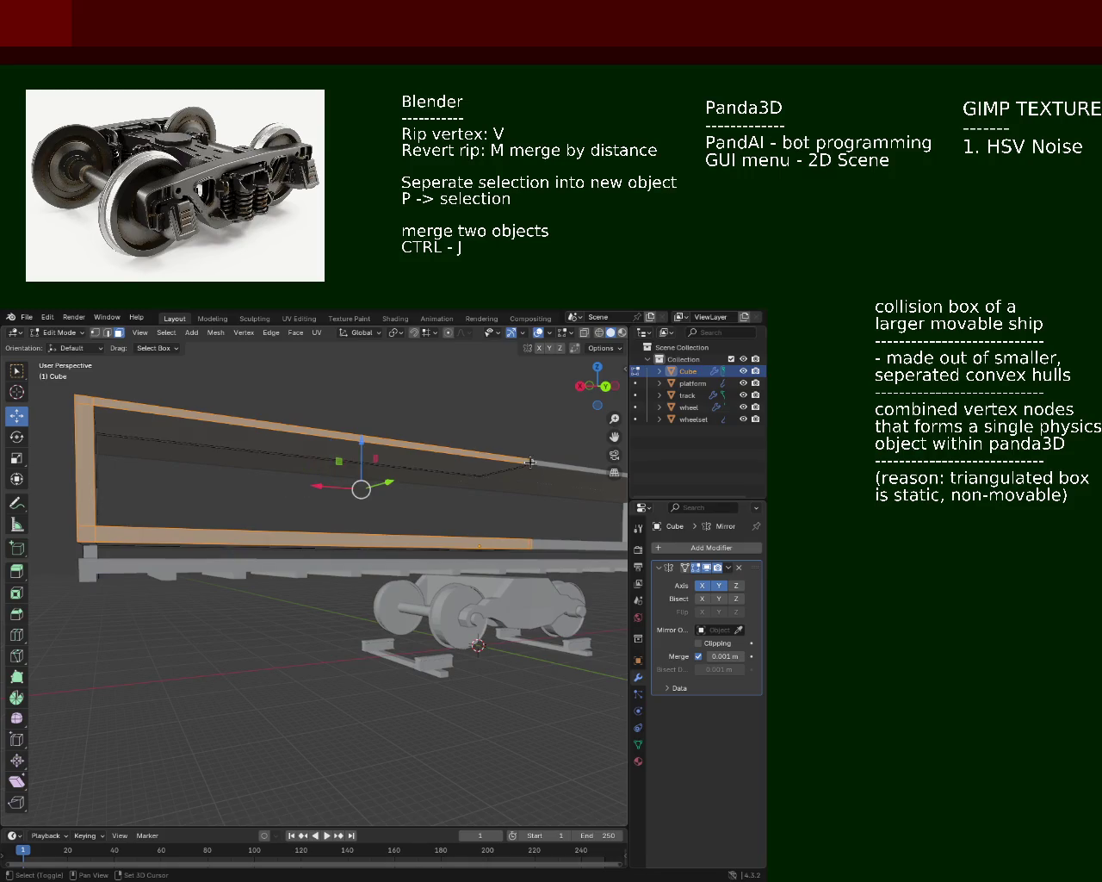
left_click_drag(446, 464, 386, 515)
key("g")
key("y")
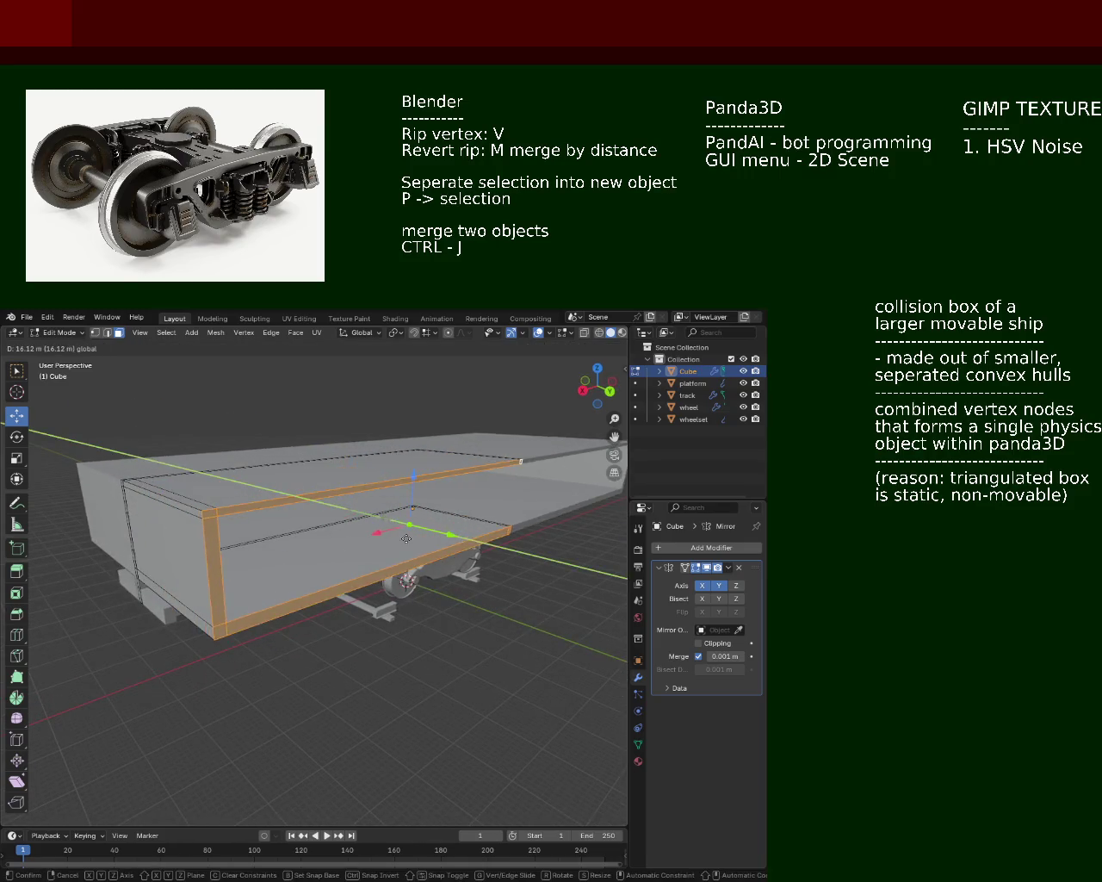
left_click(379, 525)
left_click_drag(379, 525, 512, 467)
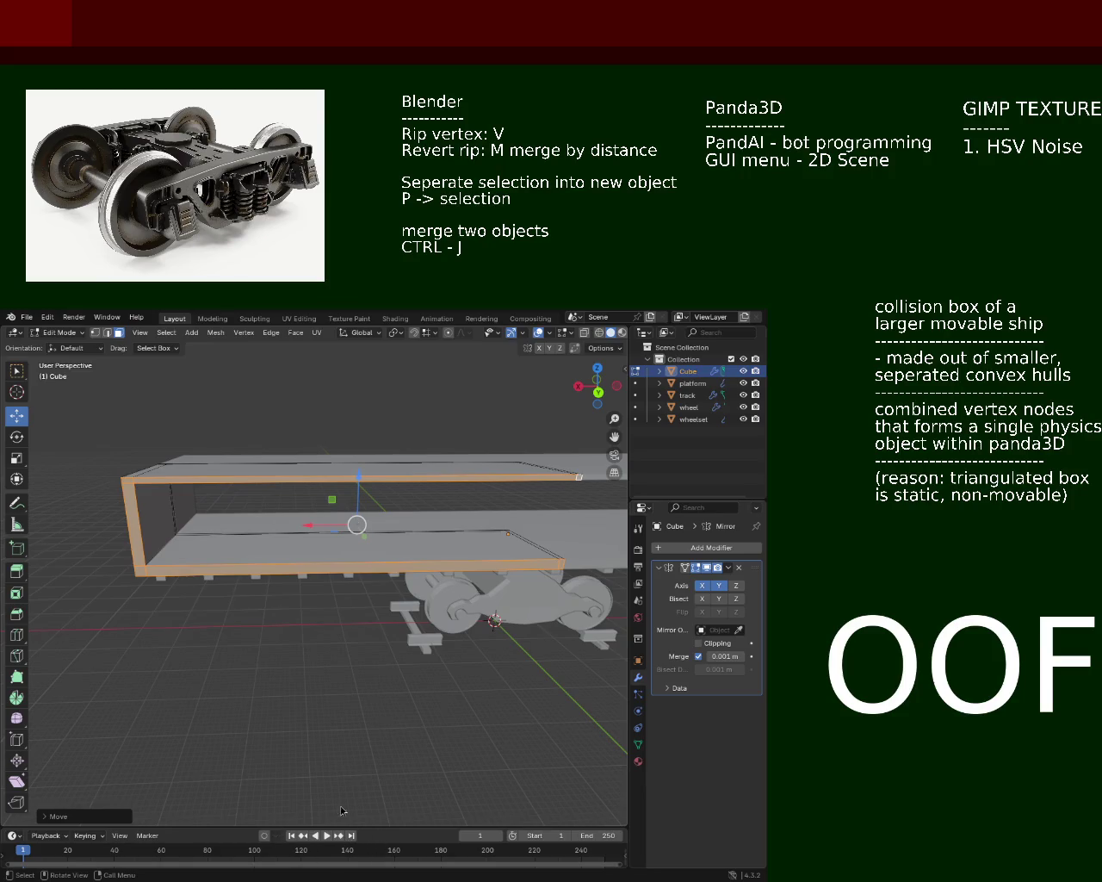
Step: Move the selected box end -5.375 m along Y
left_click_drag(260, 469, 300, 537)
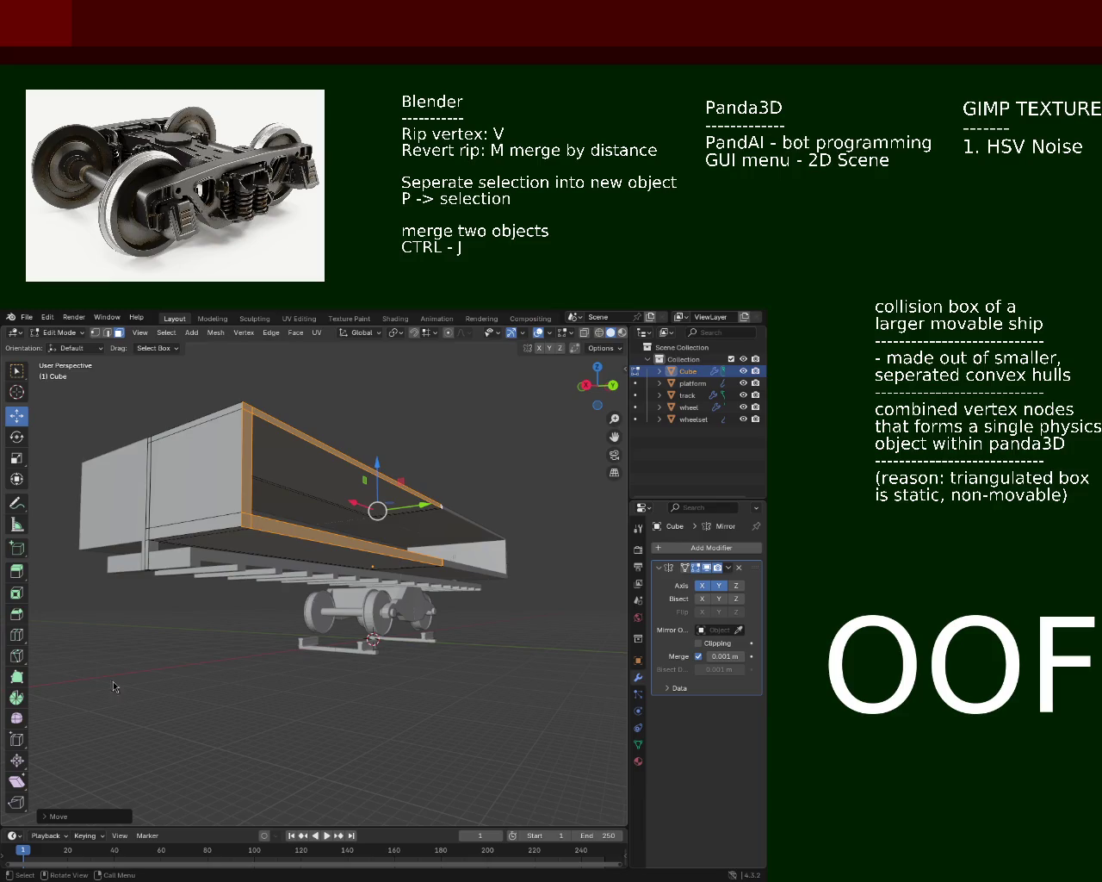
left_click_drag(163, 543, 371, 554)
key("g")
key("y")
left_click(391, 564)
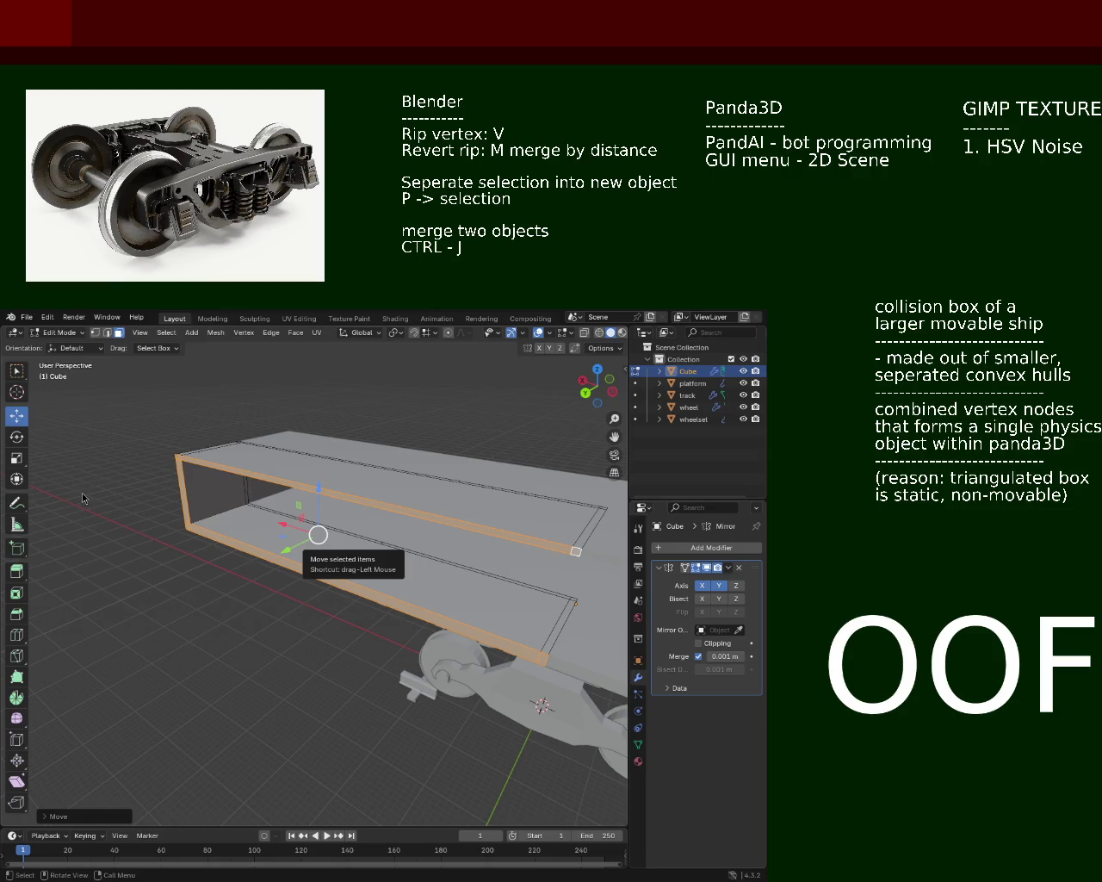
Step: In edge select mode, dissolve the first stray edge across the slab
left_click_drag(242, 494, 221, 478)
left_click(107, 332)
left_click(307, 573)
key("x")
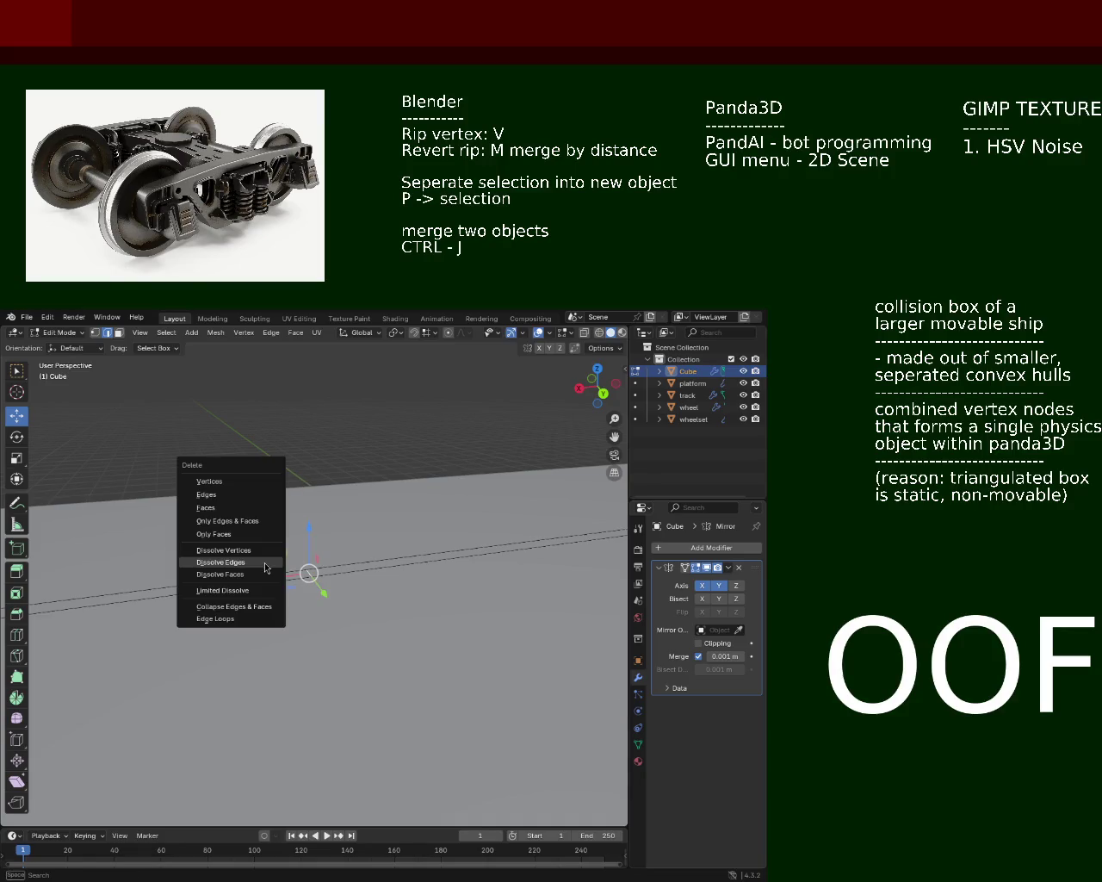
left_click(264, 562)
left_click_drag(265, 563, 258, 557)
Step: Turn off the Mirror modifier's Y axis and dissolve two more stray slab edges
left_click(719, 586)
scroll("up", 3)
key("x")
left_click(258, 556)
left_click_drag(255, 566, 231, 562)
left_click(221, 556)
key("x")
left_click(258, 565)
Step: Turn Y mirroring back on and orbit around the box to inspect the cleaned slabs
left_click_drag(258, 565, 227, 508)
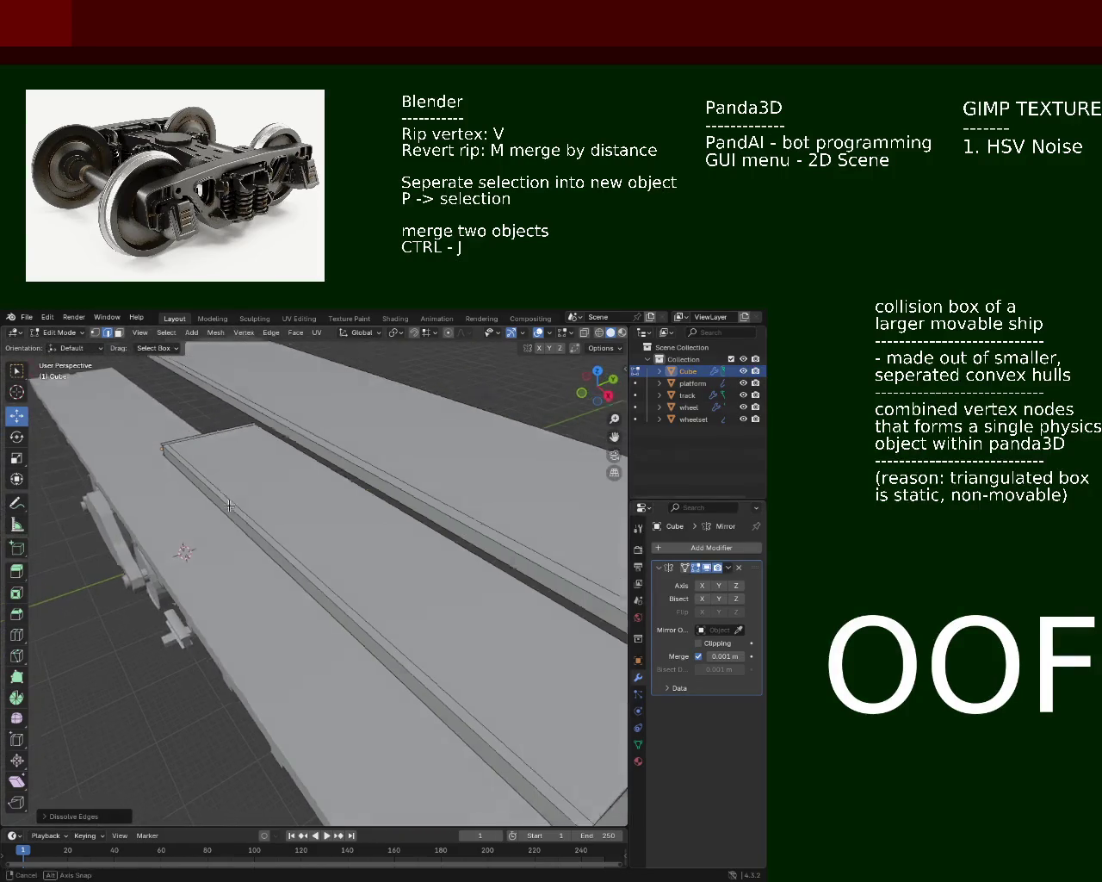
left_click_drag(226, 508, 344, 516)
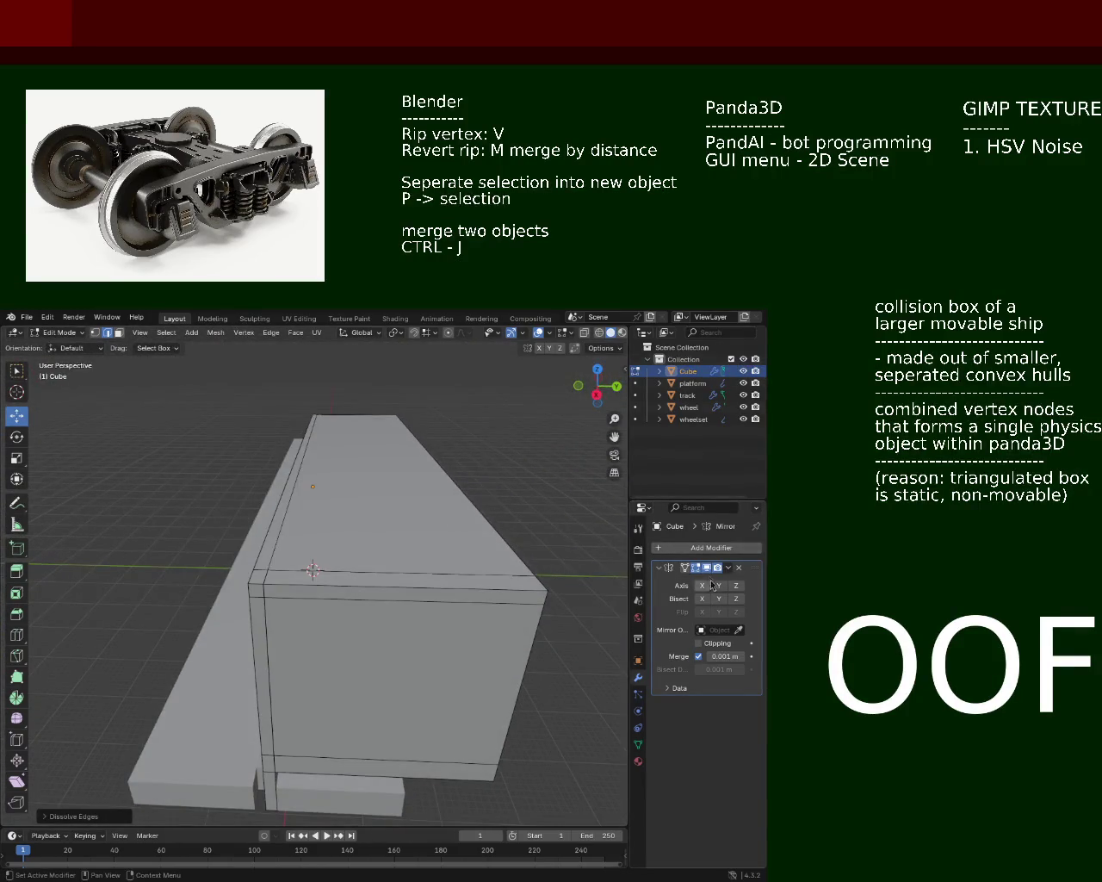
left_click(718, 585)
left_click_drag(480, 568, 527, 471)
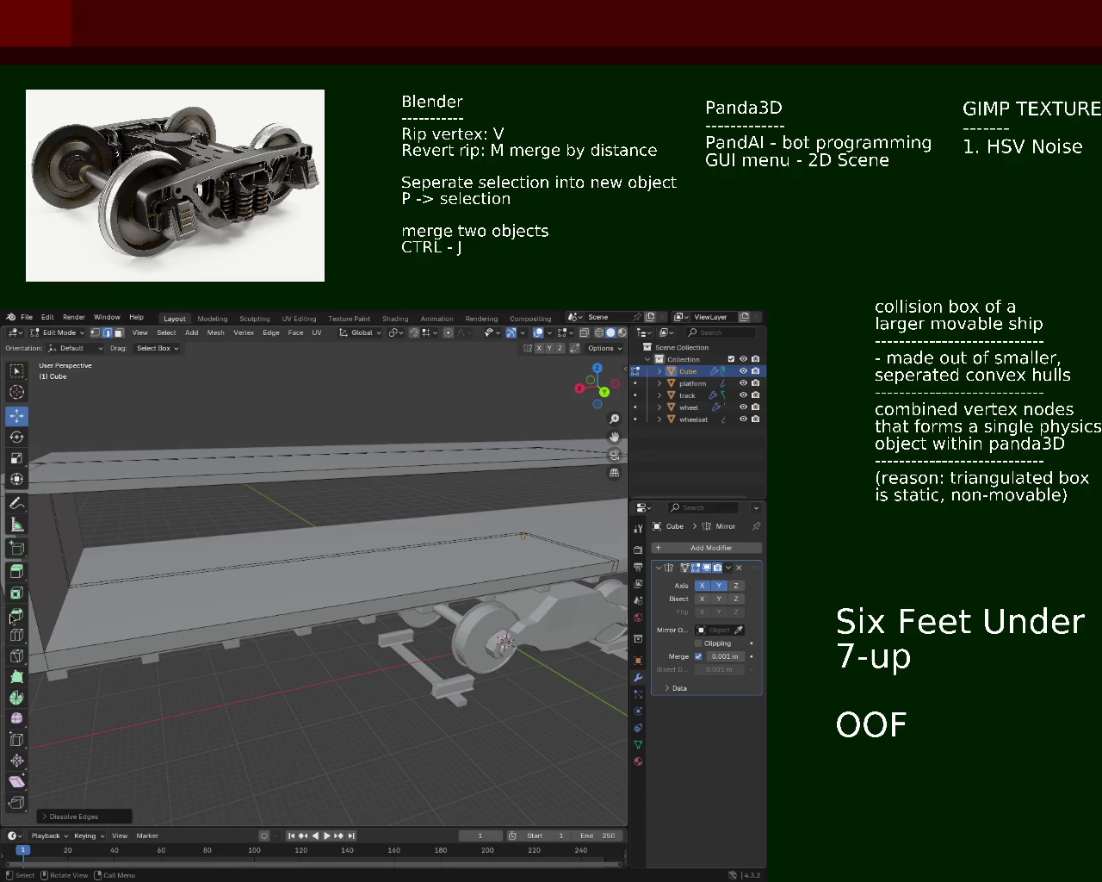
left_click_drag(306, 565, 347, 540)
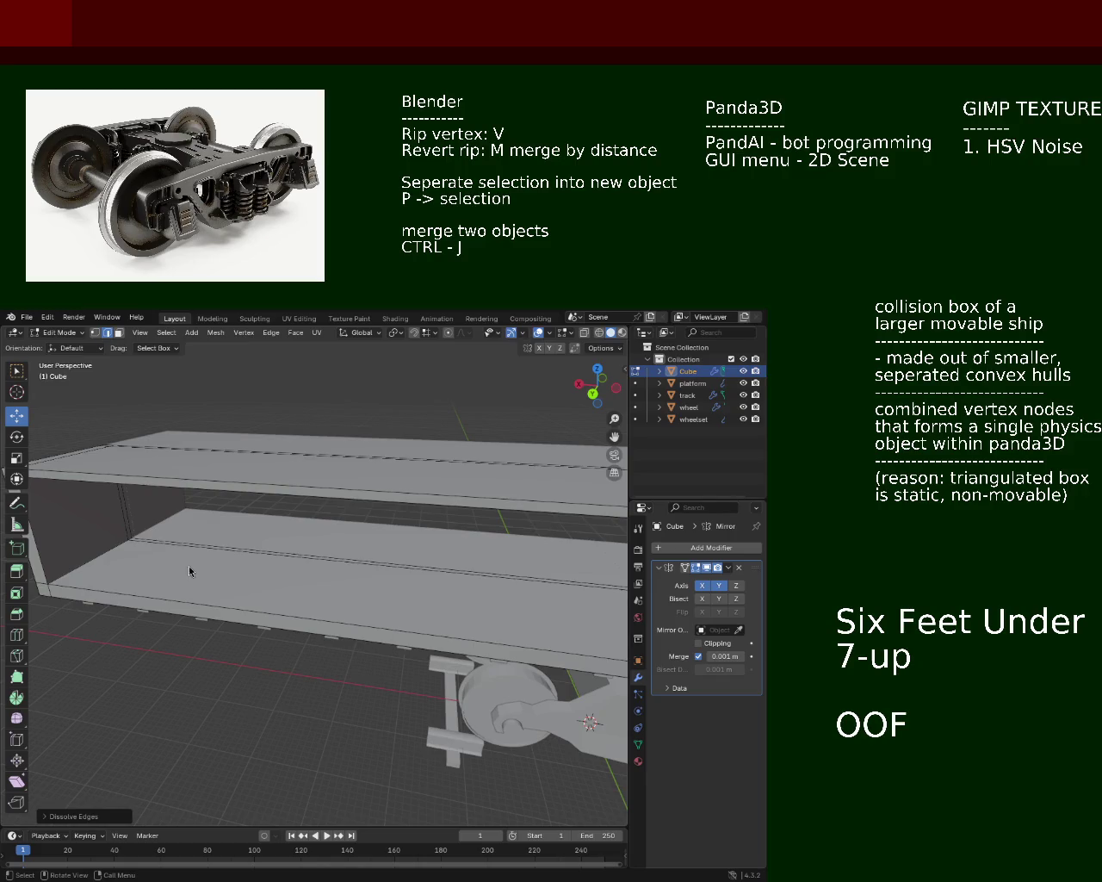
left_click_drag(308, 554, 568, 481)
scroll("up", 3)
scroll("down", 3)
type("UP")
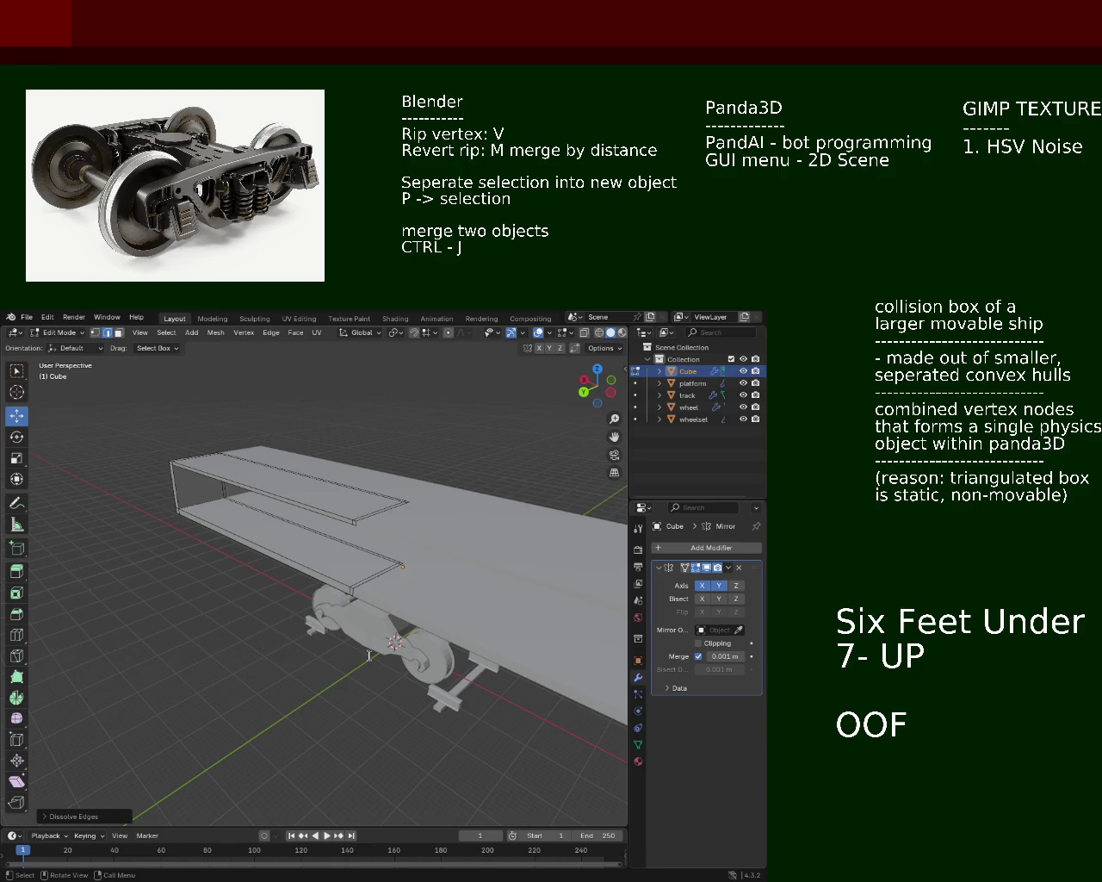
key("BackSpace")
key("BackSpace")
type("p")
left_click_drag(211, 470, 569, 479)
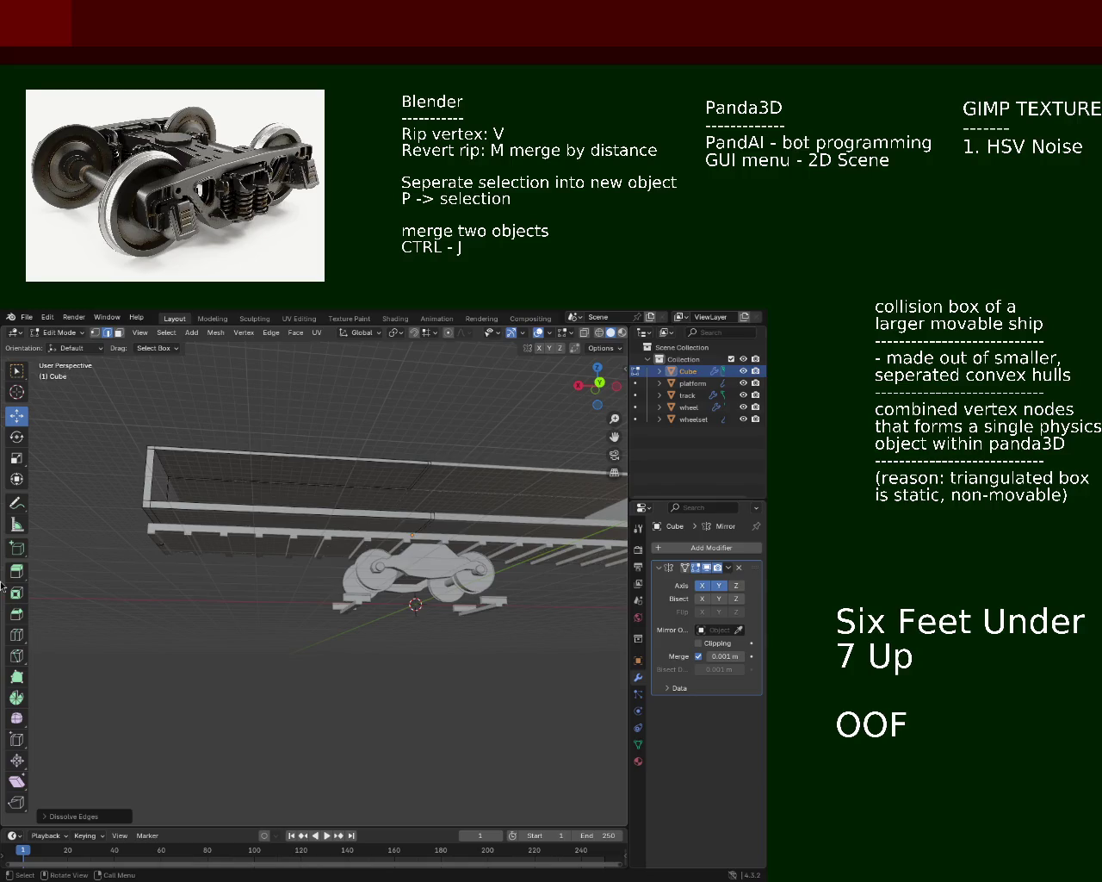
left_click_drag(170, 543, 387, 519)
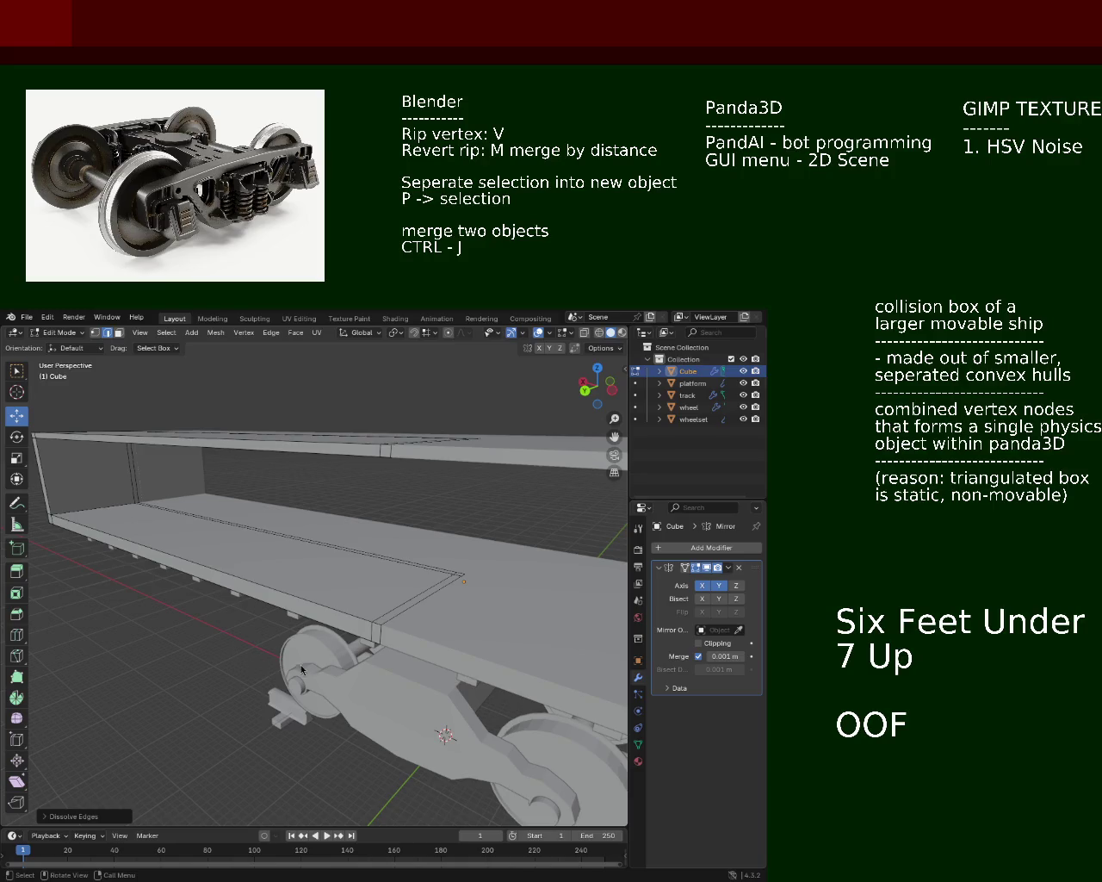
left_click_drag(274, 531, 356, 492)
left_click_drag(292, 523, 281, 520)
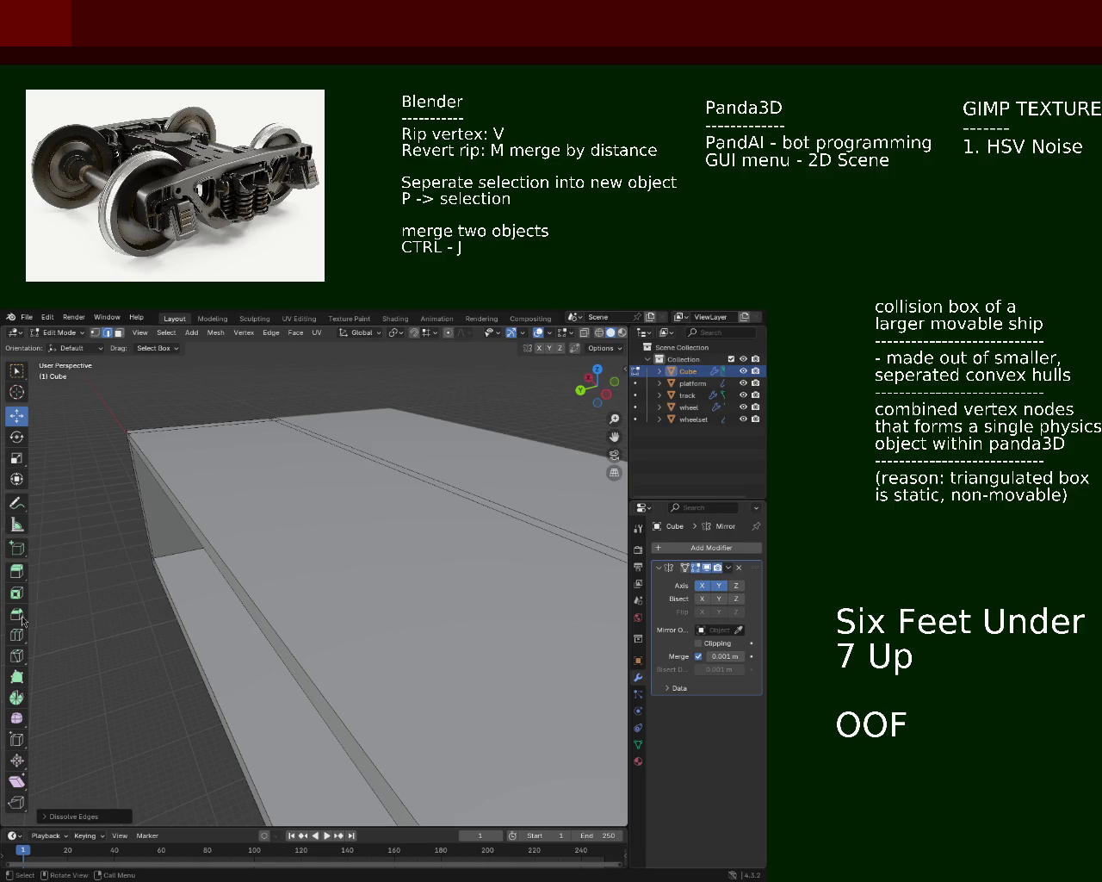
scroll("down", 3)
left_click_drag(342, 556, 319, 589)
Step: In face select mode, select the wagon wall's top face plus adjacent wall and floor faces
left_click(353, 655)
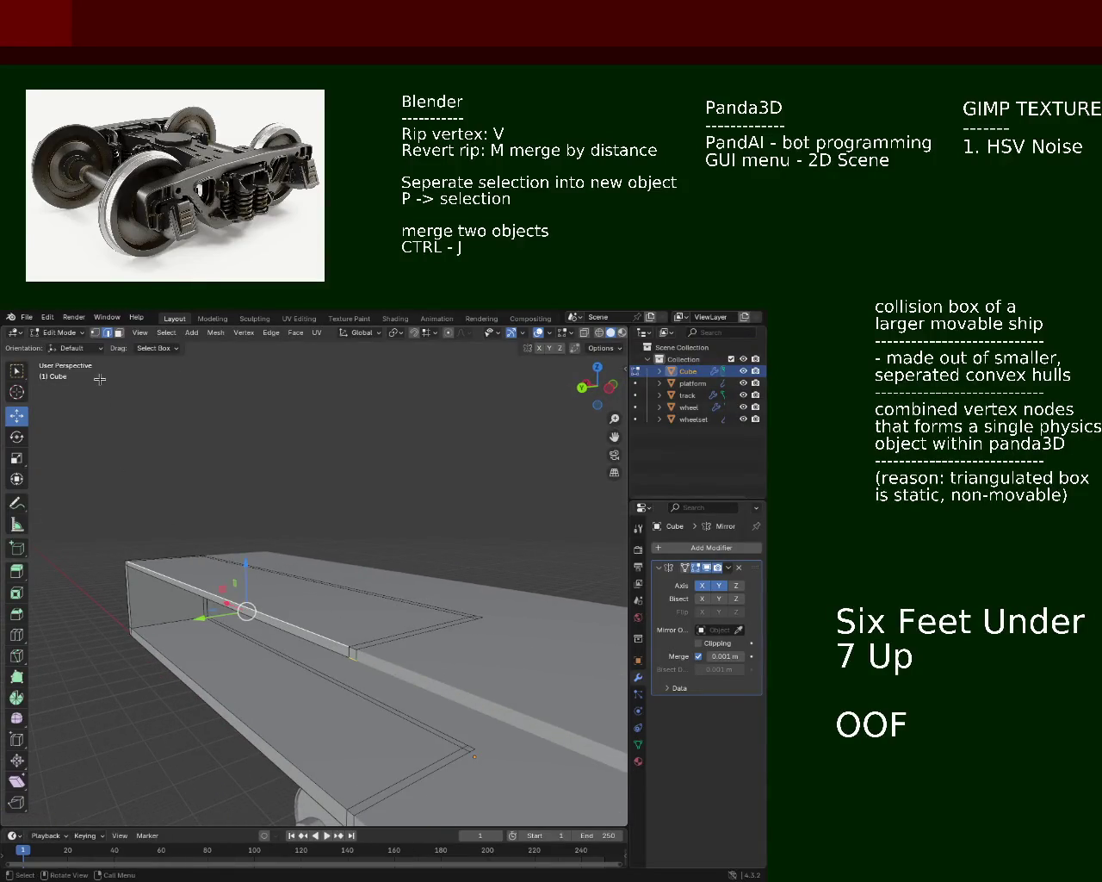
left_click(119, 333)
left_click(327, 641)
left_click_drag(327, 642, 228, 580)
left_click(225, 655)
left_click(229, 702)
left_click(284, 704)
left_click_drag(294, 706, 232, 665)
Step: Extrude the selected faces 6 m, then another 15 m along their normal
key("e")
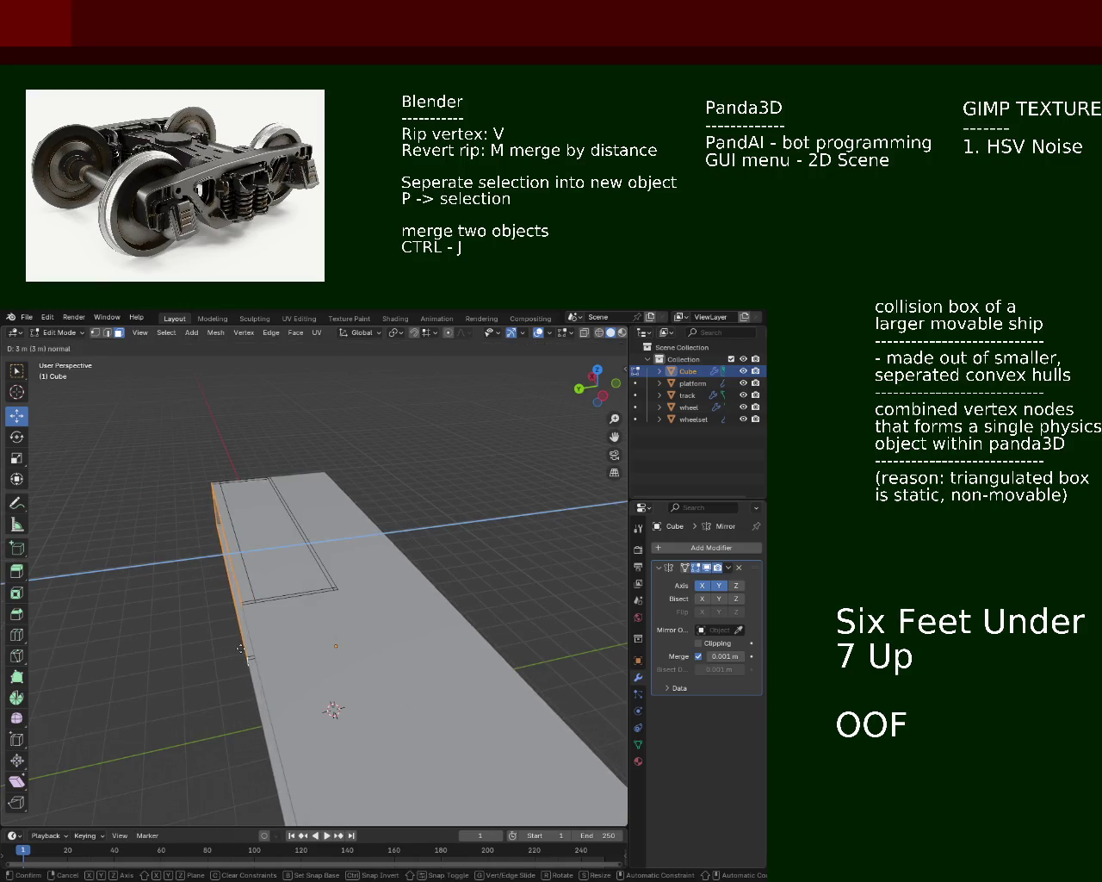
left_click(246, 647)
left_click_drag(246, 647, 241, 622)
key("e")
left_click(228, 660)
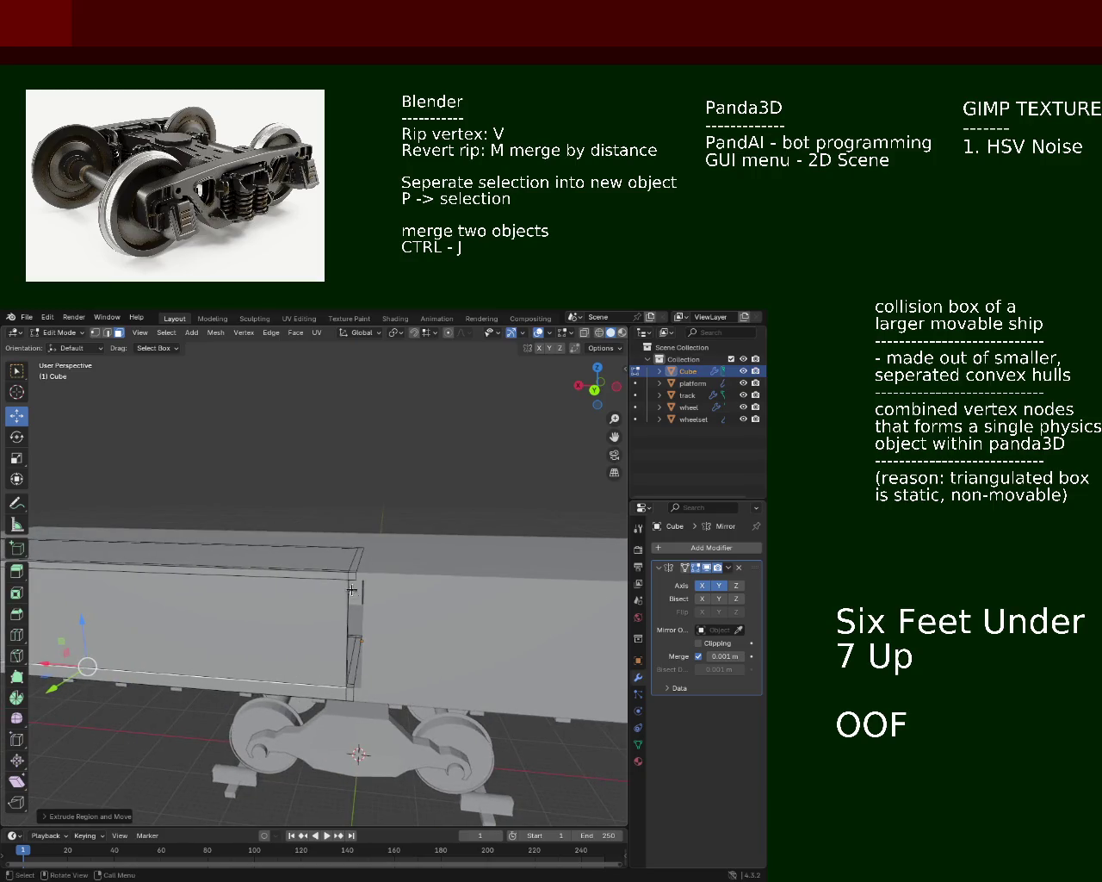
Step: Select an edge along the platform and extrude it straight up into a new face
left_click_drag(358, 588, 365, 496)
left_click(364, 539)
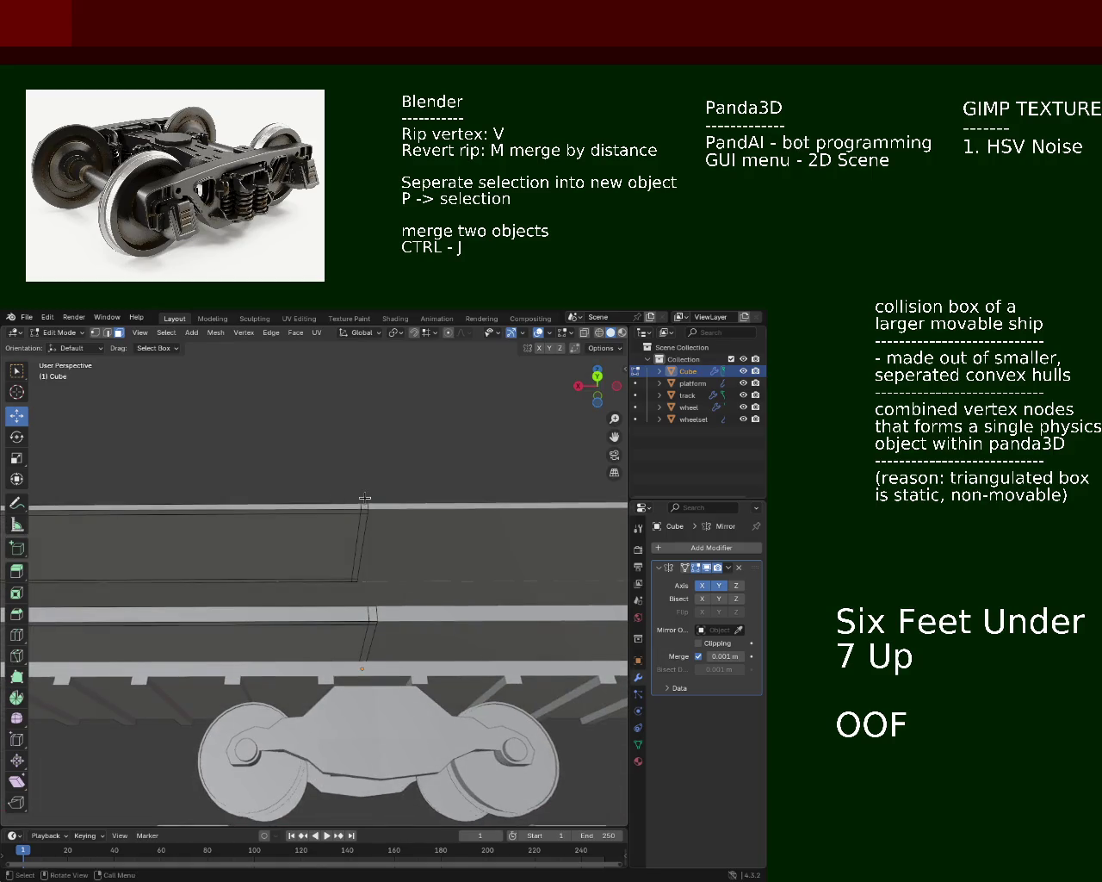
left_click(365, 515)
left_click(365, 515)
left_click_drag(307, 537, 277, 579)
key("e")
left_click(293, 641)
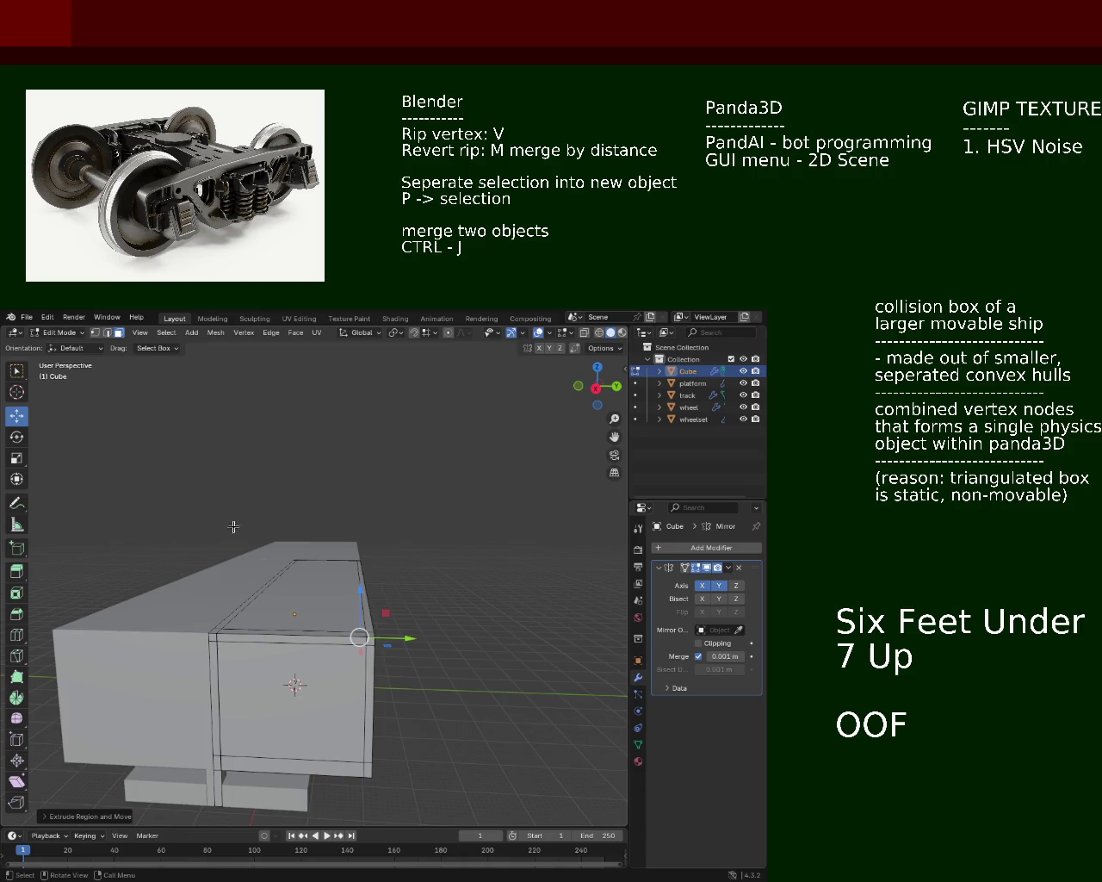
Step: Select the block's top edges and then its whole top face
left_click(306, 637)
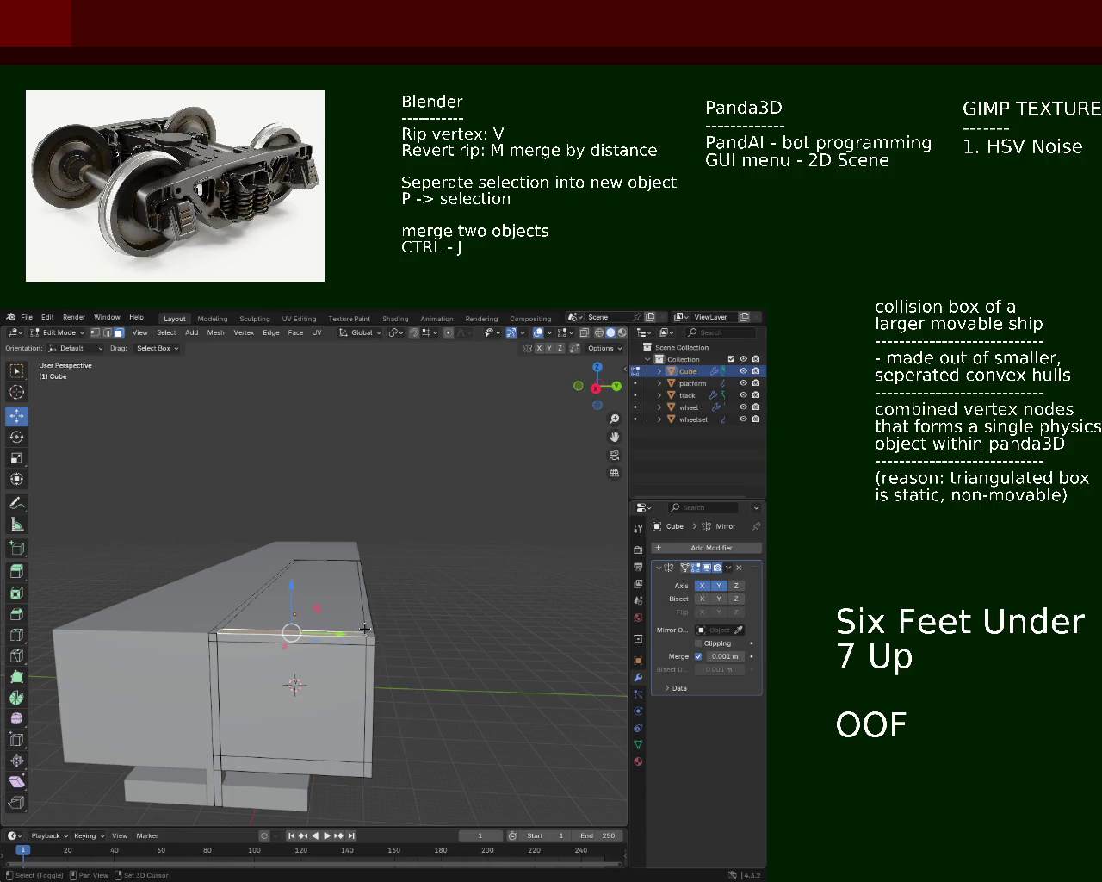
left_click(368, 626)
left_click(369, 636)
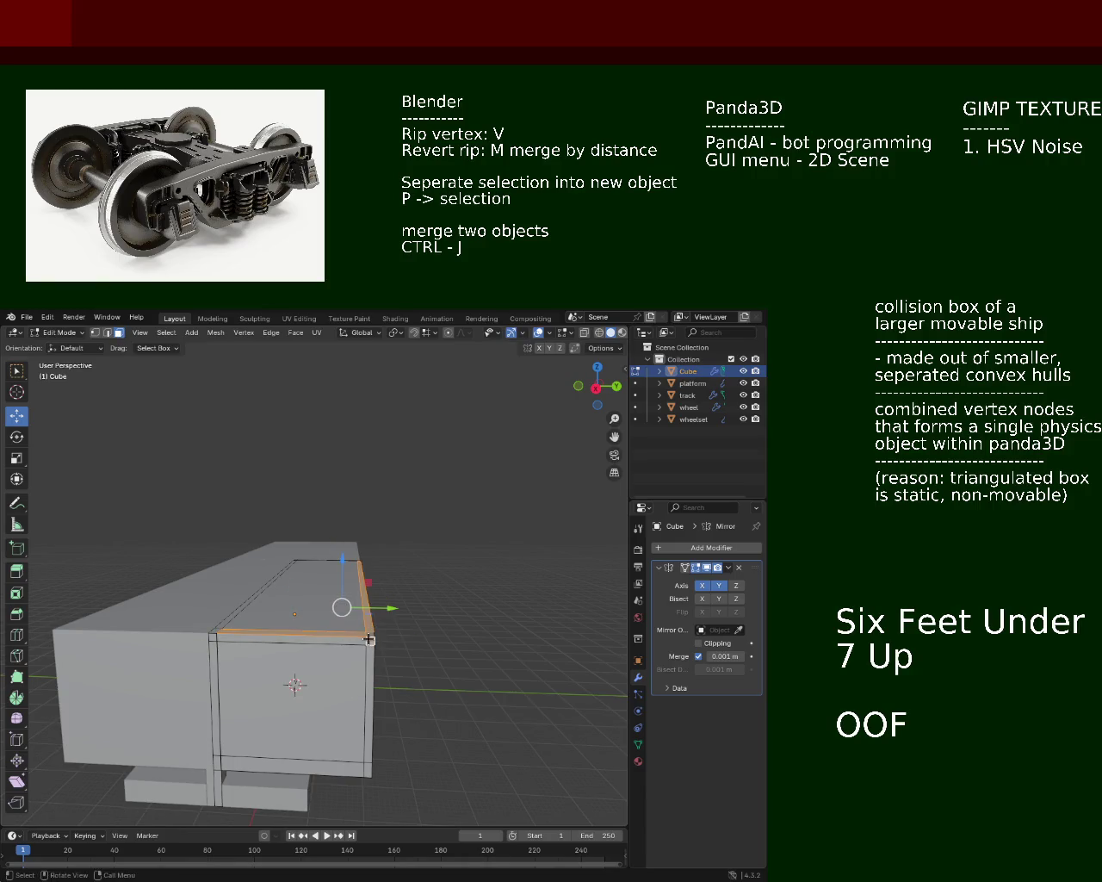
left_click(230, 620)
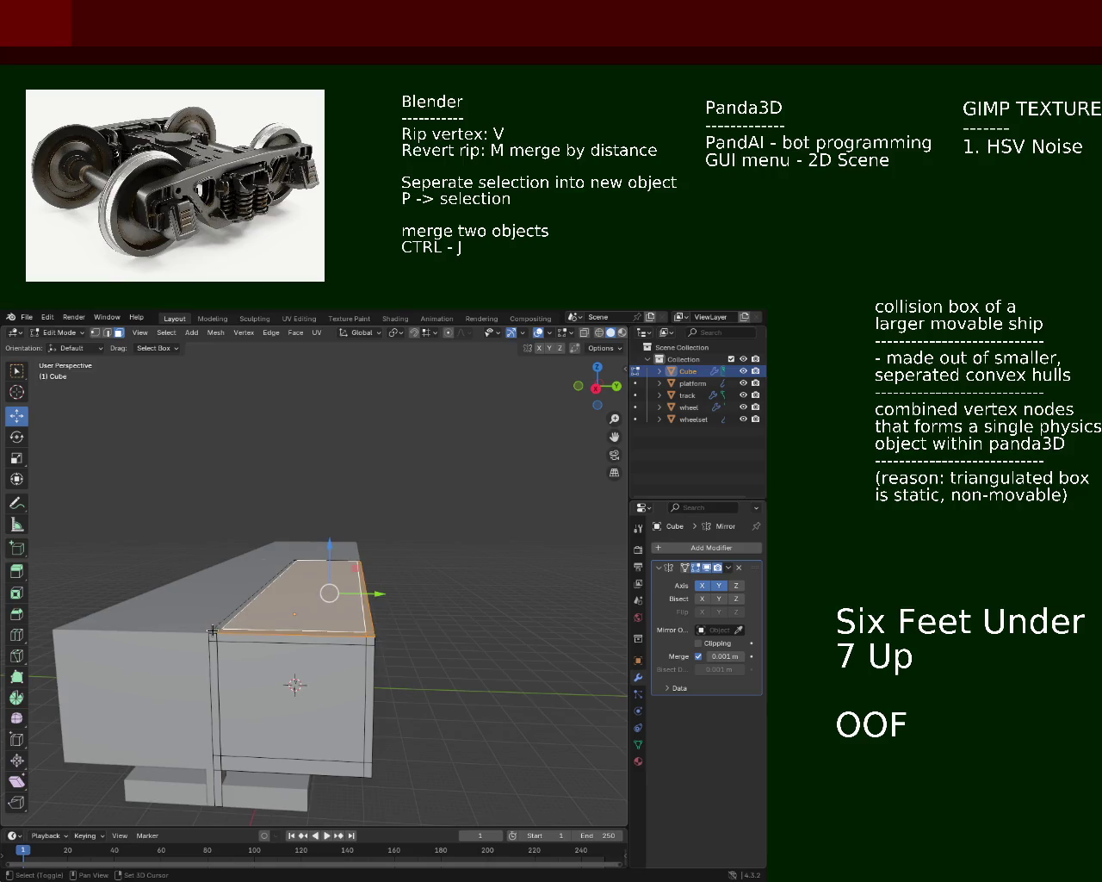
left_click_drag(213, 634, 434, 612)
scroll("up", 3)
scroll("down", 3)
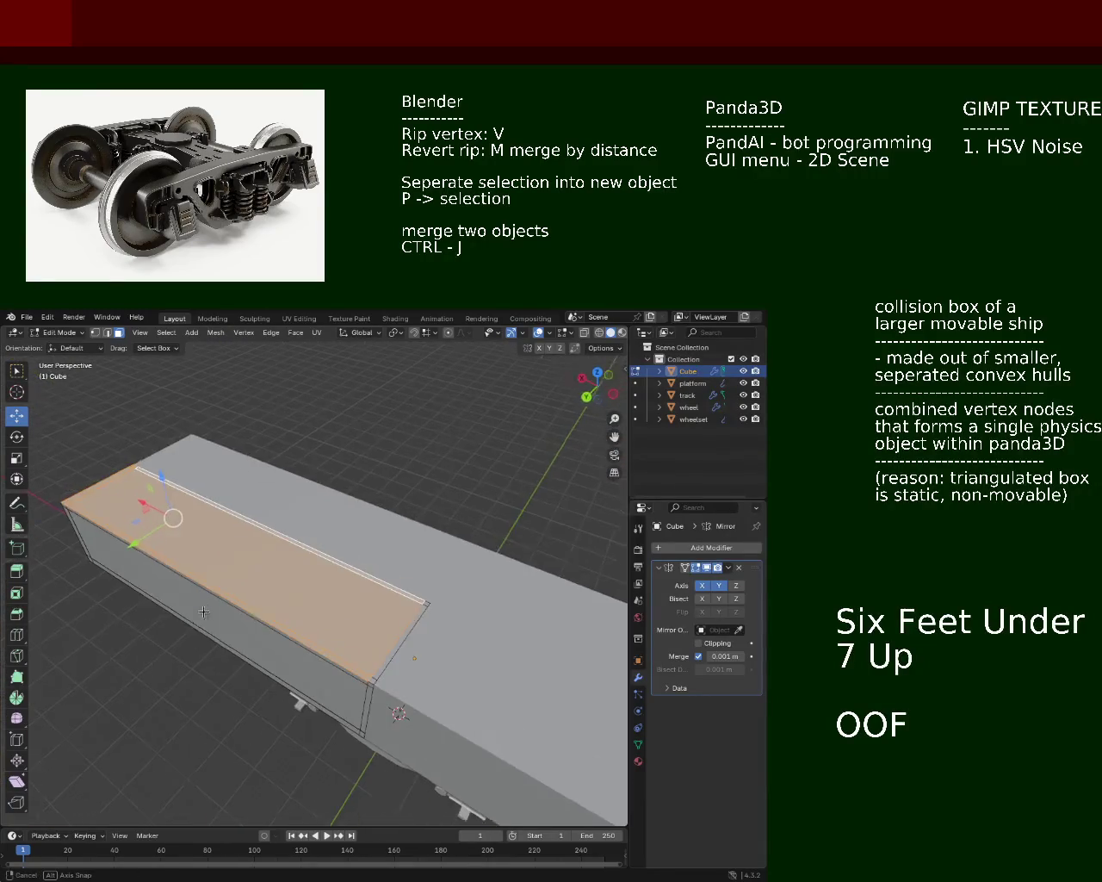
left_click(381, 663)
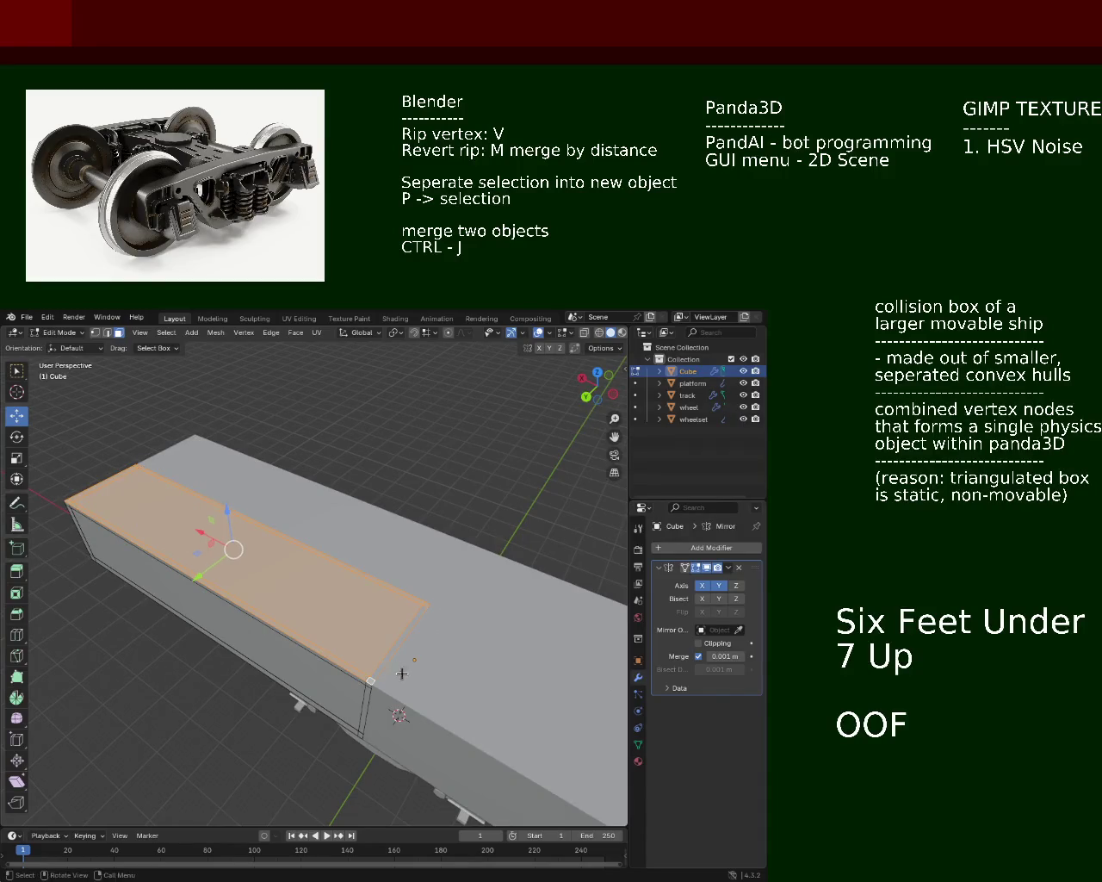
left_click_drag(369, 682, 436, 674)
Step: Reselect the inset top face and try sliding it down, cancelling the move
left_click(317, 717)
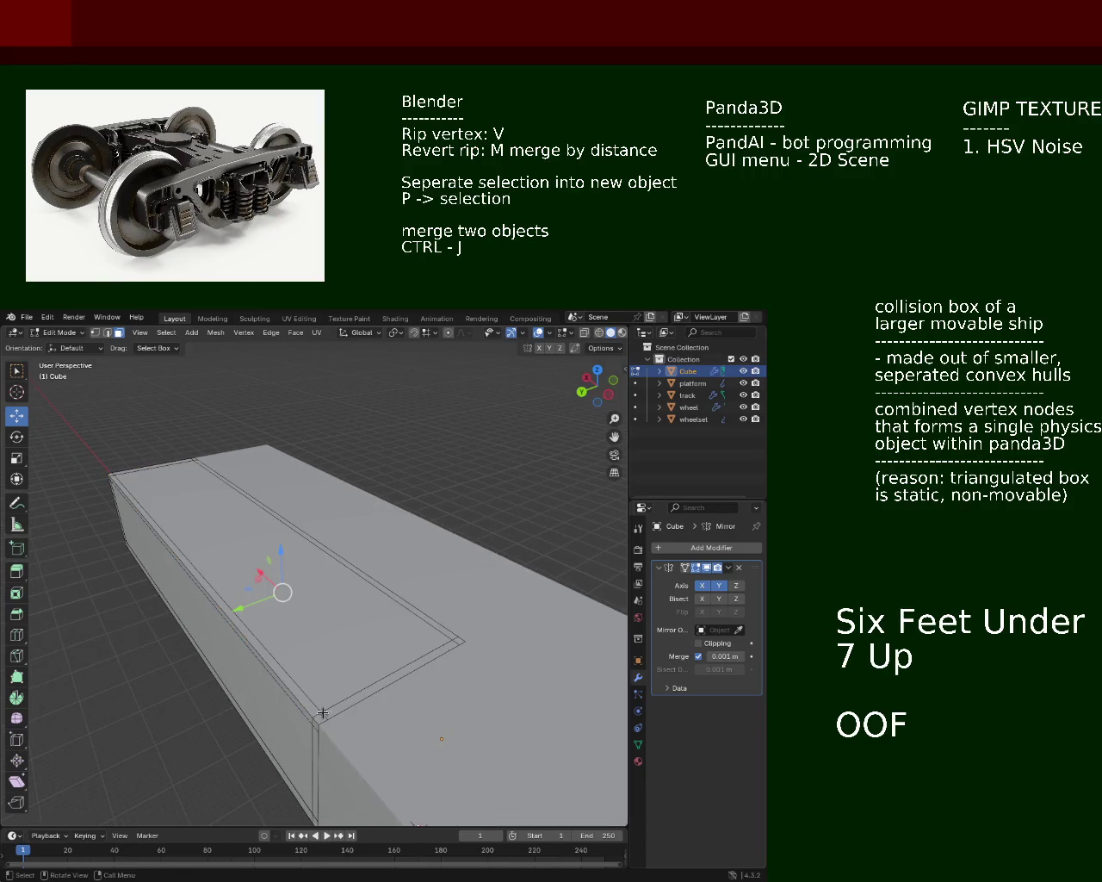
left_click(327, 702)
left_click(306, 697)
left_click(306, 697)
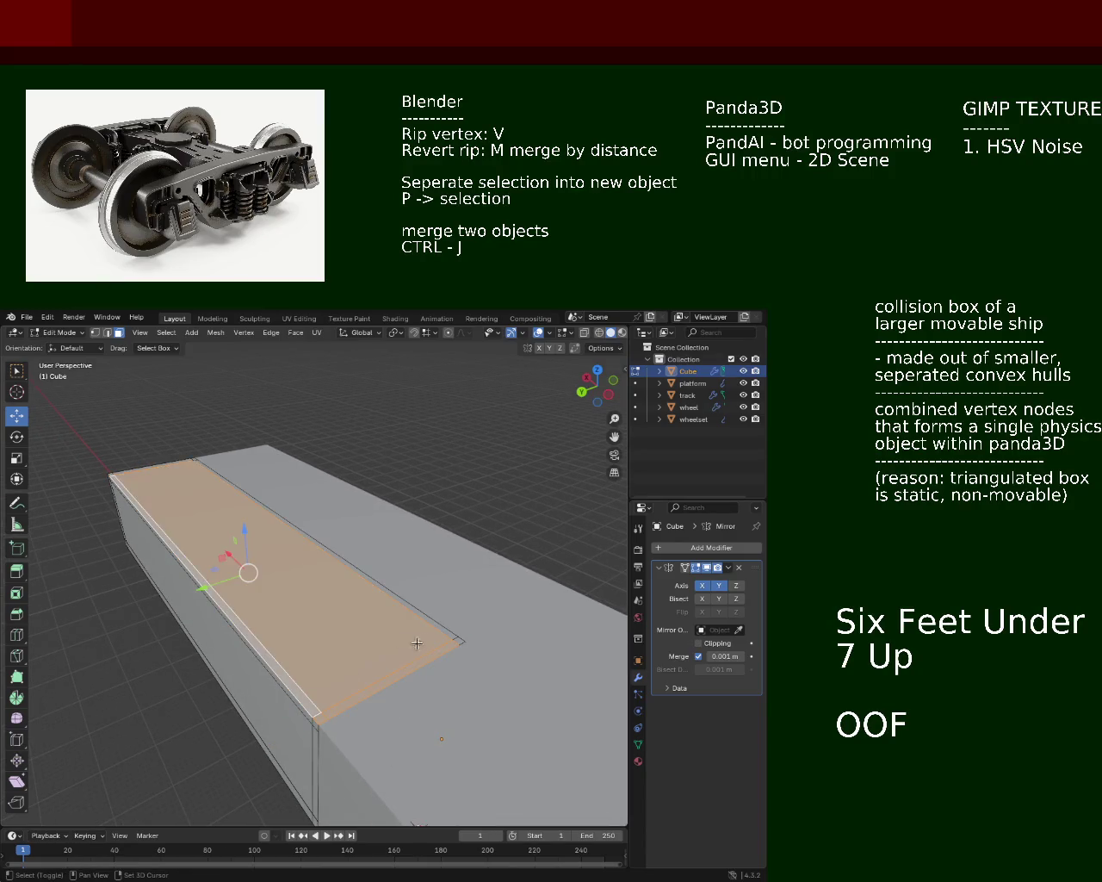
left_click_drag(451, 636, 62, 584)
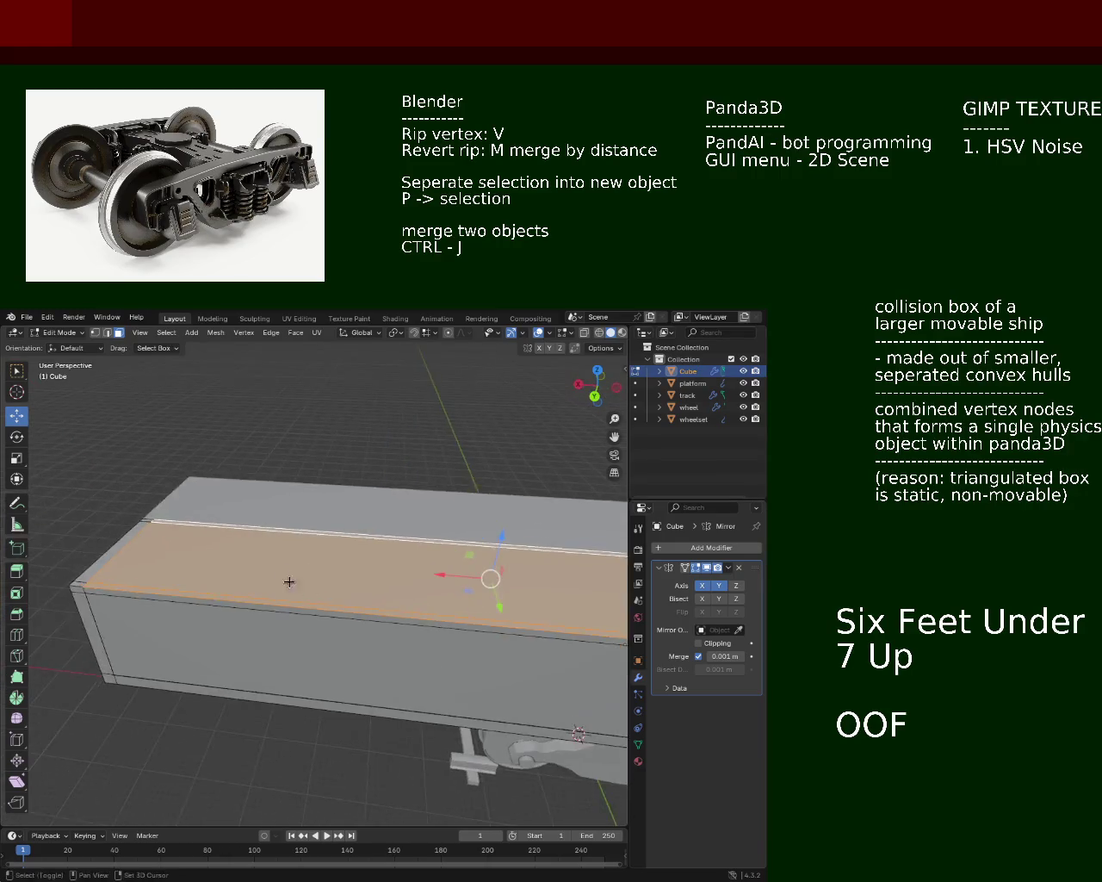
left_click(74, 595)
left_click_drag(88, 652, 188, 699)
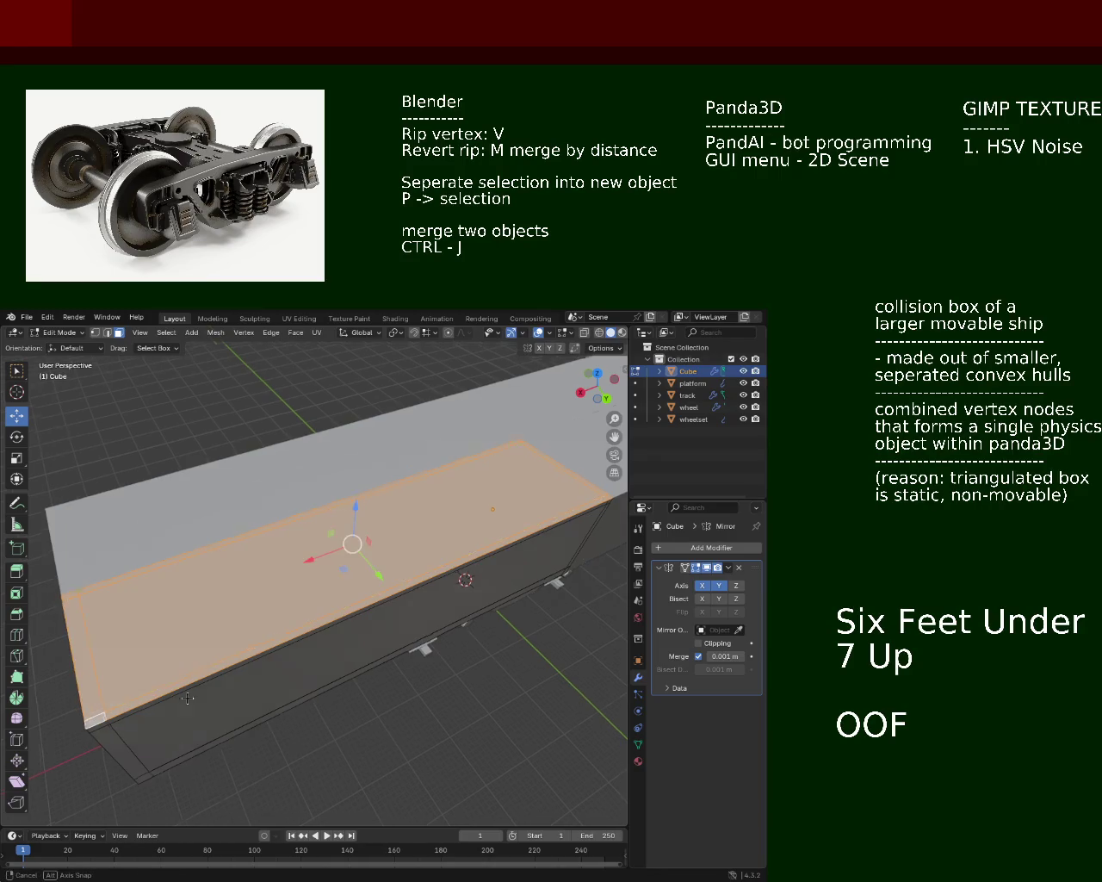
right_click(161, 661)
left_click_drag(226, 612, 358, 502)
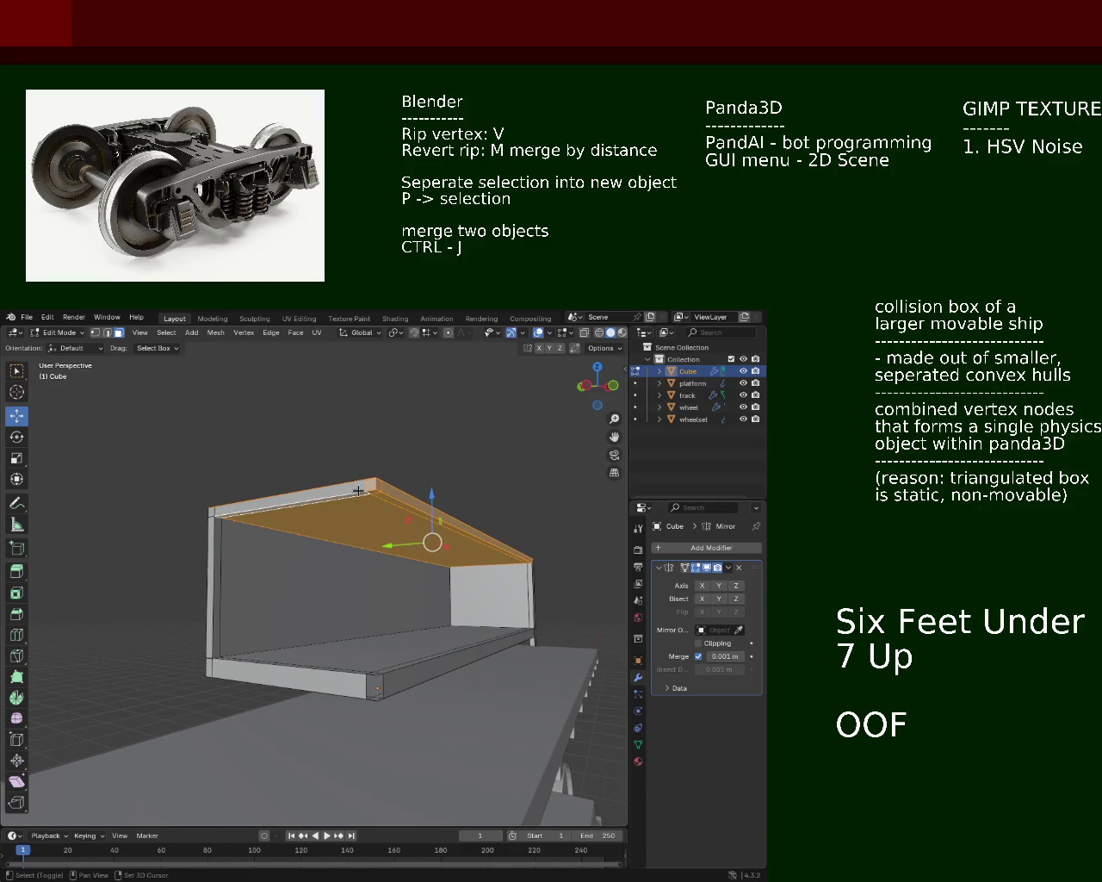
Step: Raise the box's top face along Z, then lower it -3.622 m to set the wall height
left_click_drag(360, 495, 359, 515)
left_click_drag(268, 521, 299, 512)
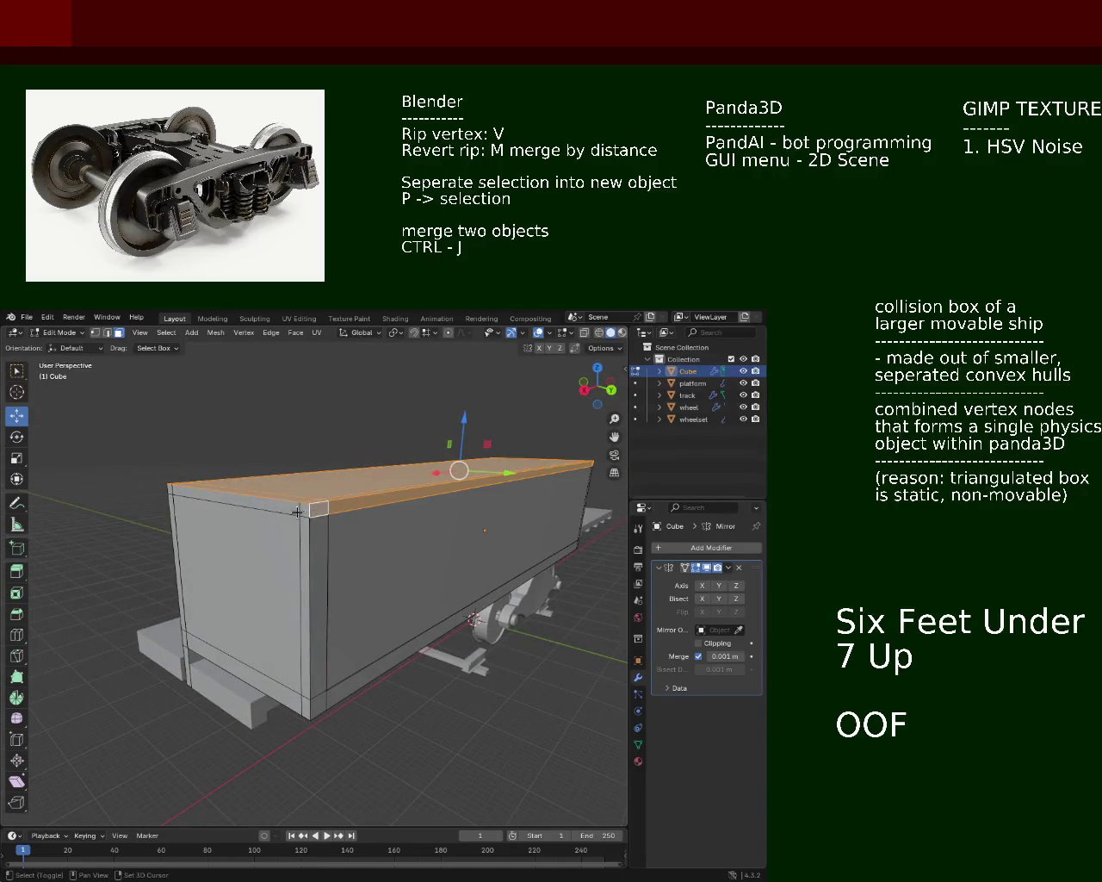
left_click_drag(303, 510, 443, 496)
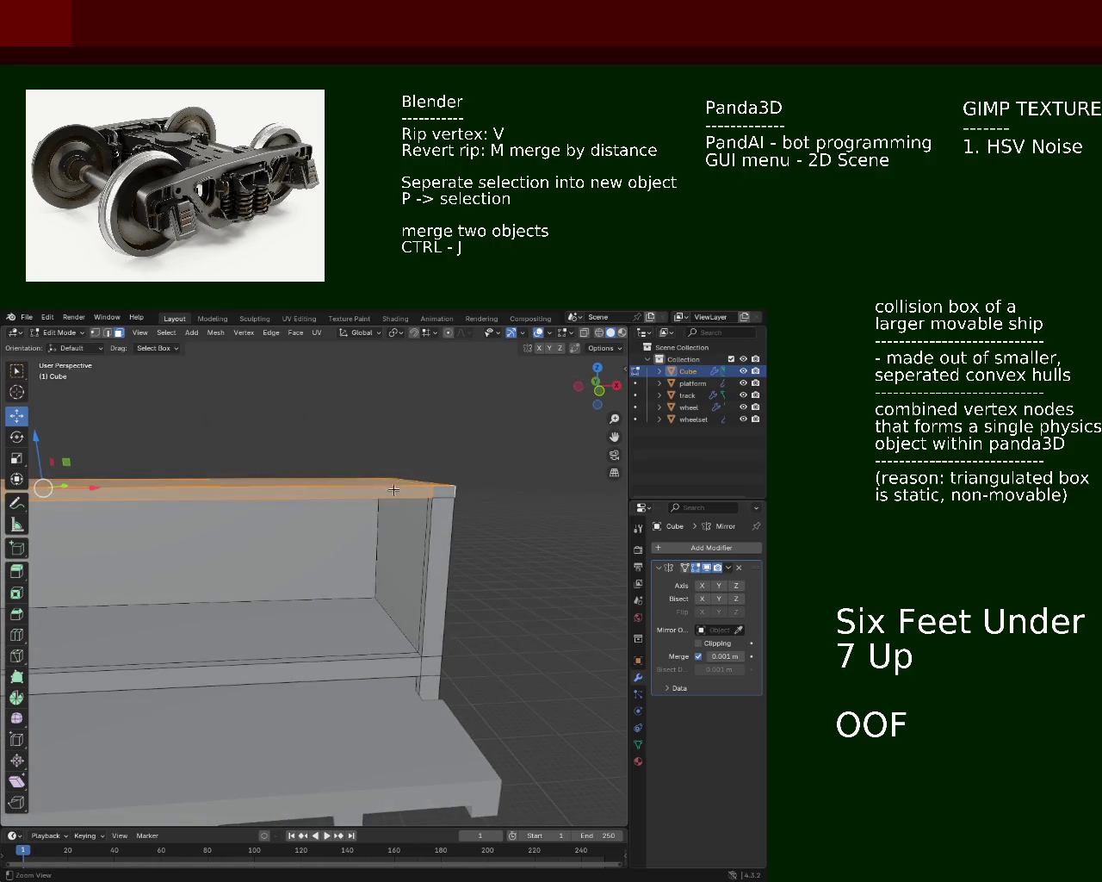
scroll("down", 3)
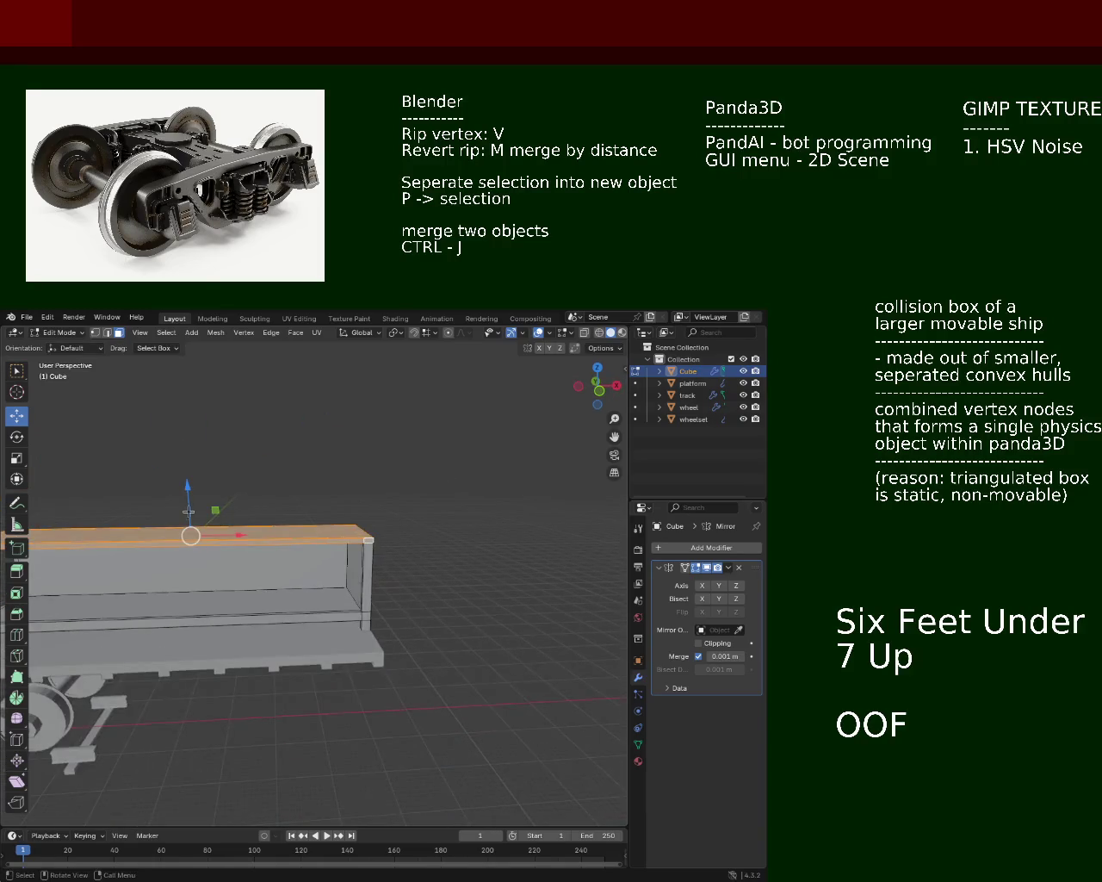
left_click_drag(443, 493, 420, 495)
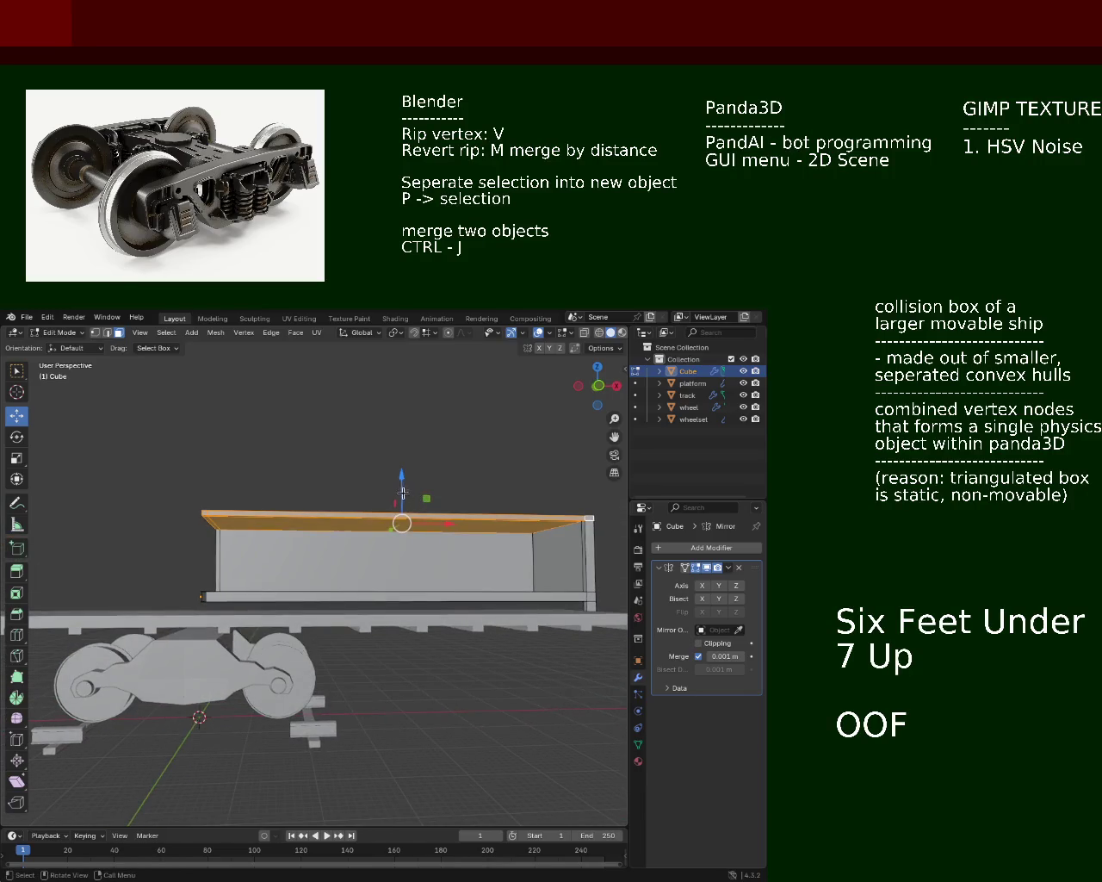
left_click_drag(404, 493, 401, 436)
left_click_drag(401, 436, 335, 548)
scroll("down", 3)
left_click_drag(303, 464, 318, 478)
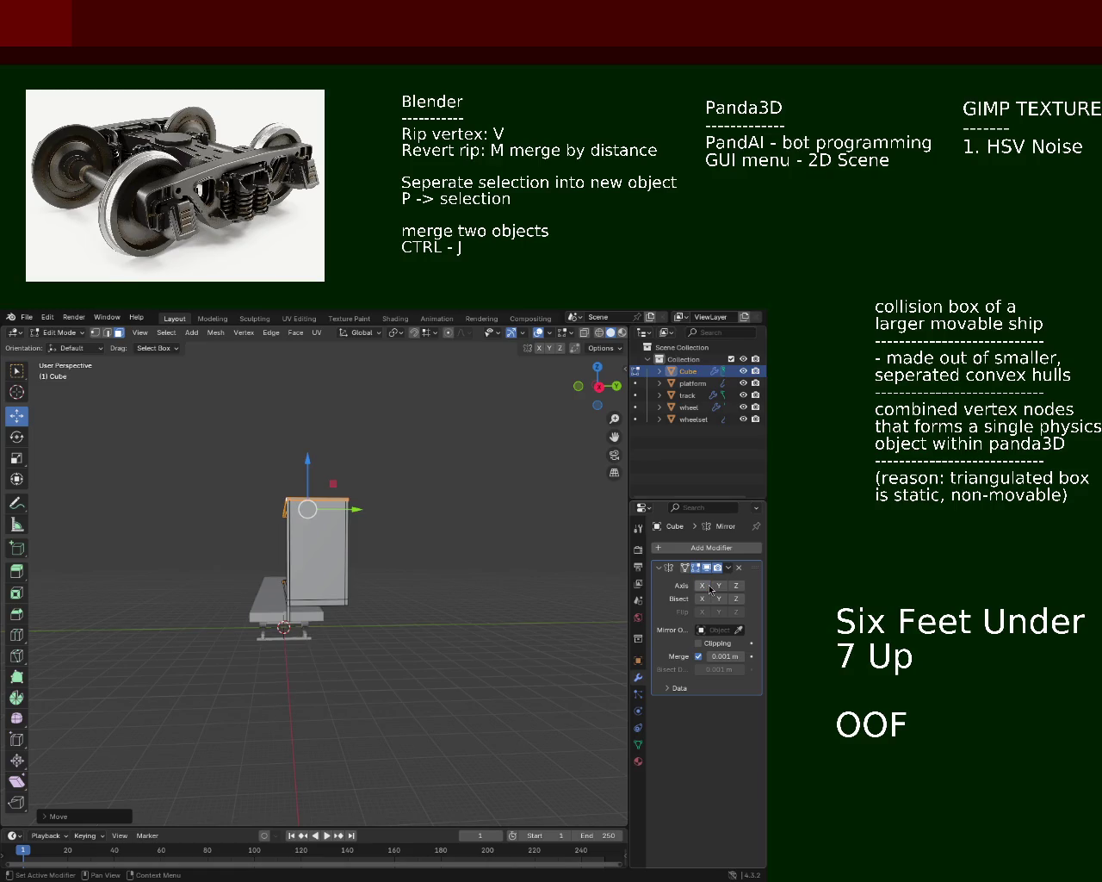
Step: Re-enable the Mirror modifier's Y axis and orbit to a front view of the full wagon body
left_click(719, 586)
left_click_drag(591, 581, 343, 585)
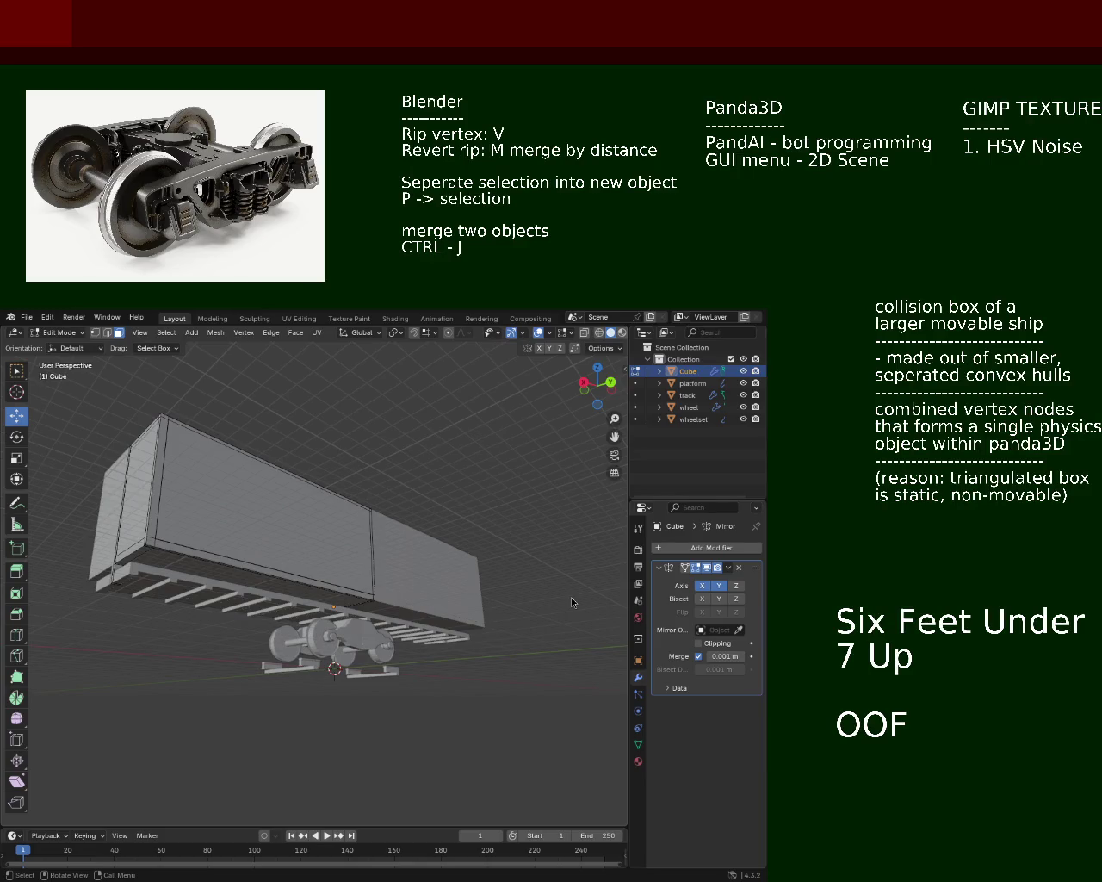
left_click_drag(226, 538, 288, 529)
scroll("up", 3)
left_click_drag(256, 455, 416, 543)
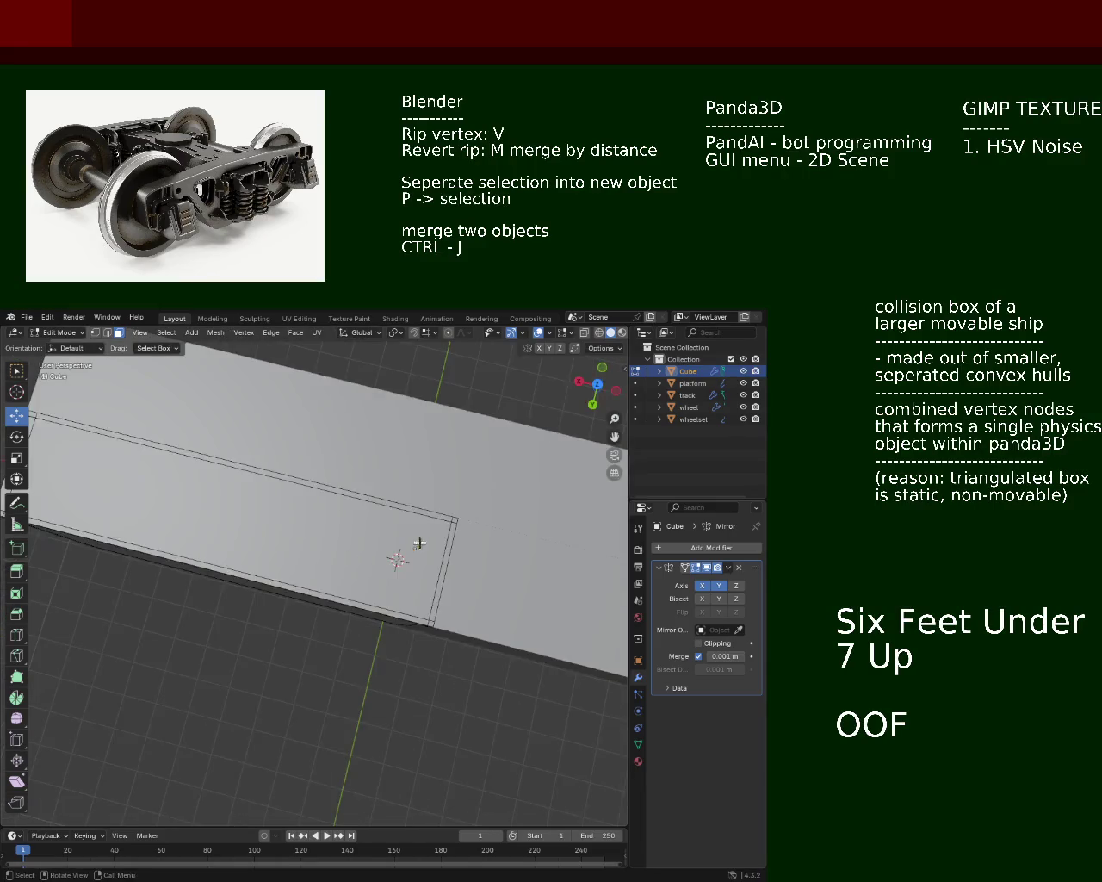
left_click(453, 519)
left_click(364, 511)
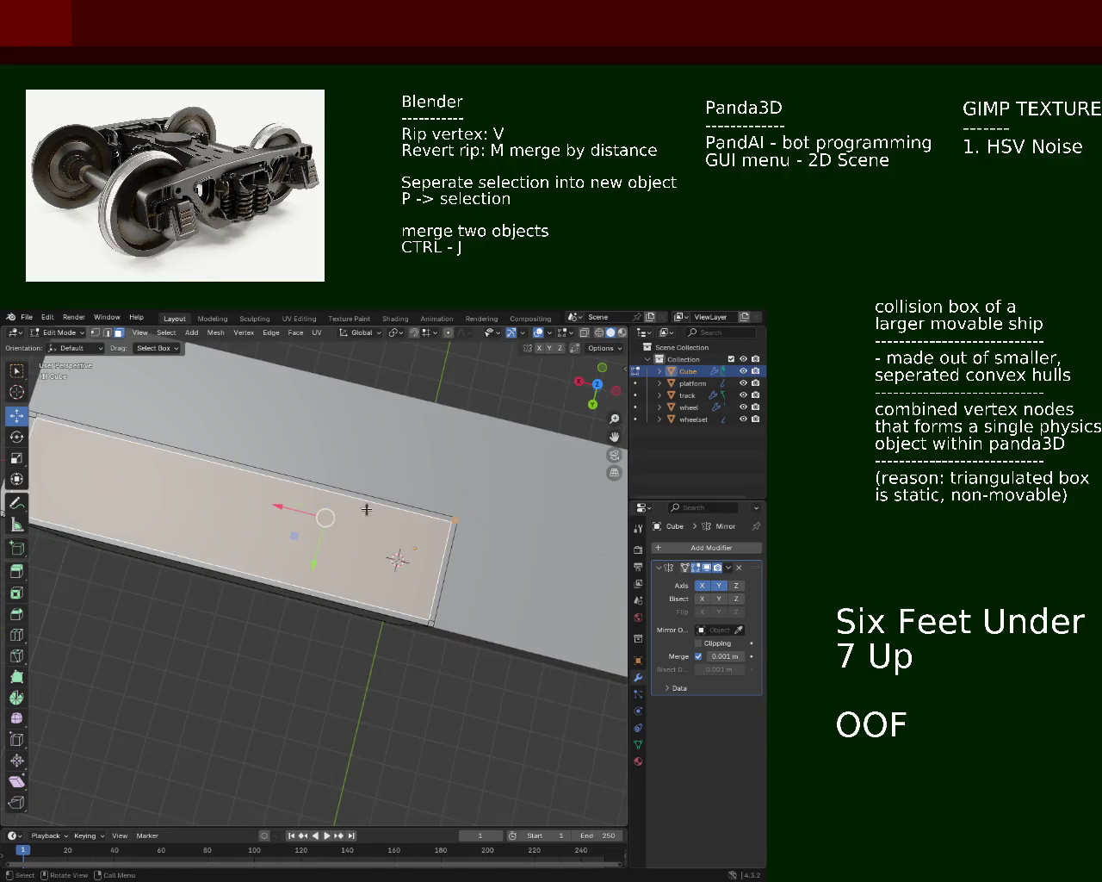
left_click(413, 510)
left_click_drag(414, 510, 425, 563)
left_click(348, 610)
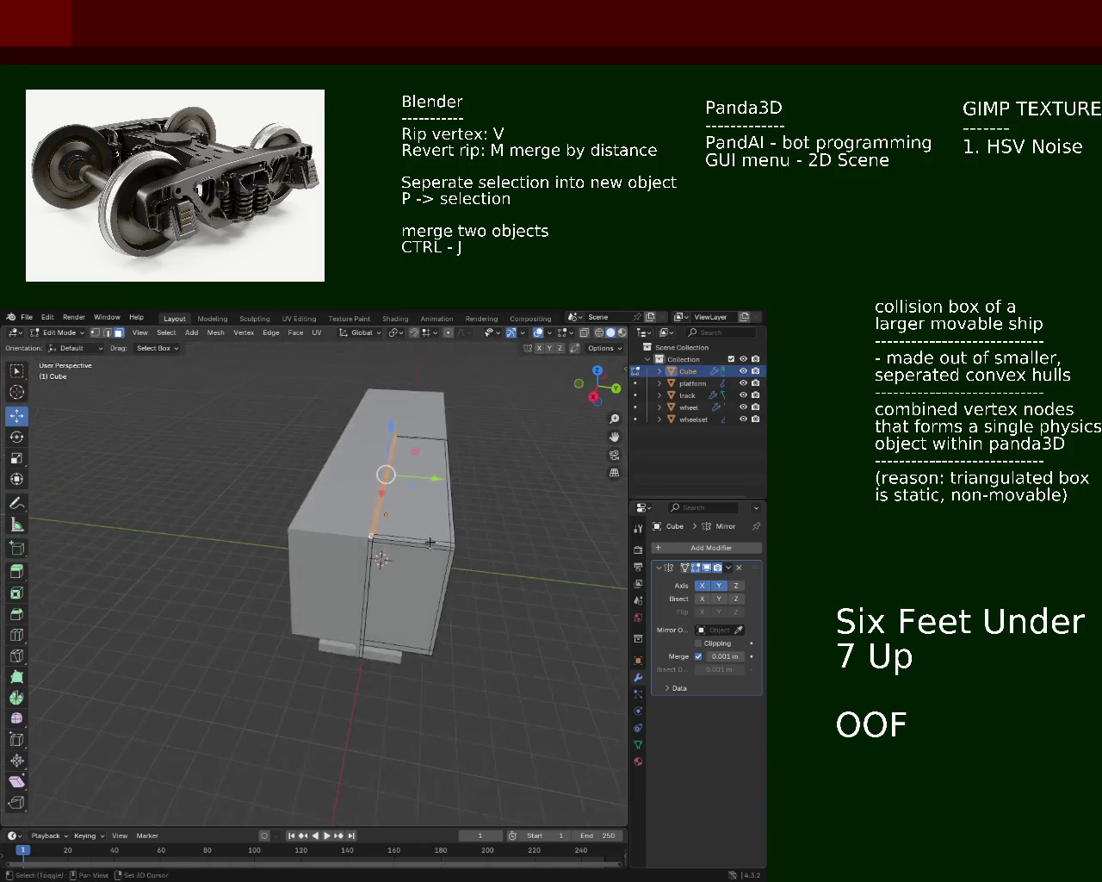
key("g")
key("z")
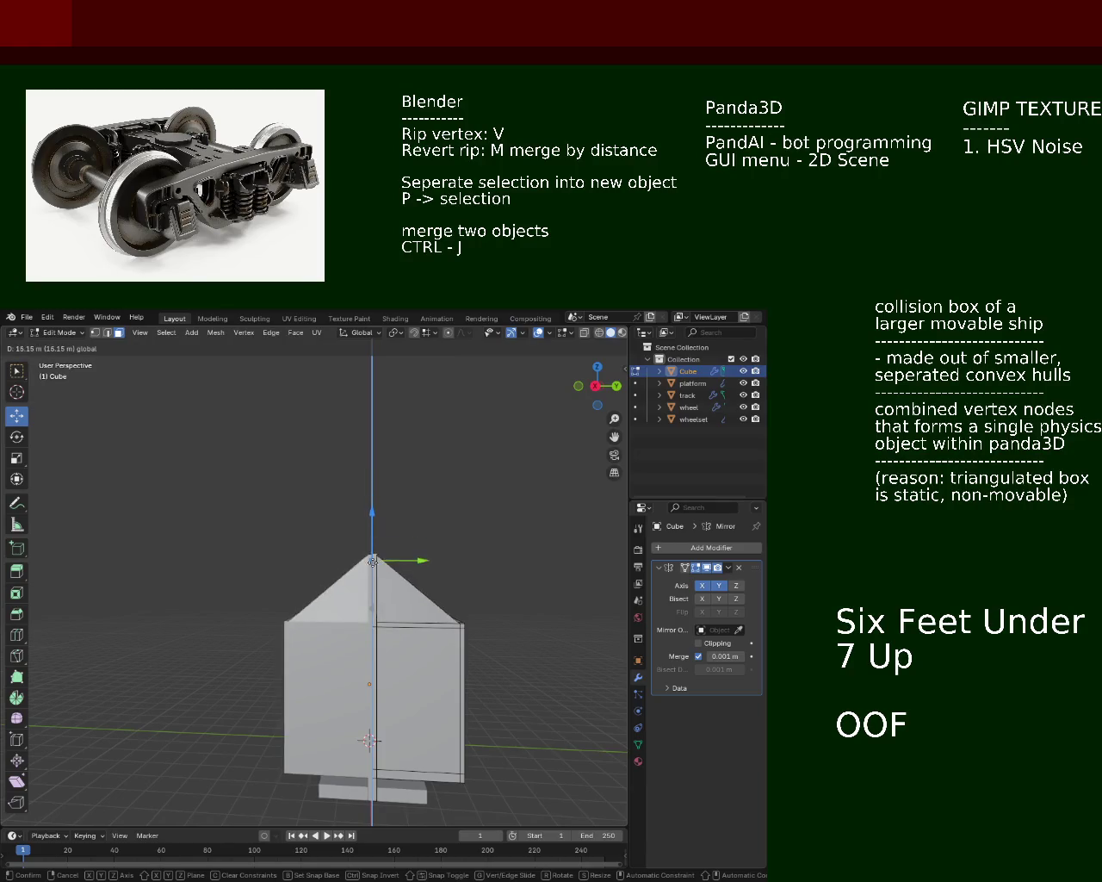
left_click(371, 591)
left_click_drag(371, 592, 687, 564)
left_click(703, 585)
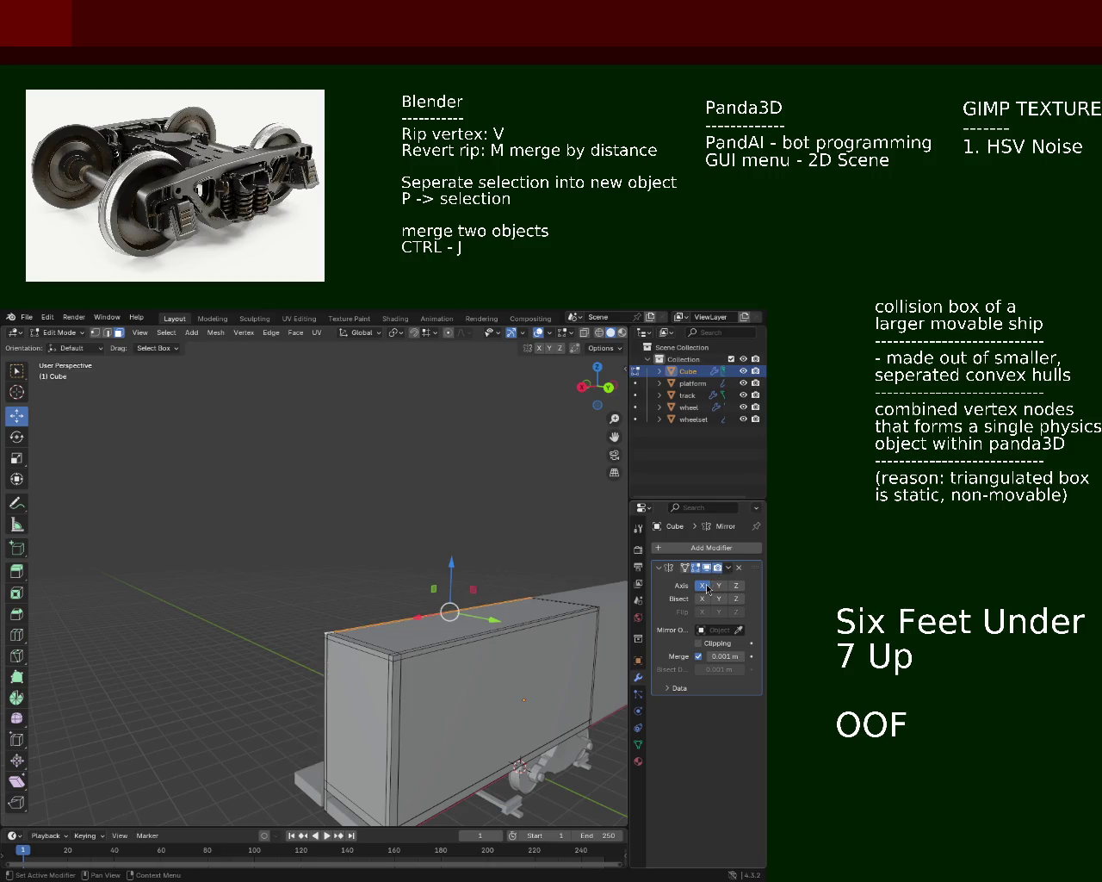
Step: Select the box's top edge near the corner and try raising it along Z, then undo
left_click_drag(534, 620, 369, 624)
left_click(376, 633)
left_click(376, 633)
left_click(372, 628)
left_click_drag(372, 628, 436, 563)
scroll("up", 3)
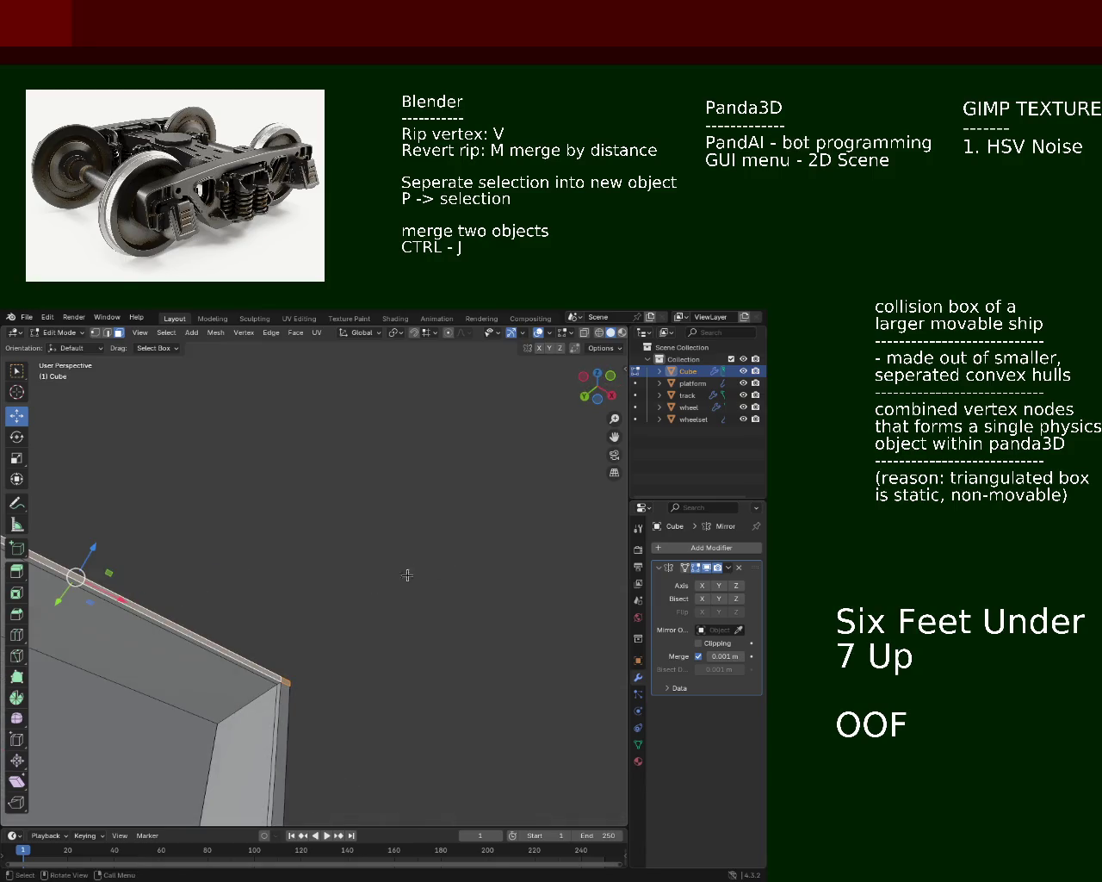
left_click_drag(264, 674, 286, 651)
left_click(364, 552)
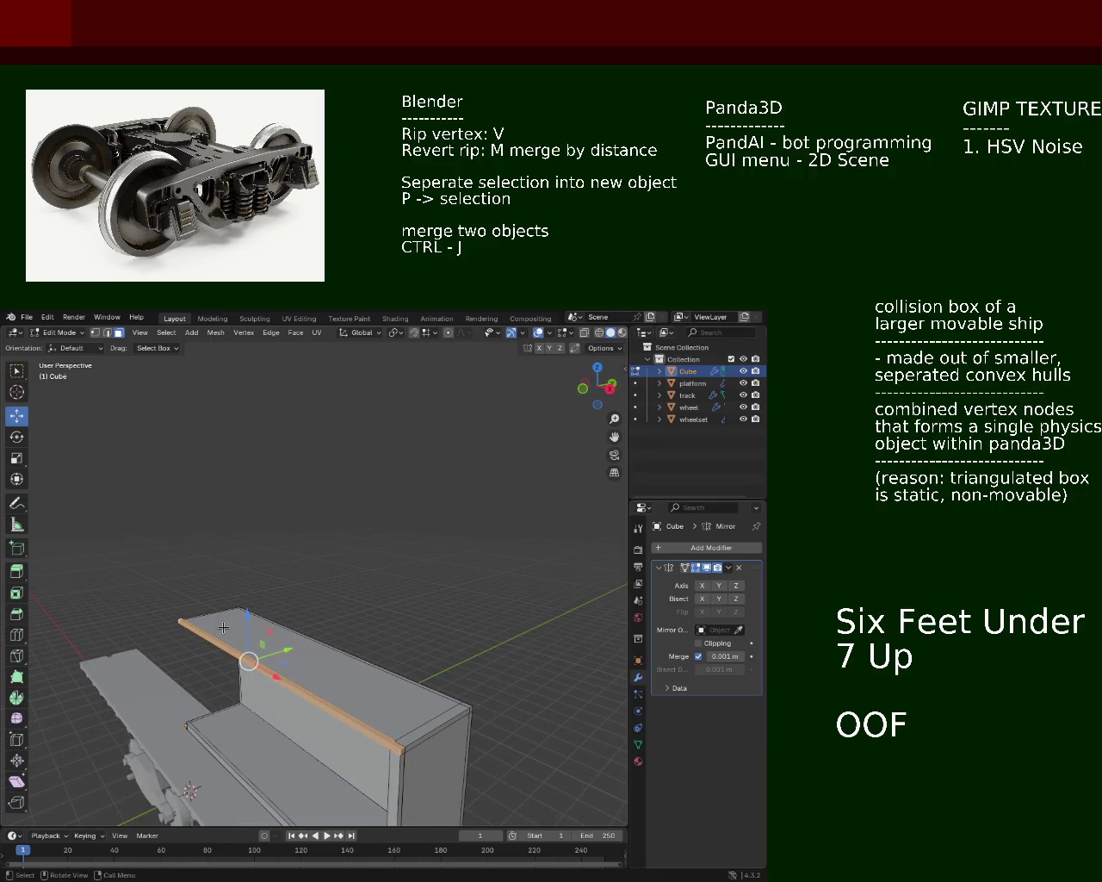
left_click_drag(248, 622, 251, 595)
key("ctrl+z")
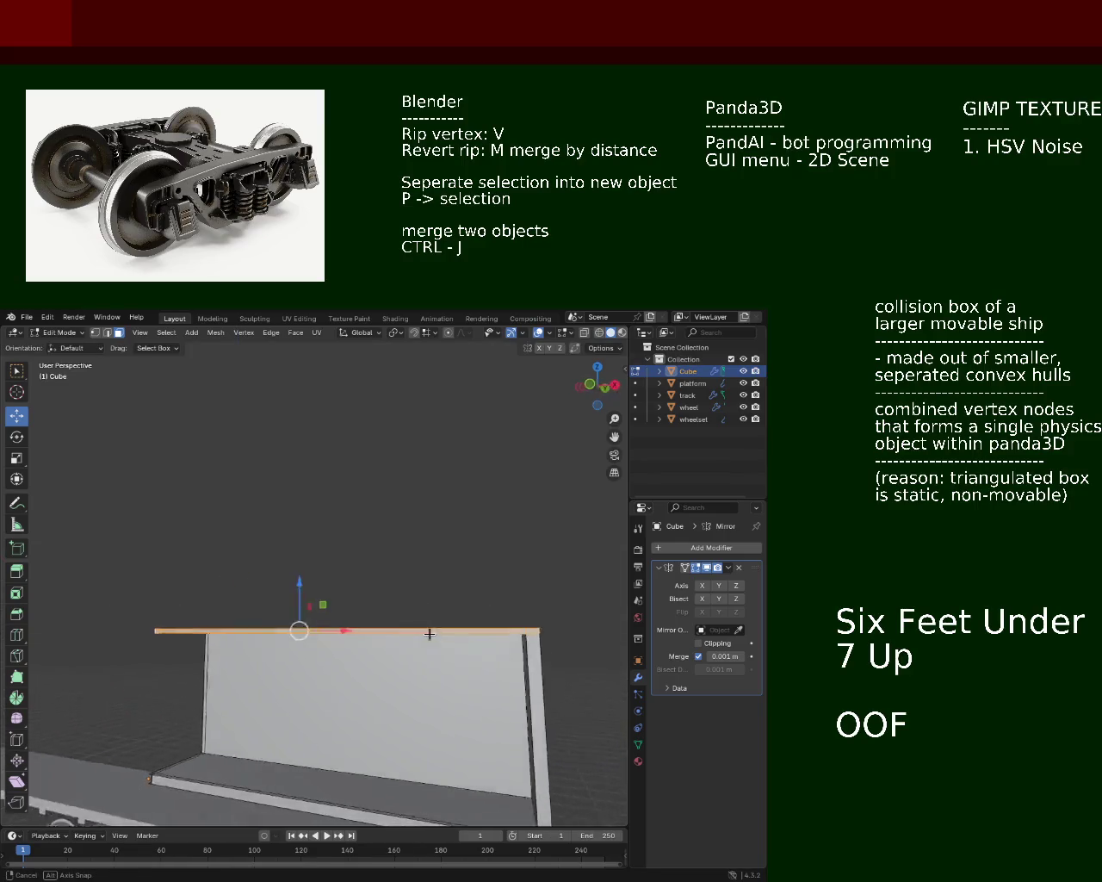
left_click_drag(365, 645, 526, 629)
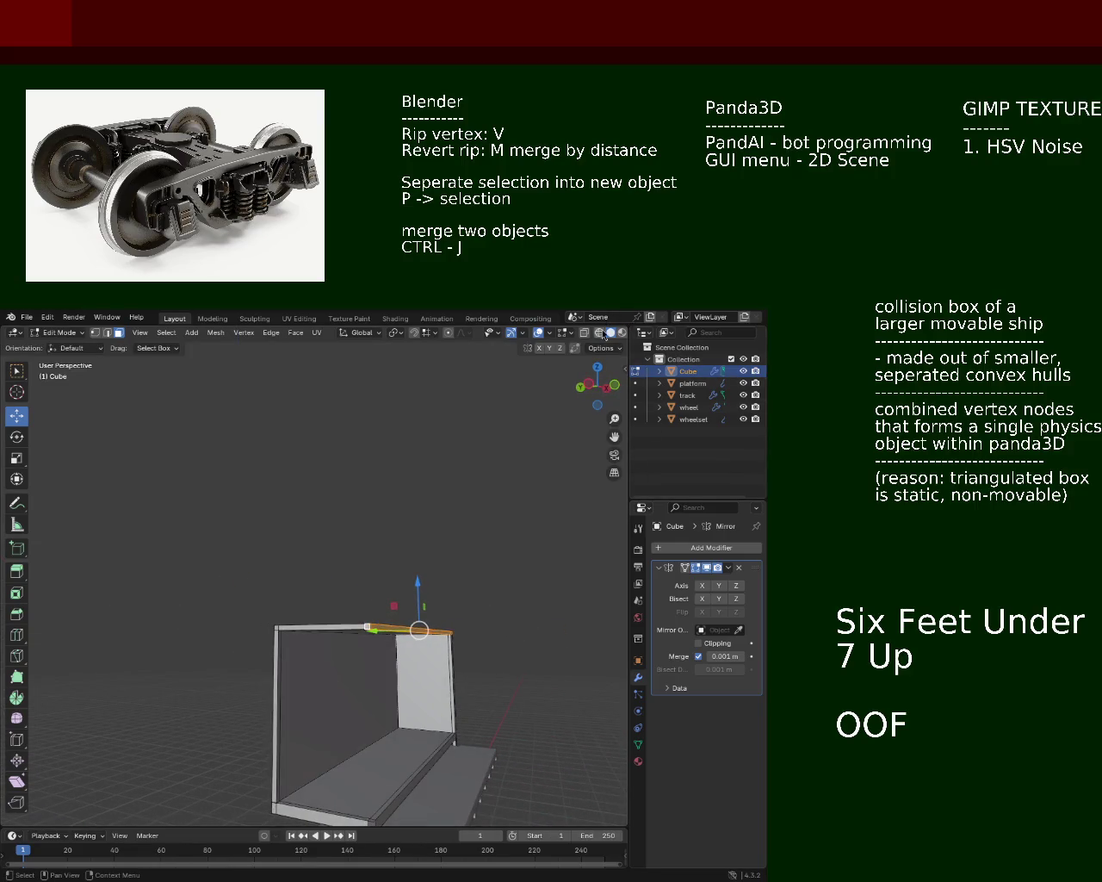
Step: In wireframe right orthographic view, raise the box's top-left vertex 1.449 m along Z
left_click(600, 334)
left_click_drag(504, 534, 472, 618)
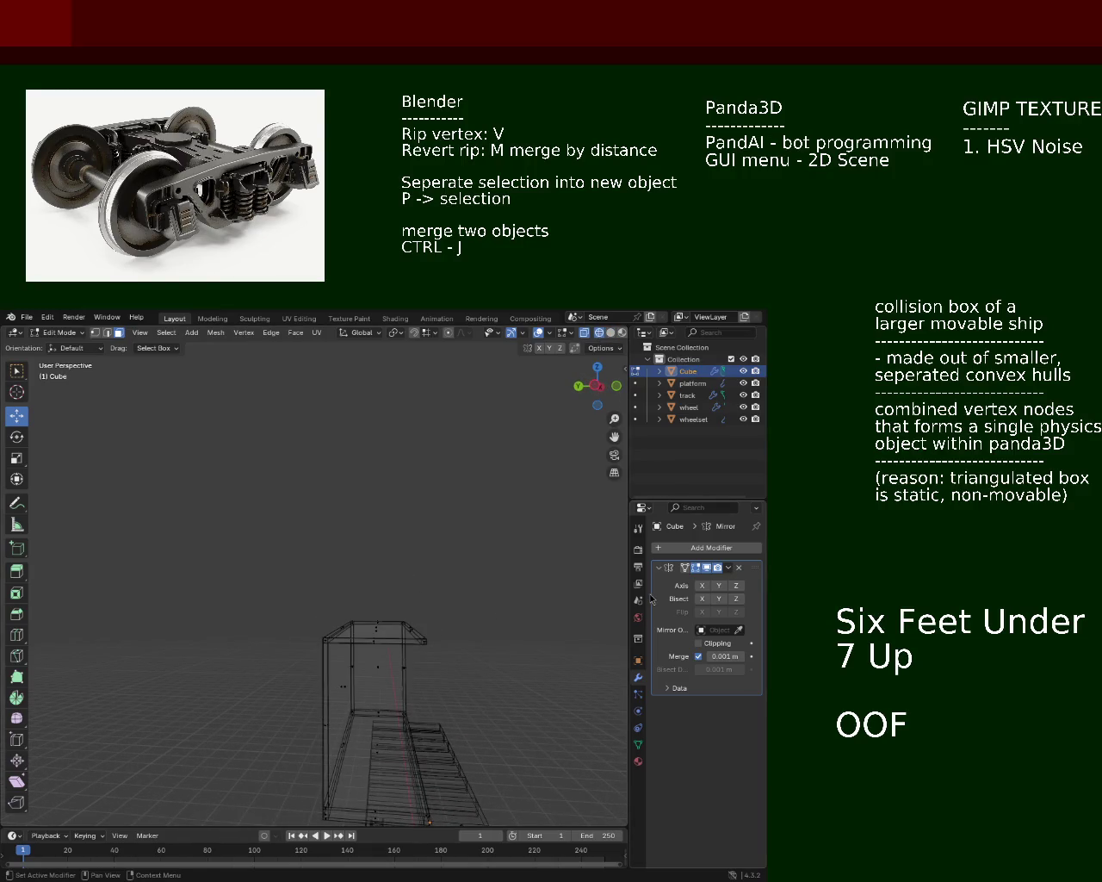
key("KP_3")
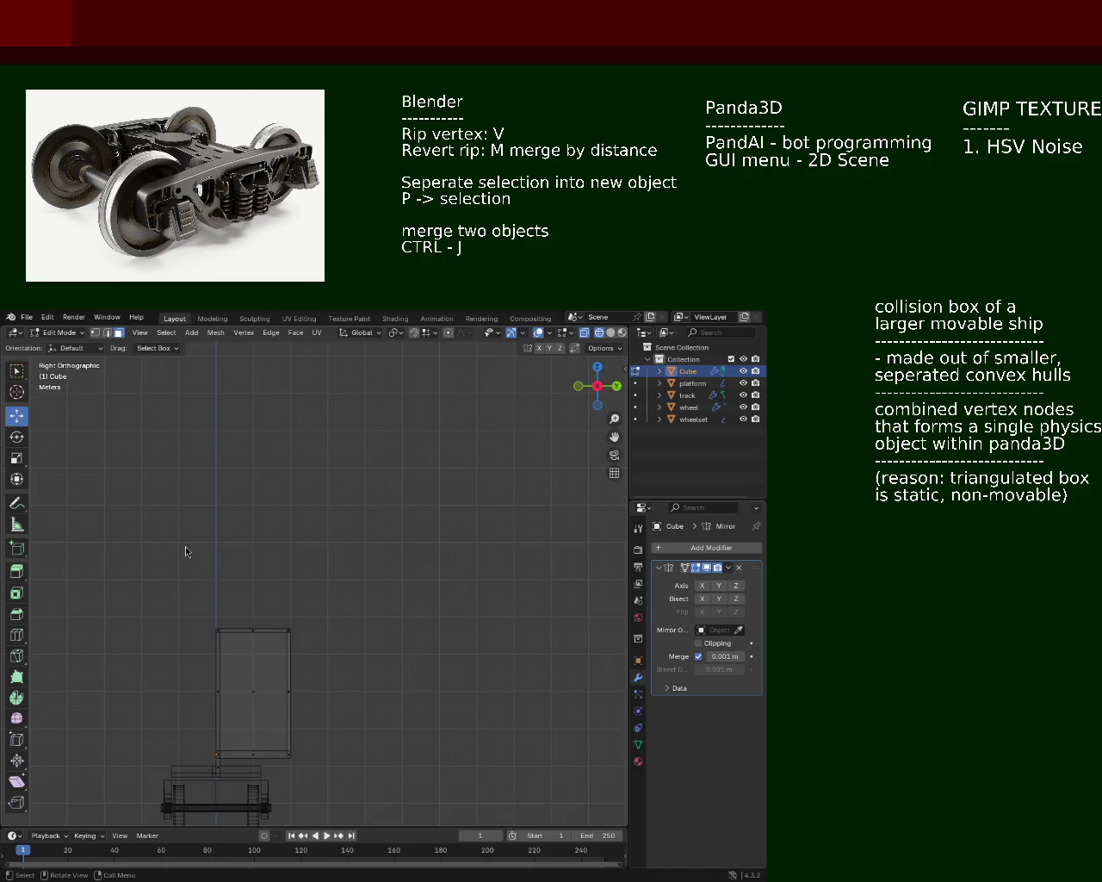
left_click_drag(242, 600, 297, 594)
key("KP_3")
left_click_drag(163, 572, 238, 647)
key("g")
key("z")
left_click(211, 552)
Step: Return to solid shading and re-enable the Mirror modifier's Y axis to show the gabled roof
left_click_drag(211, 552, 375, 635)
left_click(610, 333)
left_click_drag(259, 583, 558, 585)
left_click(719, 585)
left_click_drag(385, 613, 350, 599)
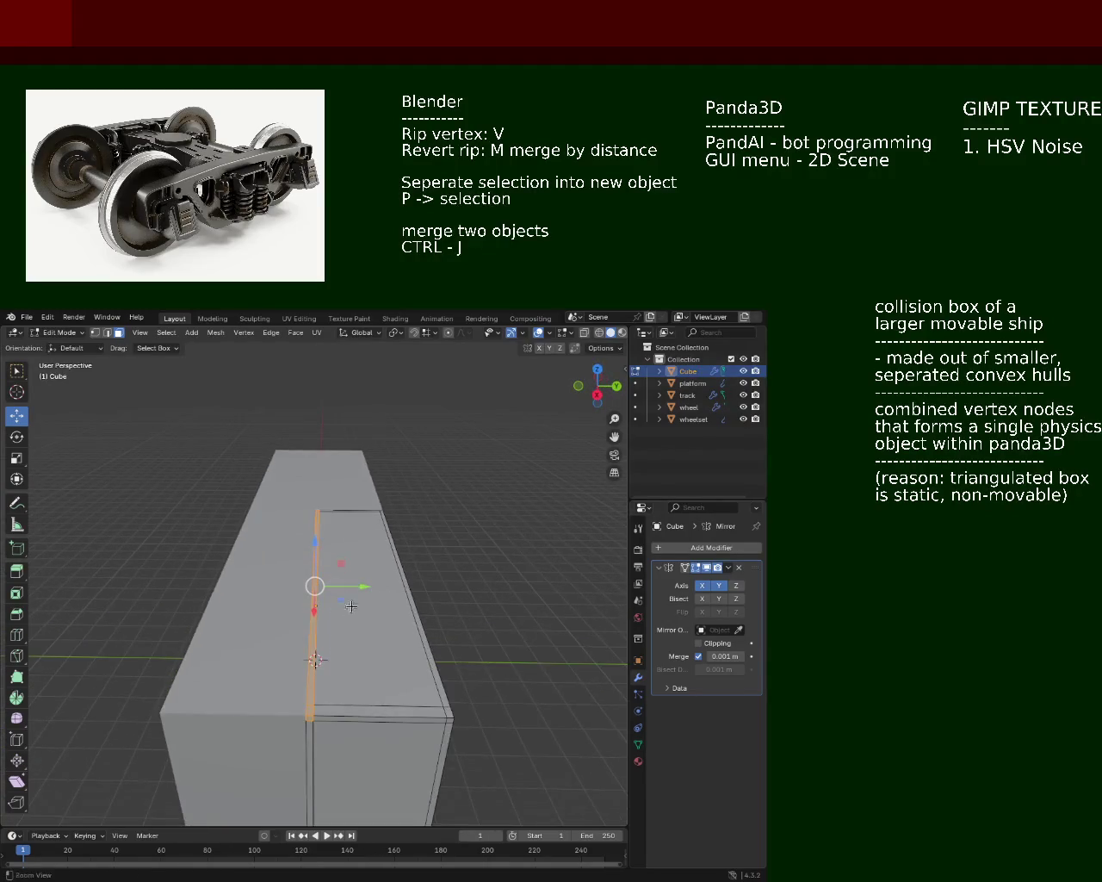
left_click_drag(345, 675, 397, 698)
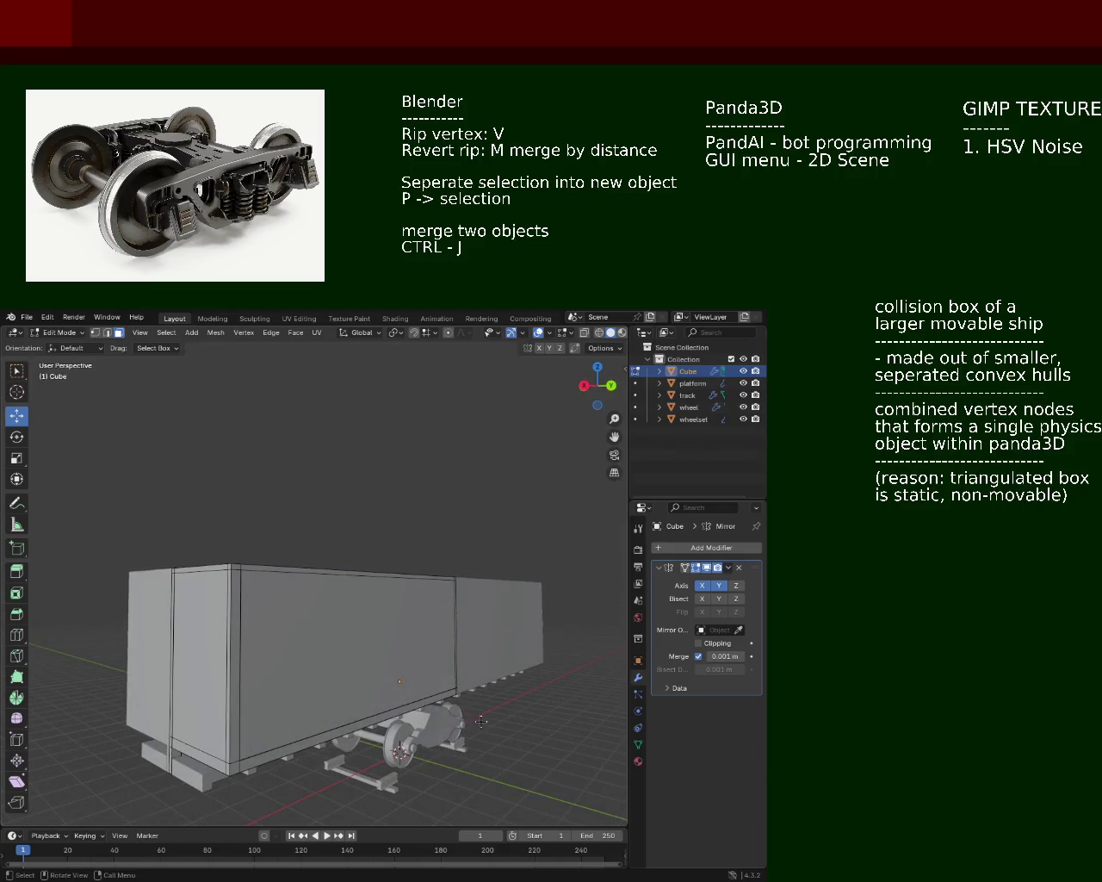
left_click_drag(478, 720, 573, 509)
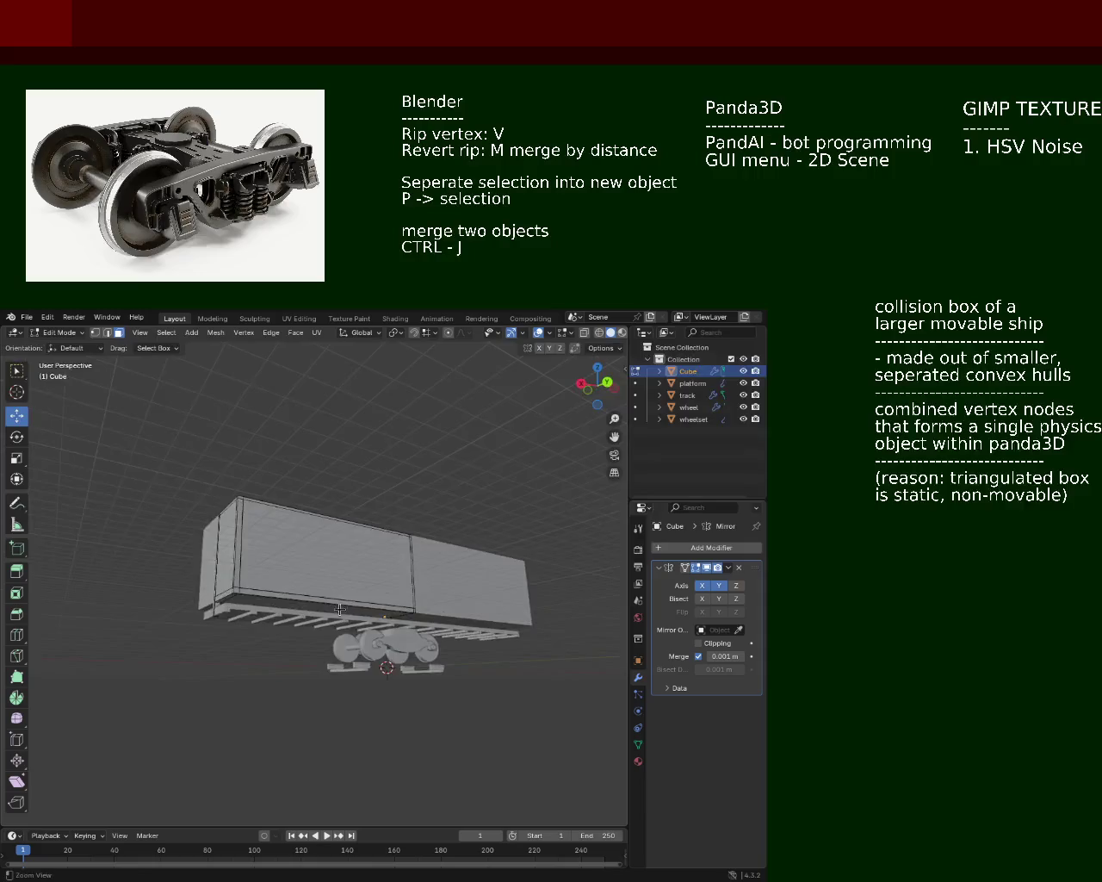
scroll("up", 3)
left_click_drag(471, 546, 430, 558)
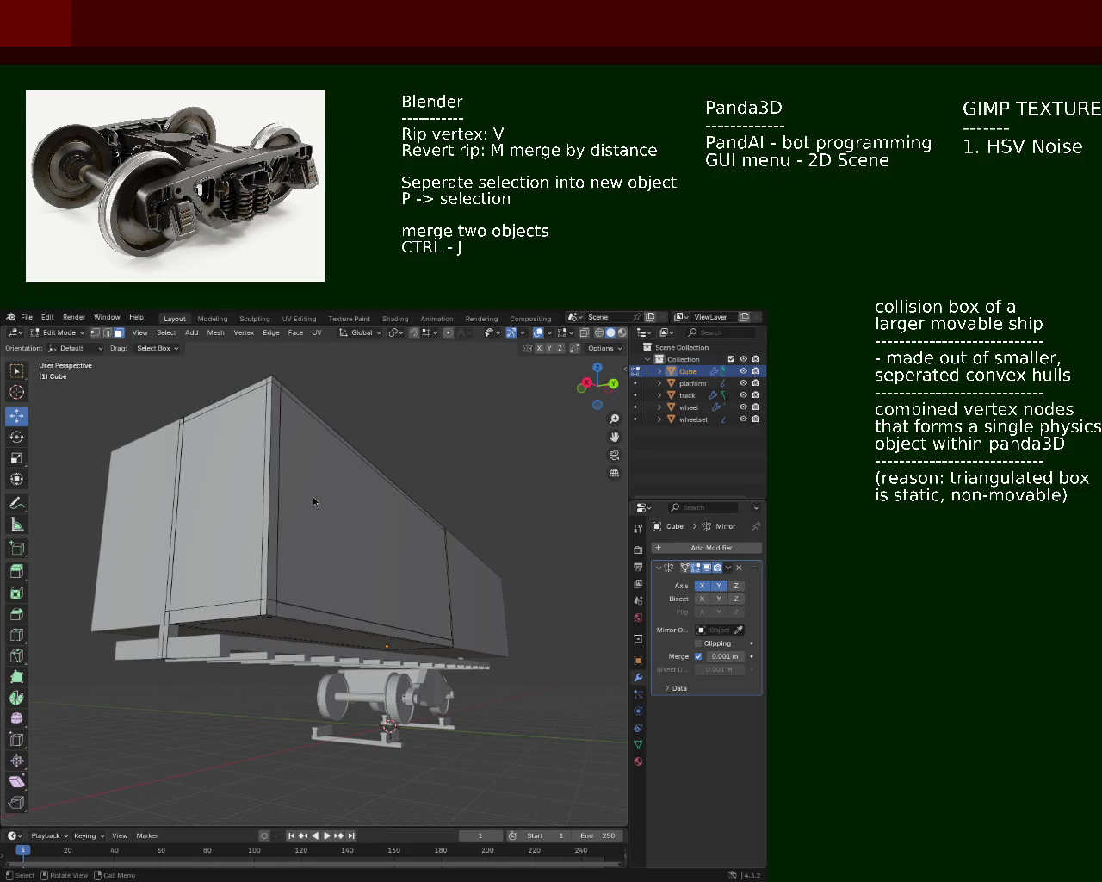
left_click_drag(230, 444, 258, 568)
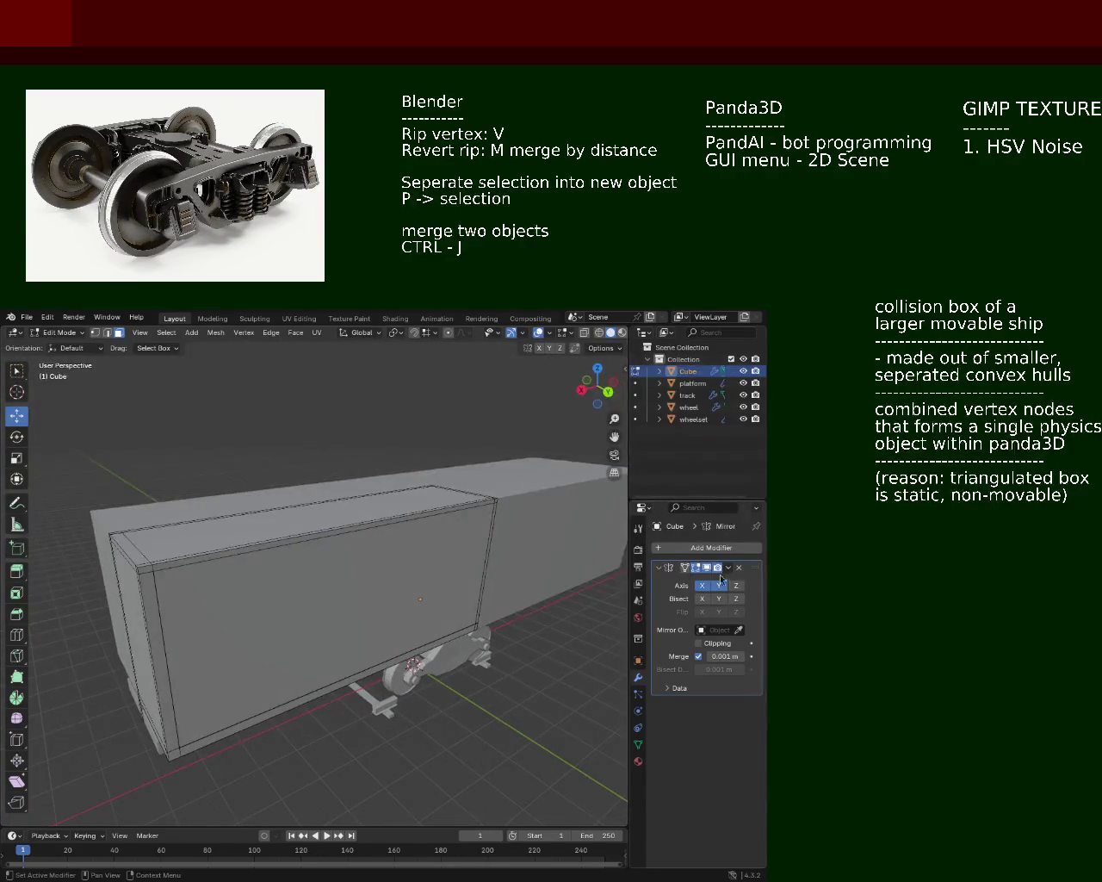
Step: Turn off Mirror Y and X and view the unmirrored box, platform and wheels from the side
left_click(720, 585)
left_click(703, 588)
left_click_drag(405, 595, 313, 530)
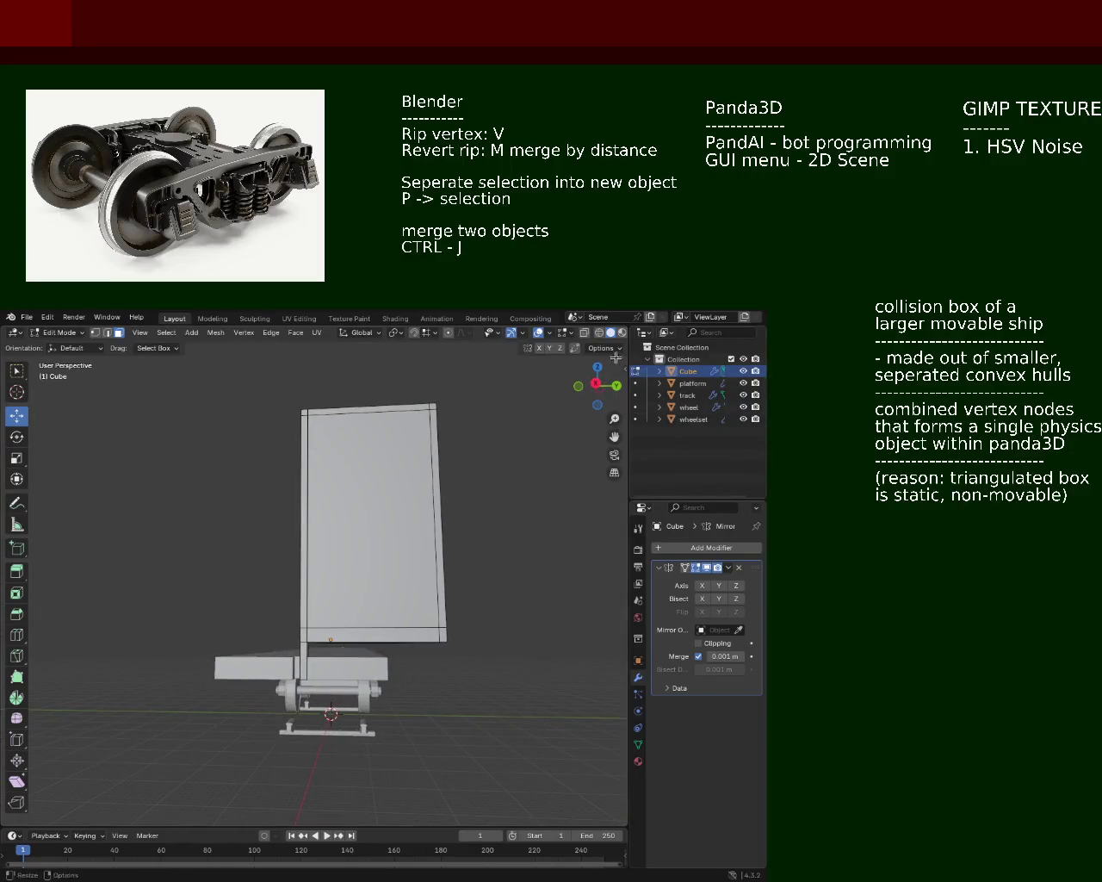
left_click_drag(461, 534, 461, 569)
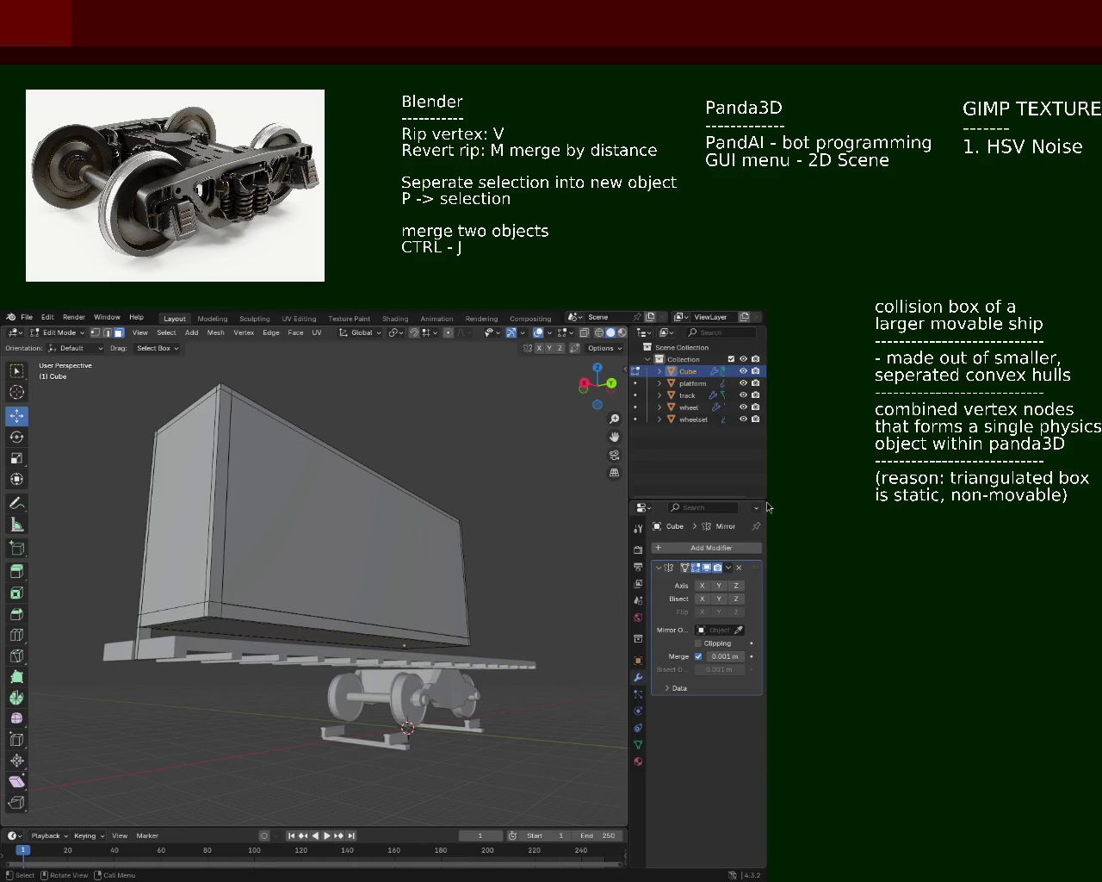
Step: Select the floor ledge's top edge, then switch the box's Mirror Y axis back on
left_click_drag(312, 442, 341, 597)
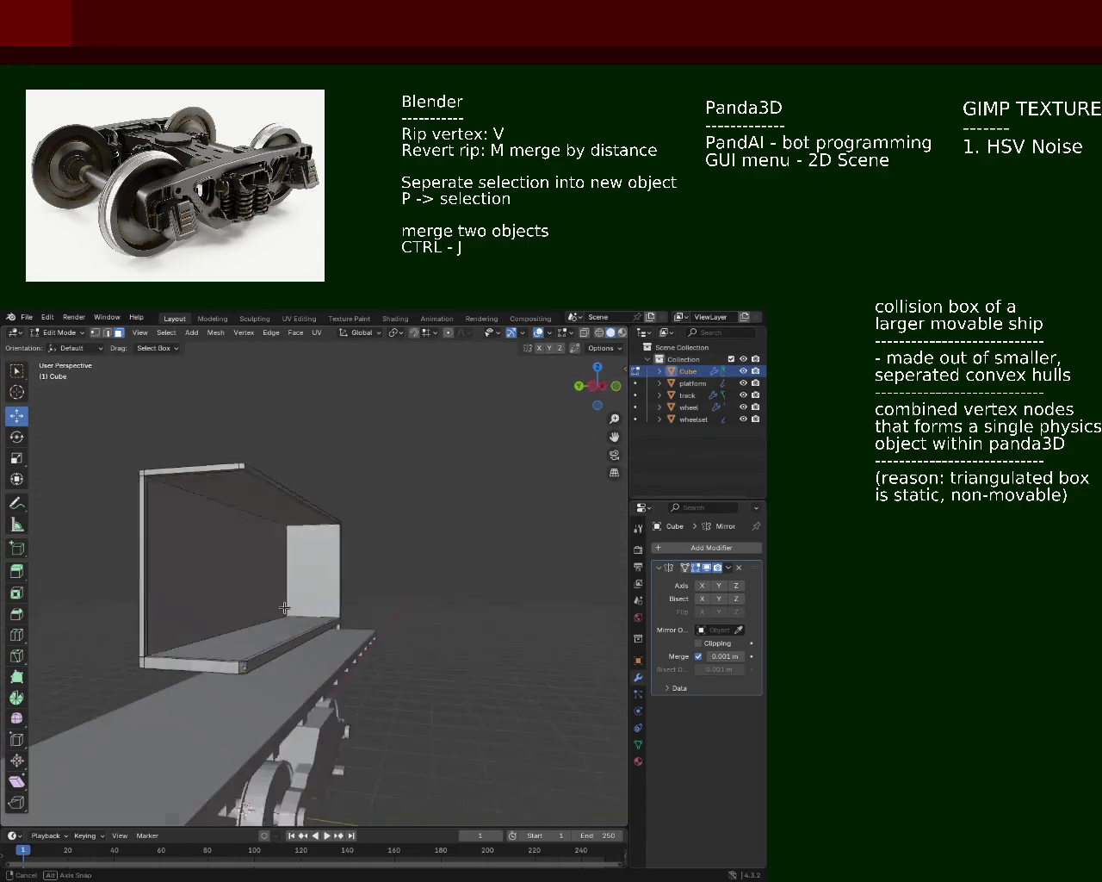
left_click_drag(342, 596, 328, 542)
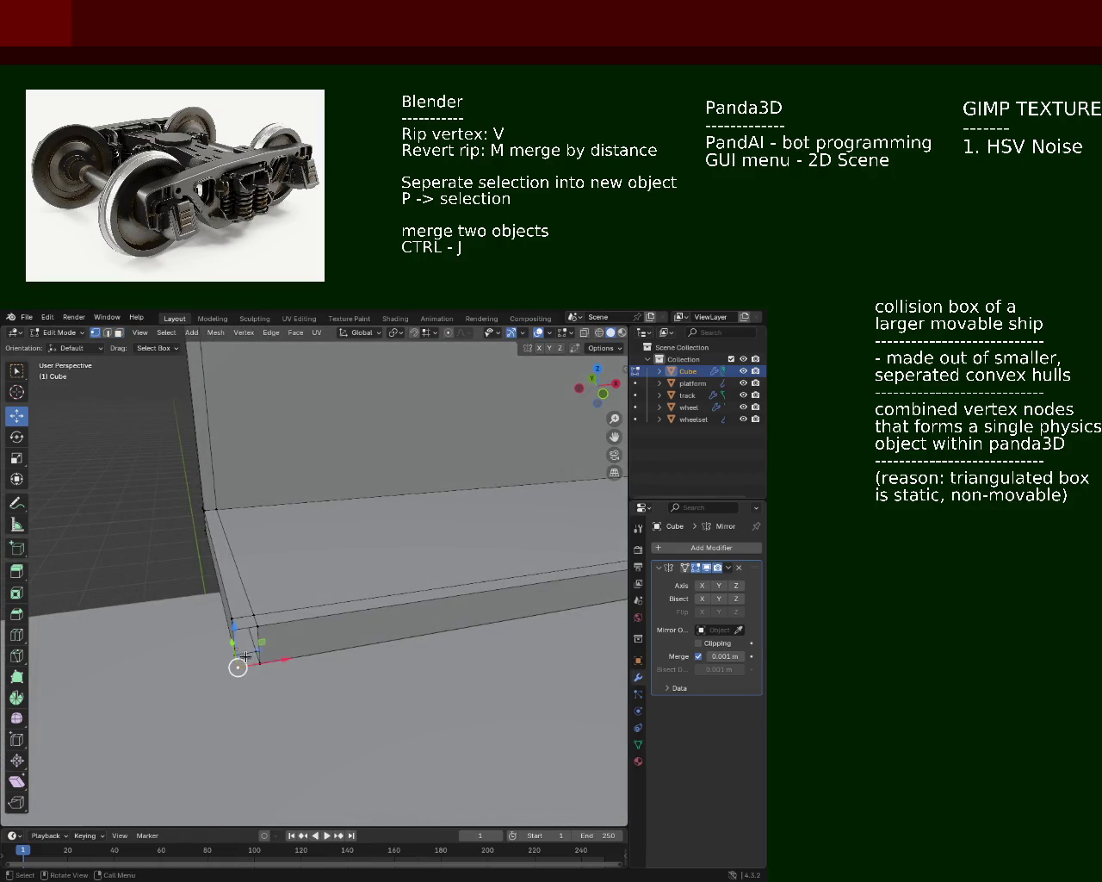
left_click(254, 629)
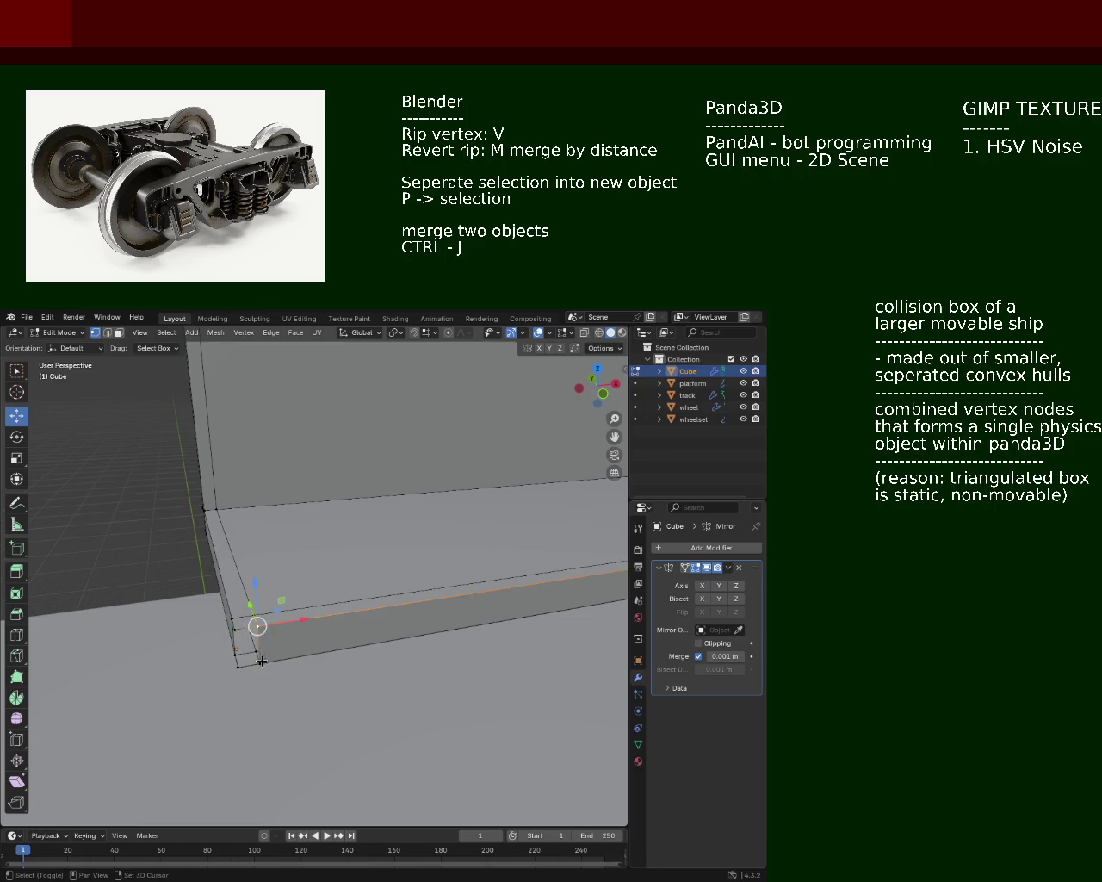
left_click_drag(232, 630, 314, 584)
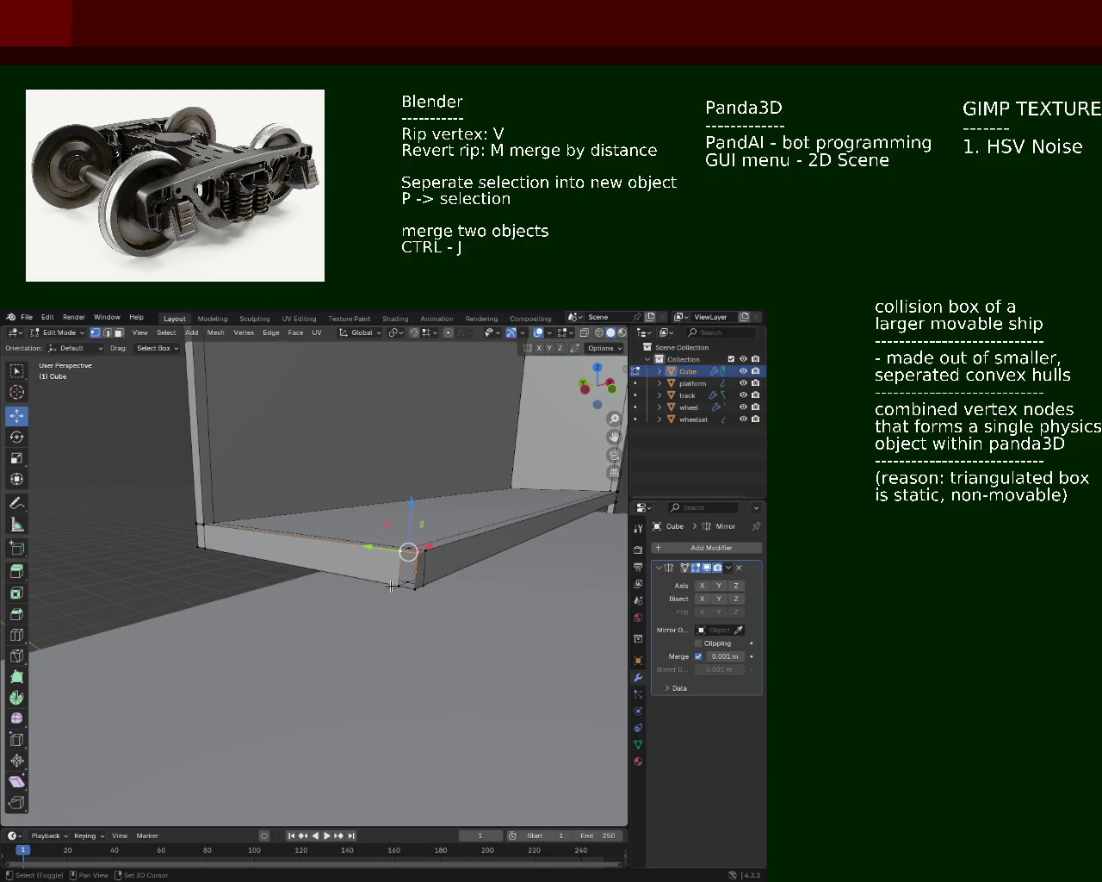
left_click_drag(330, 586, 211, 474)
left_click(716, 586)
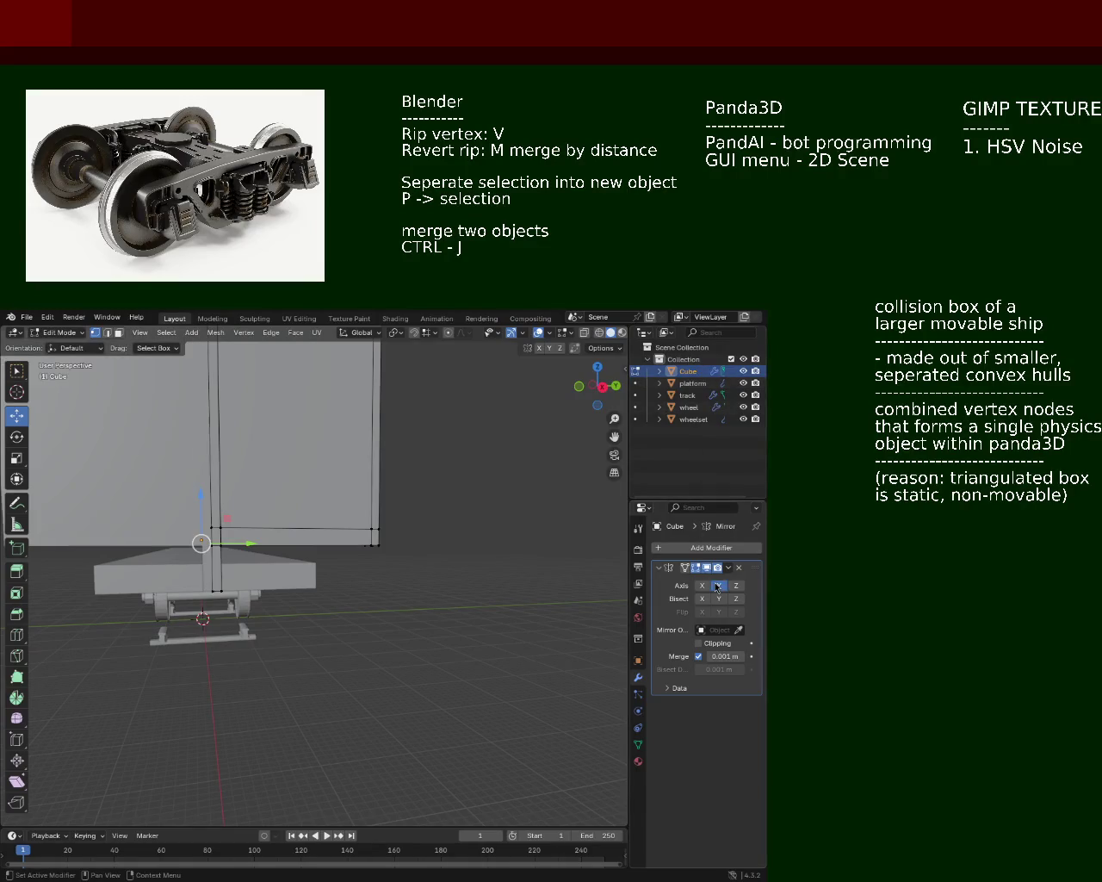
Step: Orbit and zoom around the mirrored box to inspect it from above, the side and low
left_click_drag(259, 534, 501, 500)
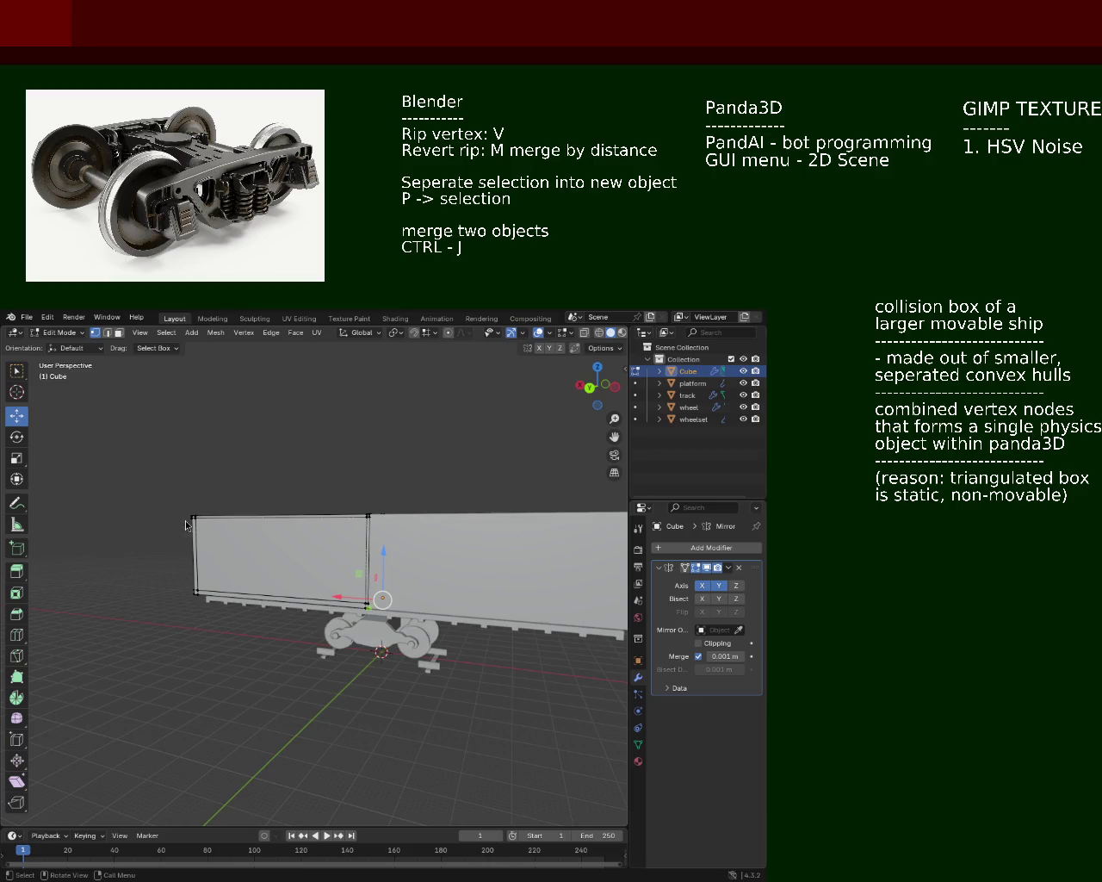
left_click_drag(161, 442, 183, 597)
scroll("up", 3)
scroll("down", 3)
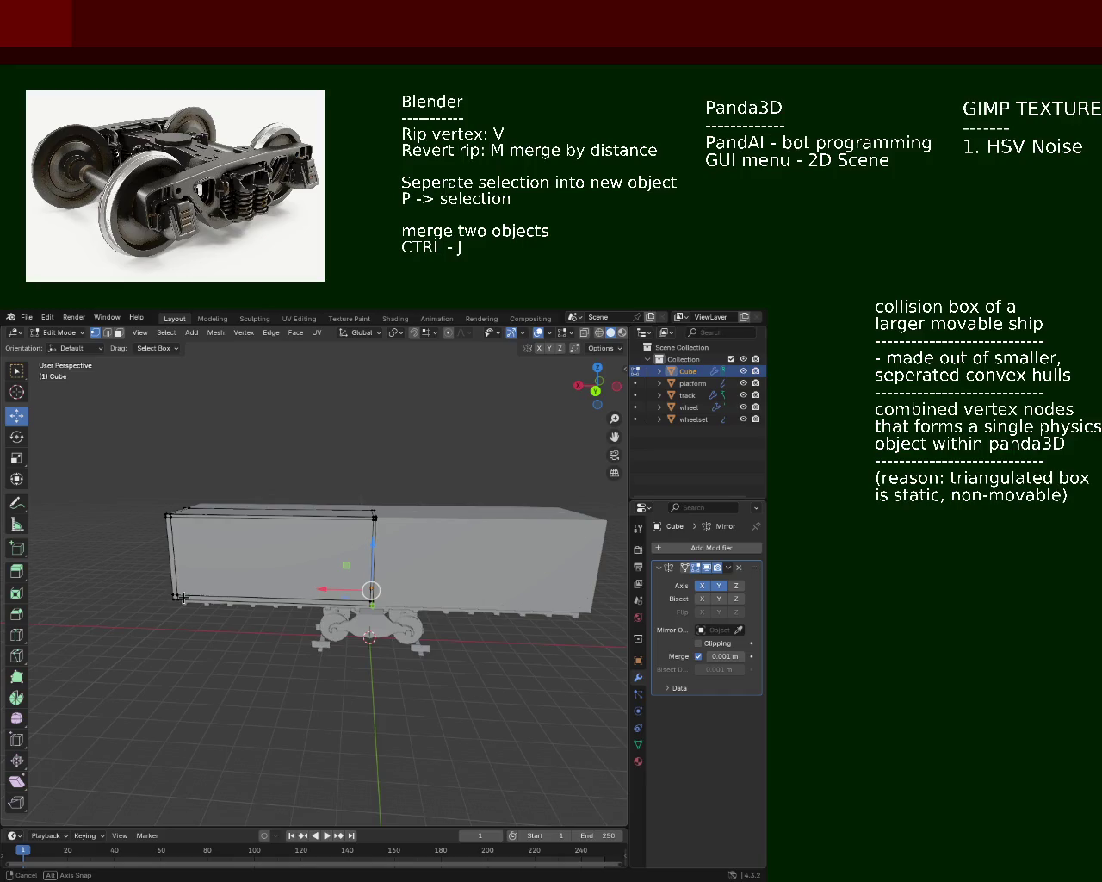
left_click_drag(182, 597, 201, 579)
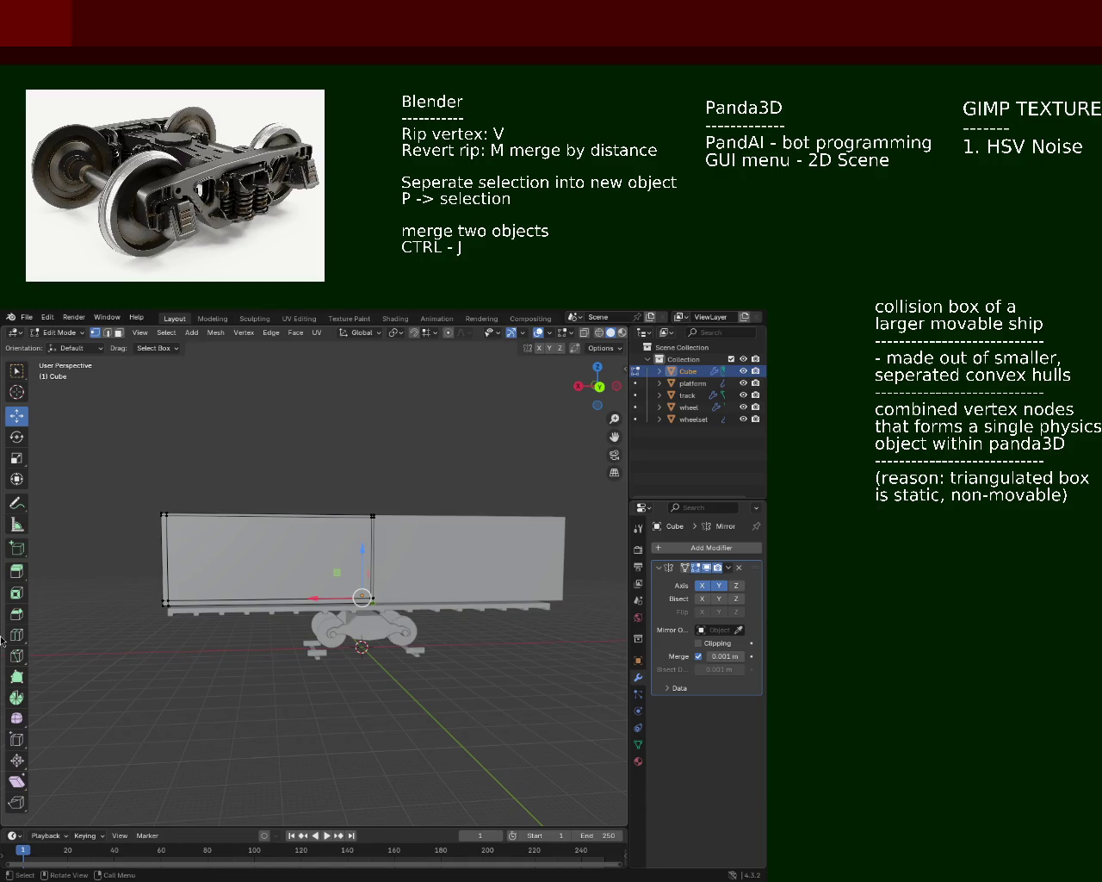
left_click_drag(222, 568, 401, 499)
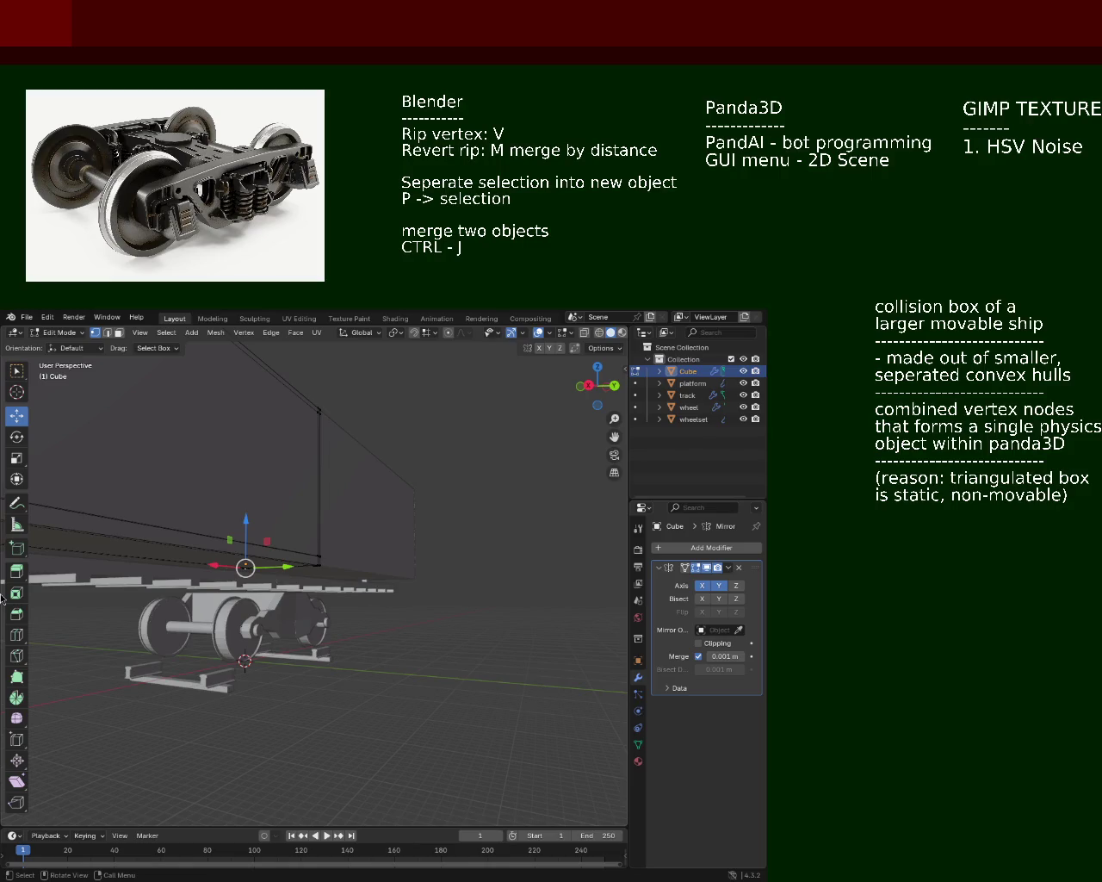
Step: View the boxcar from above, side and below, then start renaming Cube in the Outliner
left_click_drag(257, 516, 232, 513)
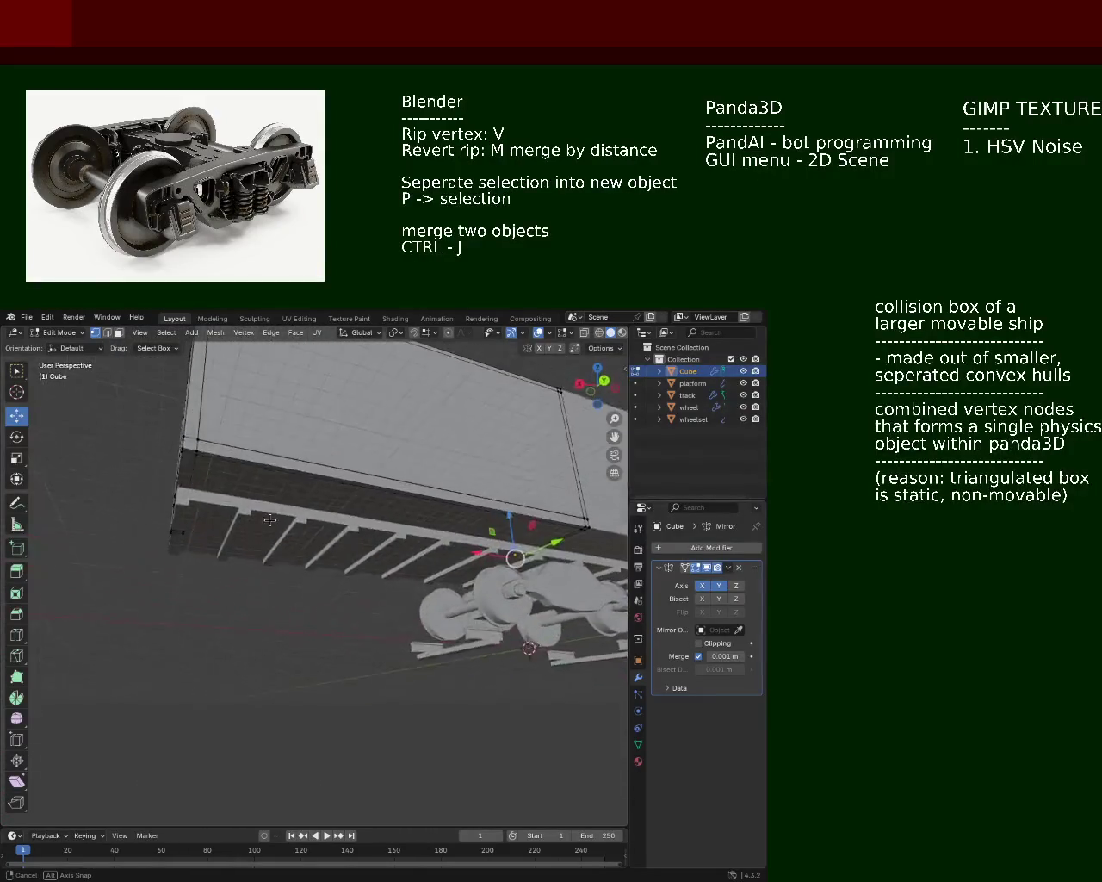
left_click_drag(233, 513, 260, 543)
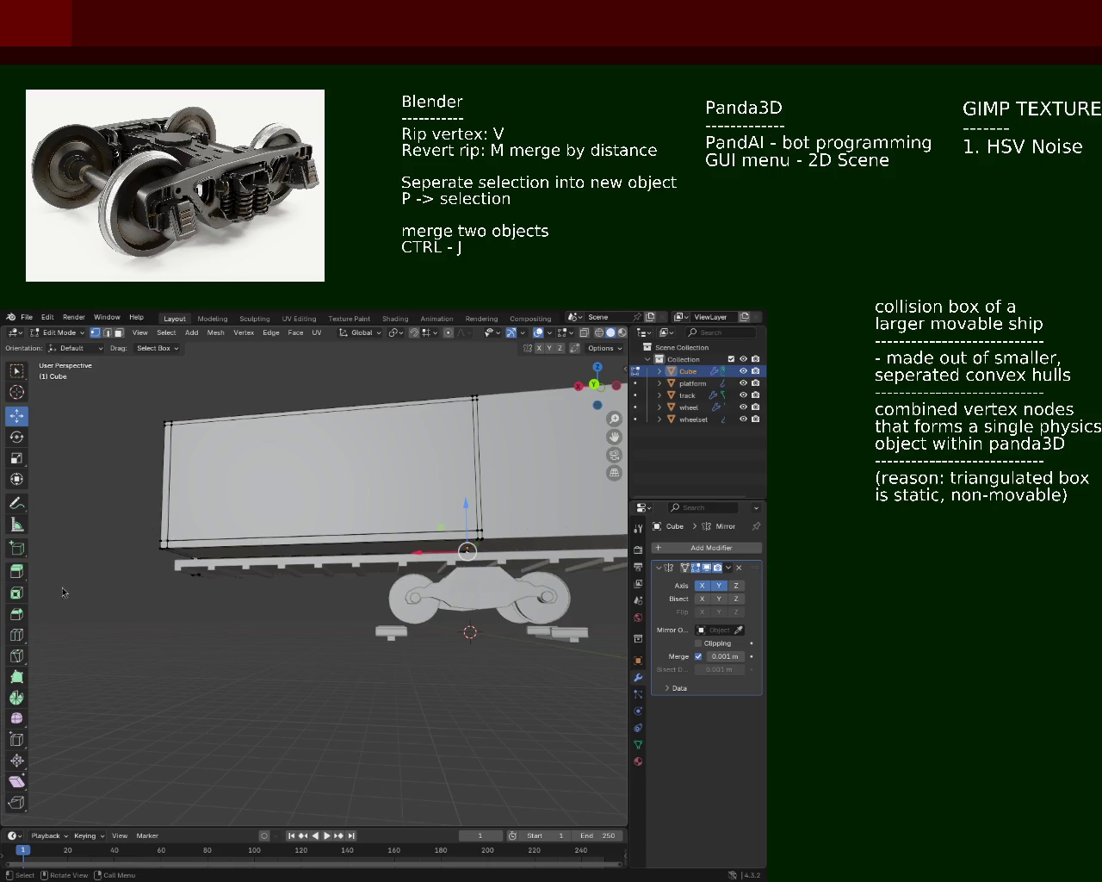
left_click_drag(142, 472, 331, 580)
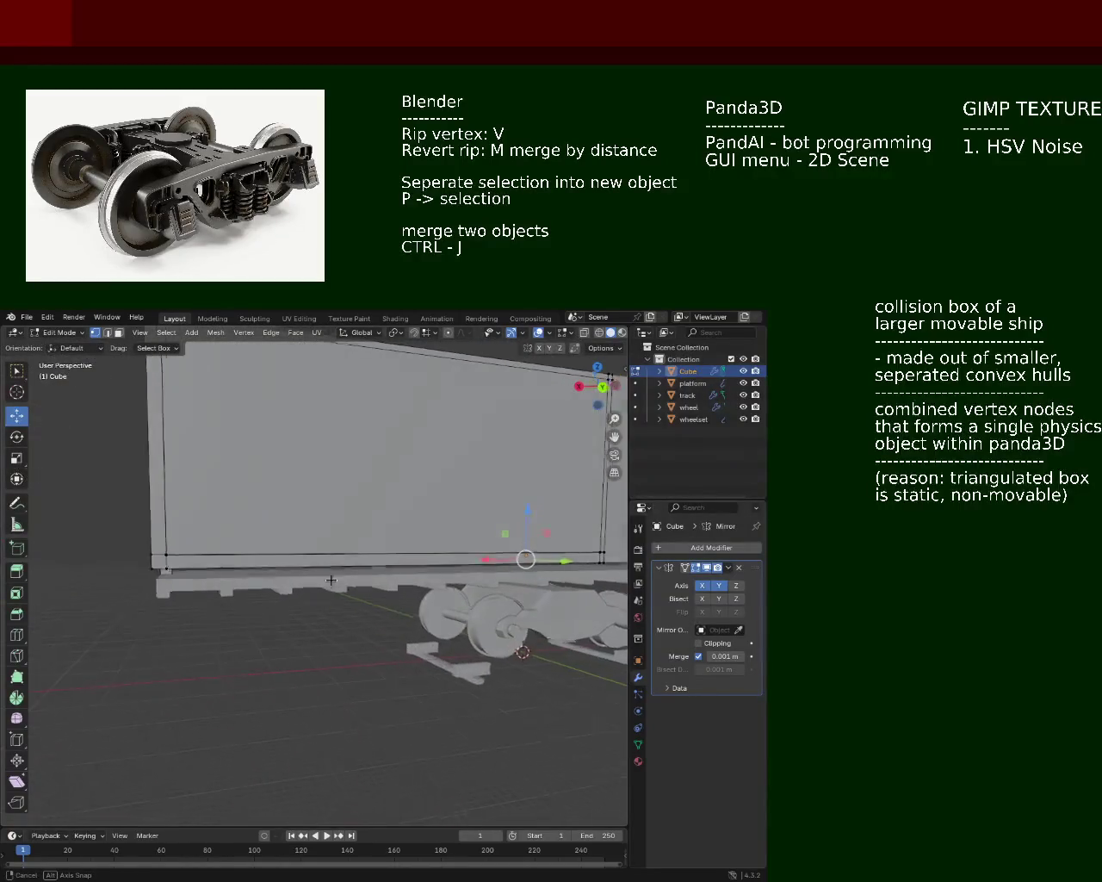
left_click_drag(331, 580, 345, 615)
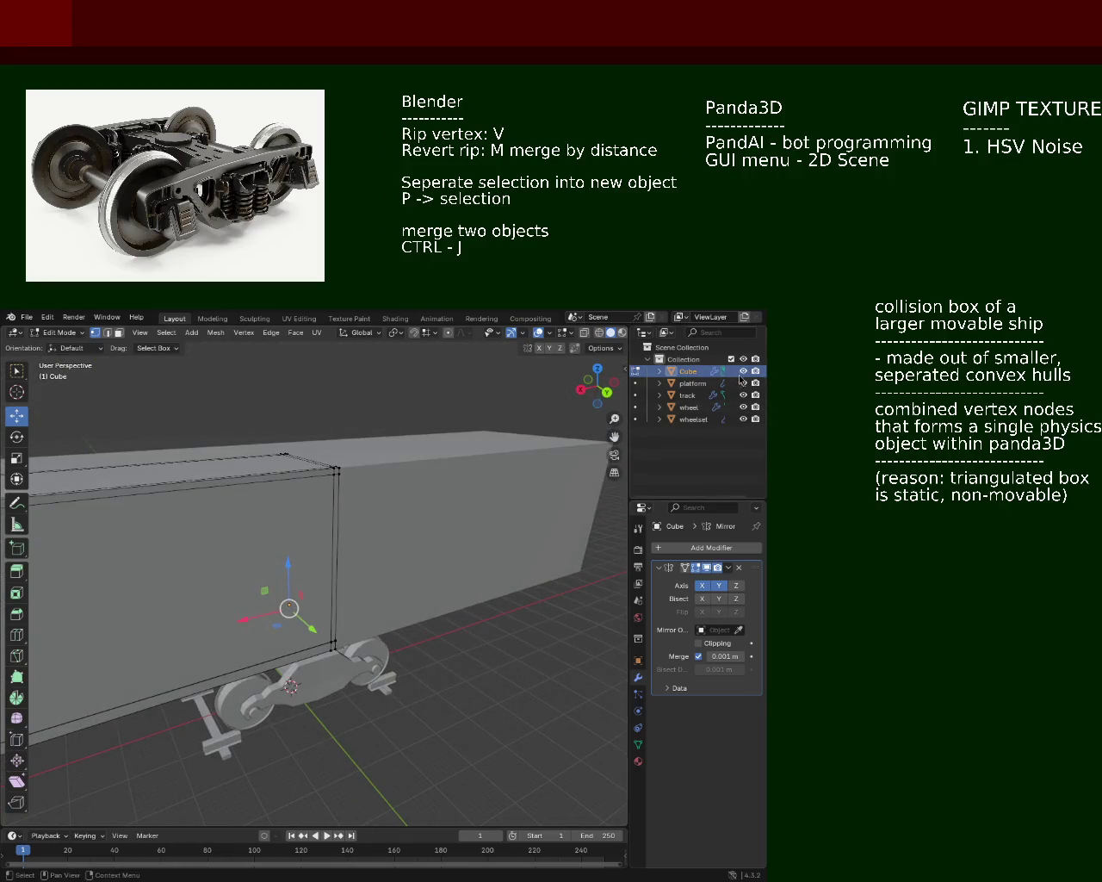
double_click(687, 372)
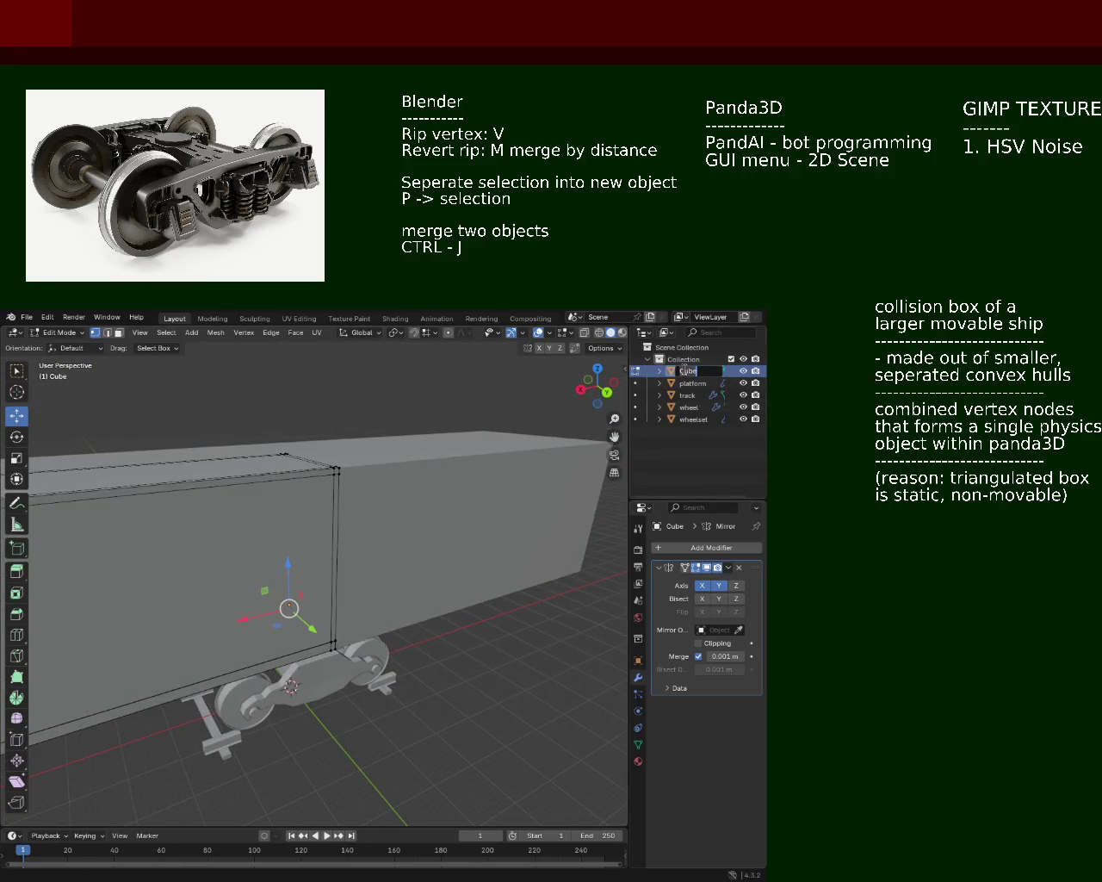
Step: Rename the Cube object to 'carriage' and hide it to expose the chassis
type("carriage")
key("Return")
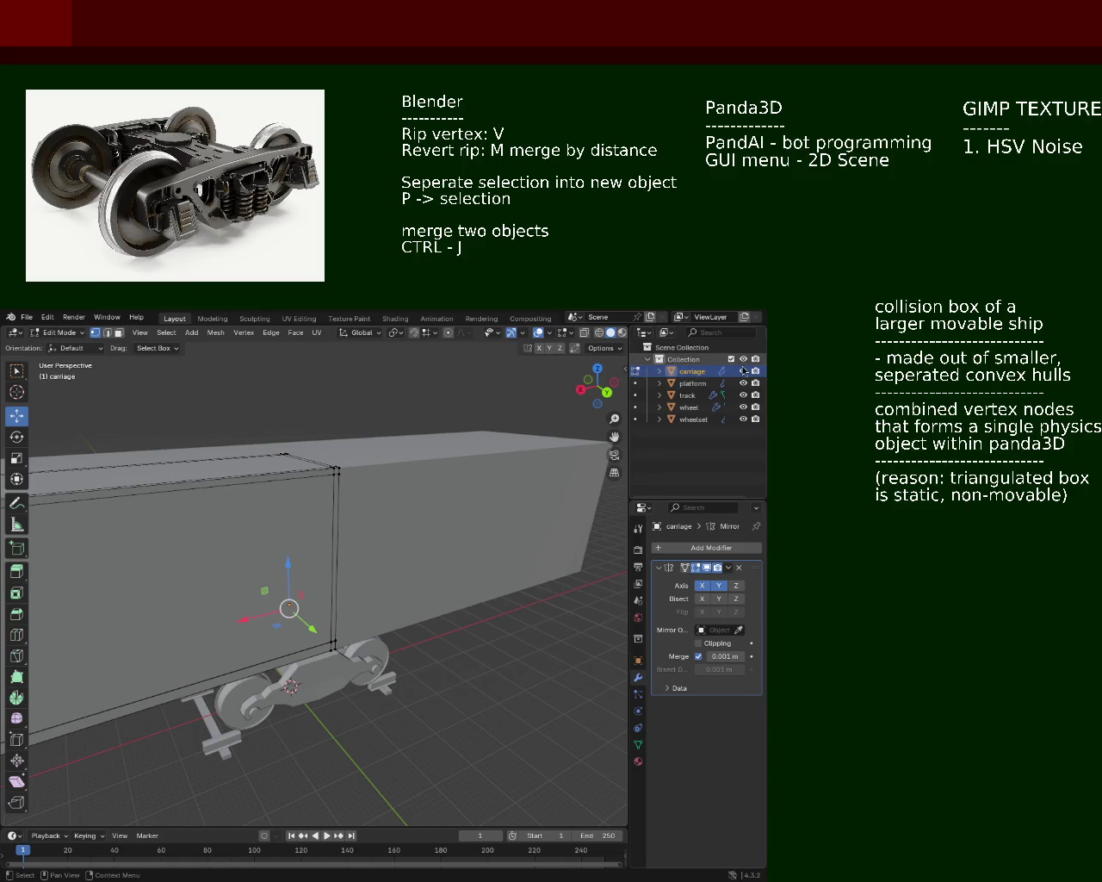
left_click(743, 371)
left_click_drag(508, 500, 517, 472)
Step: Hide the platform to inspect the wheel bogie, then show the platform and carriage again
left_click(743, 384)
left_click_drag(408, 507, 446, 475)
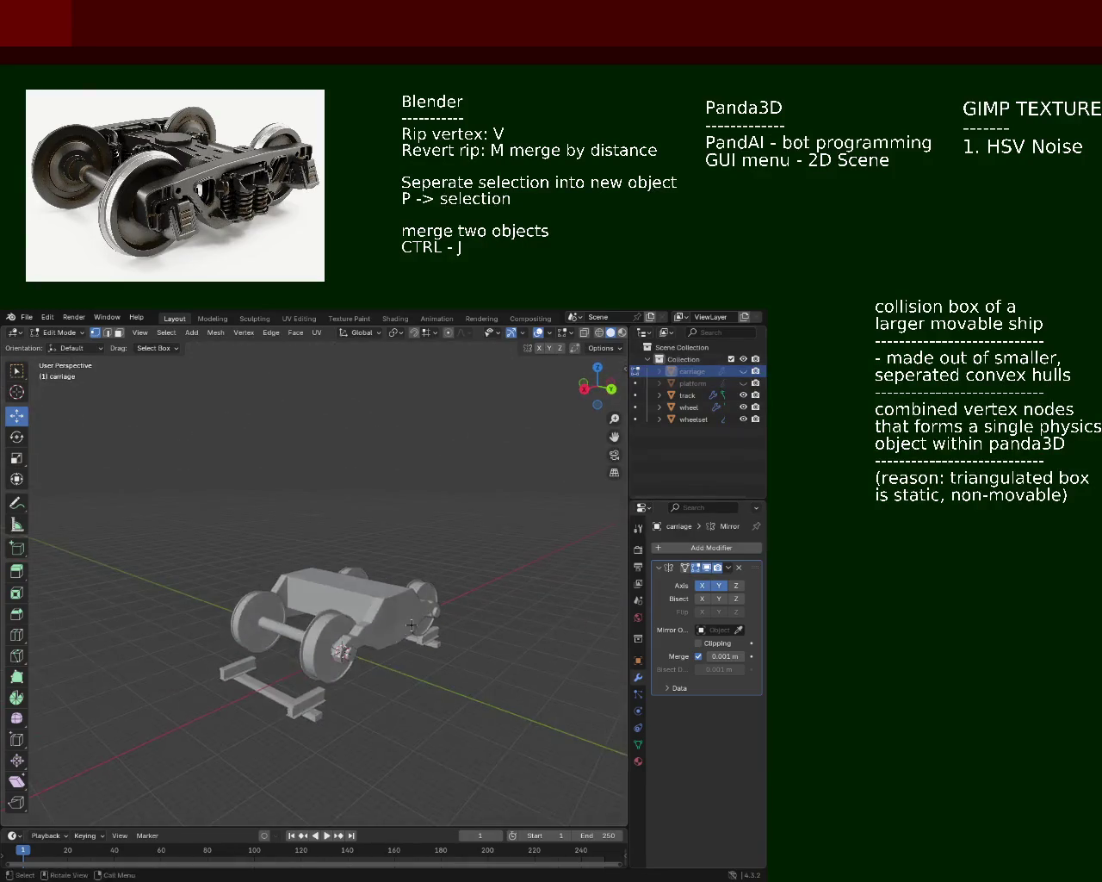
scroll("up", 3)
left_click_drag(414, 516, 626, 461)
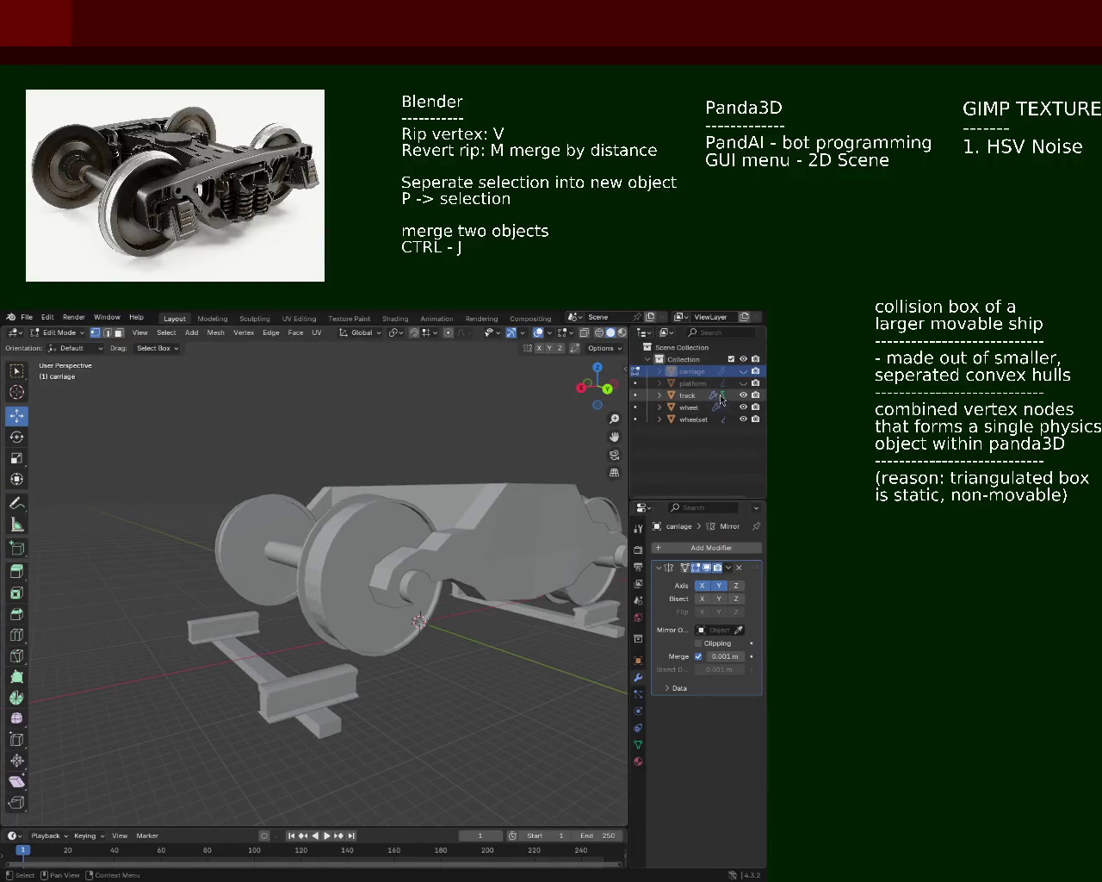
left_click(743, 383)
left_click_drag(326, 471, 513, 500)
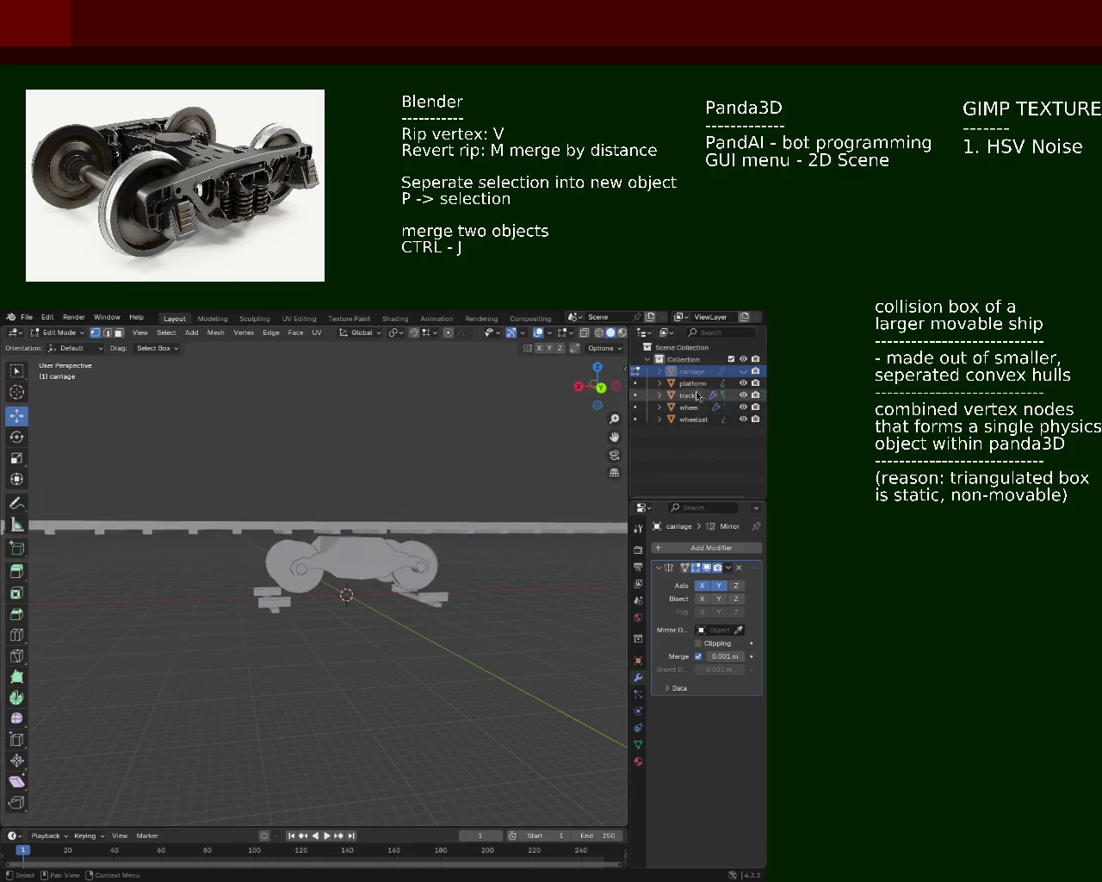
left_click(743, 371)
left_click_drag(413, 483, 211, 482)
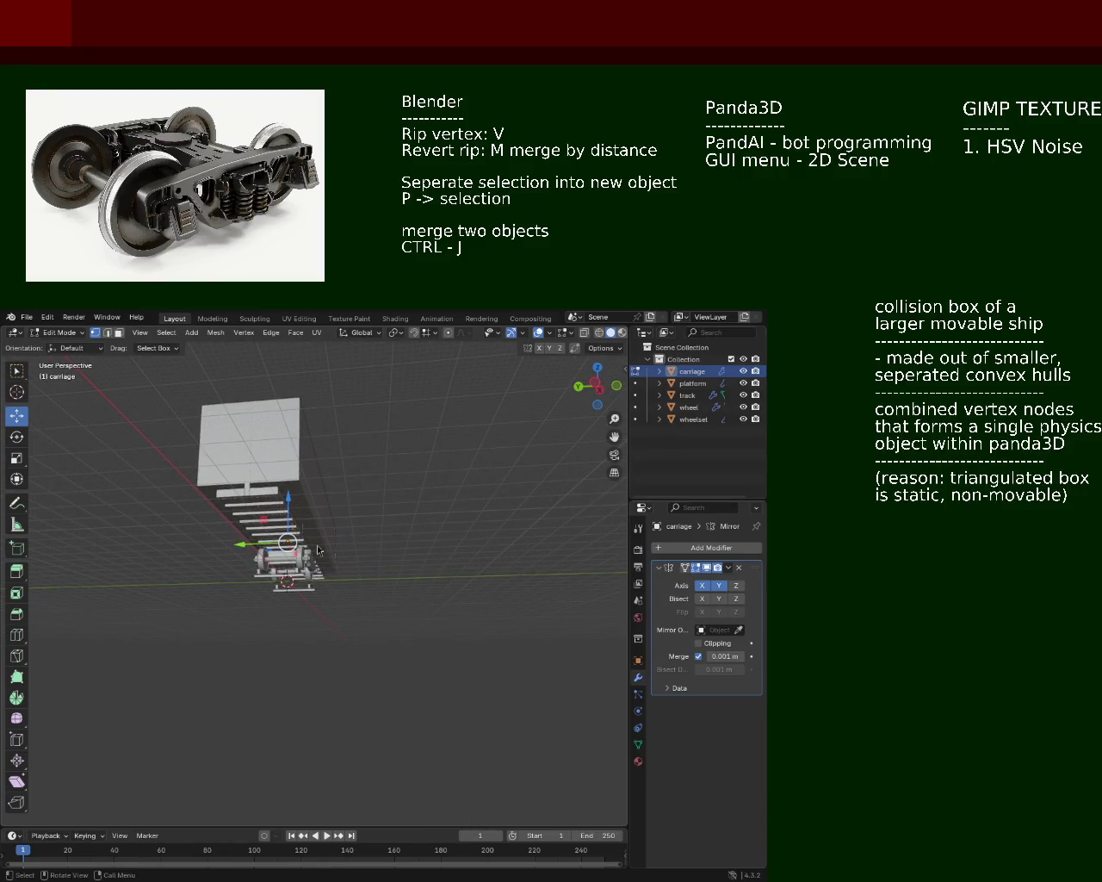
Step: Zoom and orbit around the carriage to see it with the wheelset from below and the side
left_click_drag(258, 532, 284, 461)
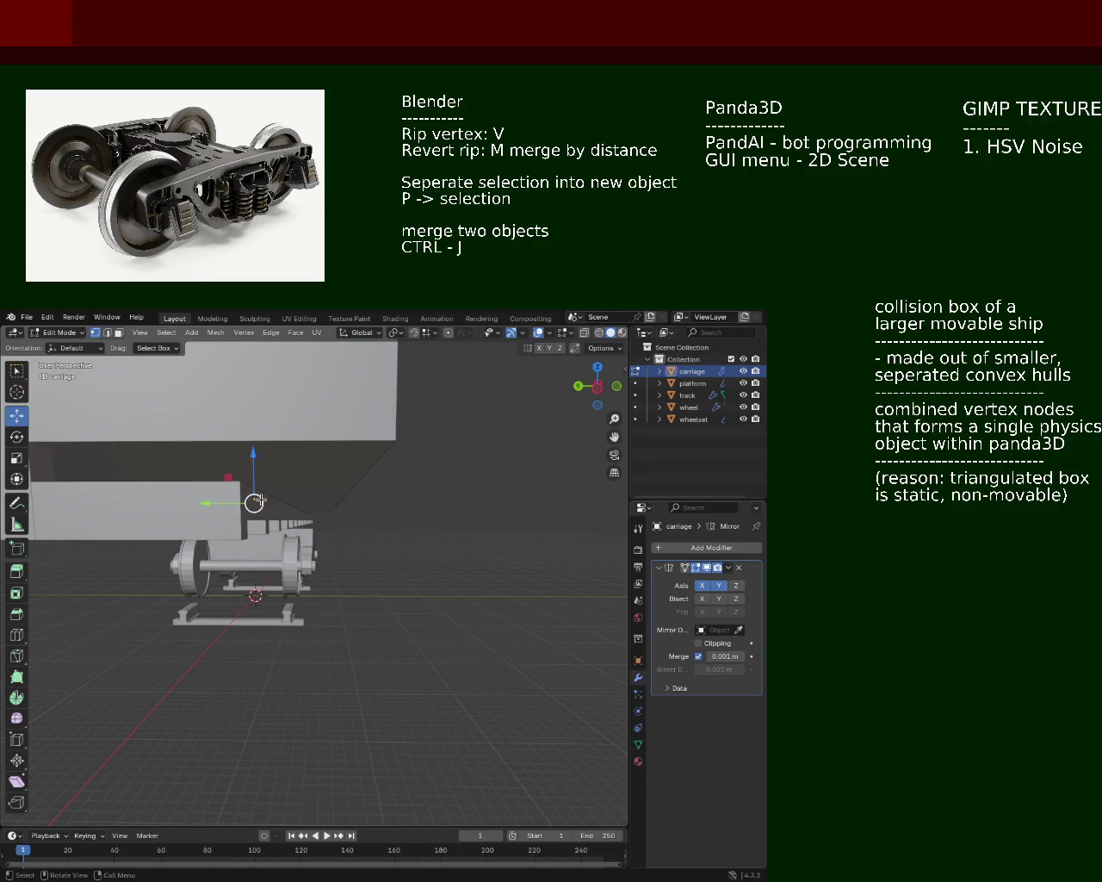
left_click_drag(259, 501, 235, 493)
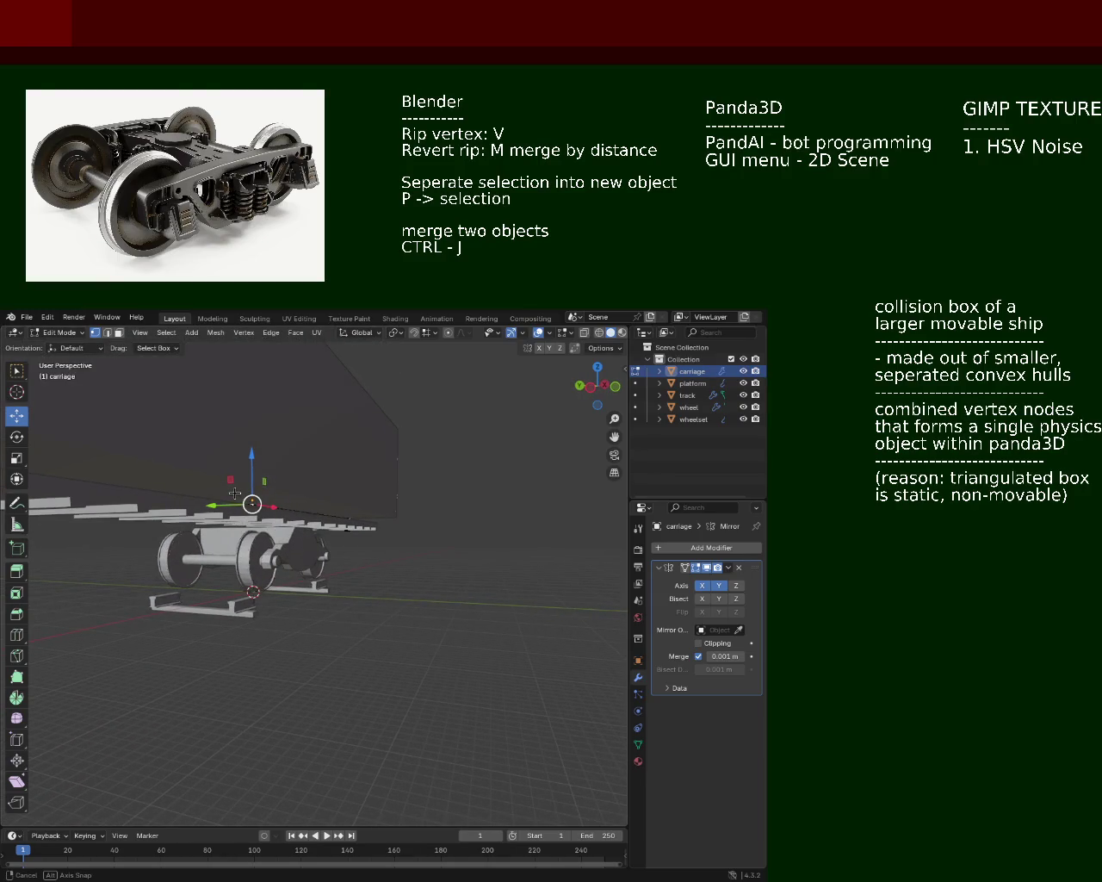
left_click_drag(235, 492, 263, 503)
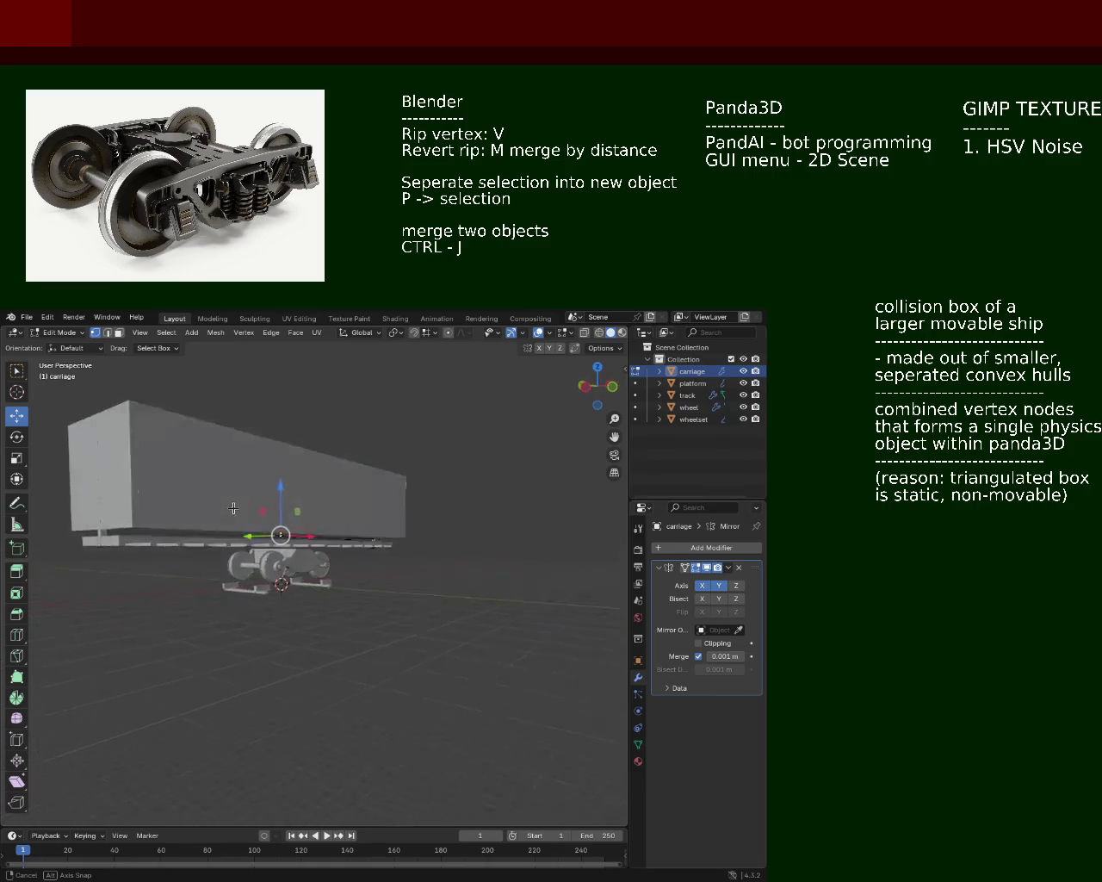
left_click(261, 508)
left_click_drag(261, 508, 290, 443)
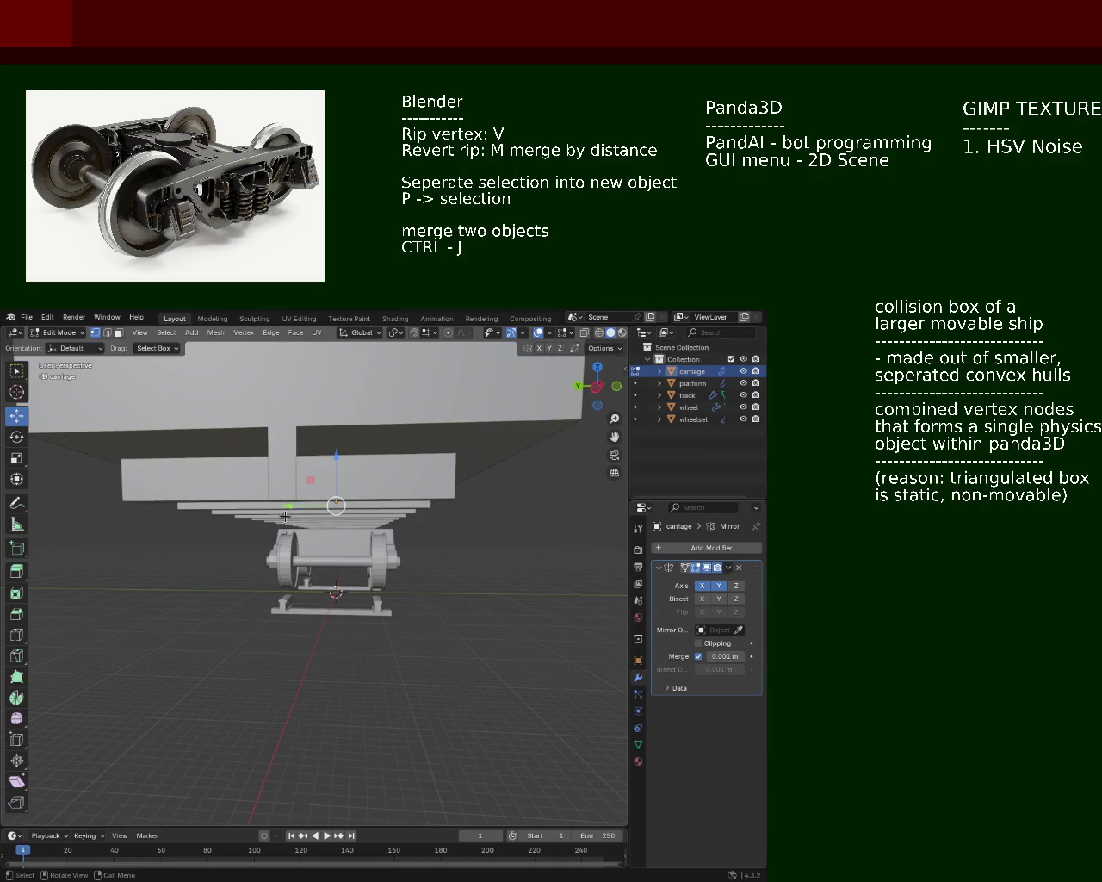
left_click_drag(306, 506, 454, 501)
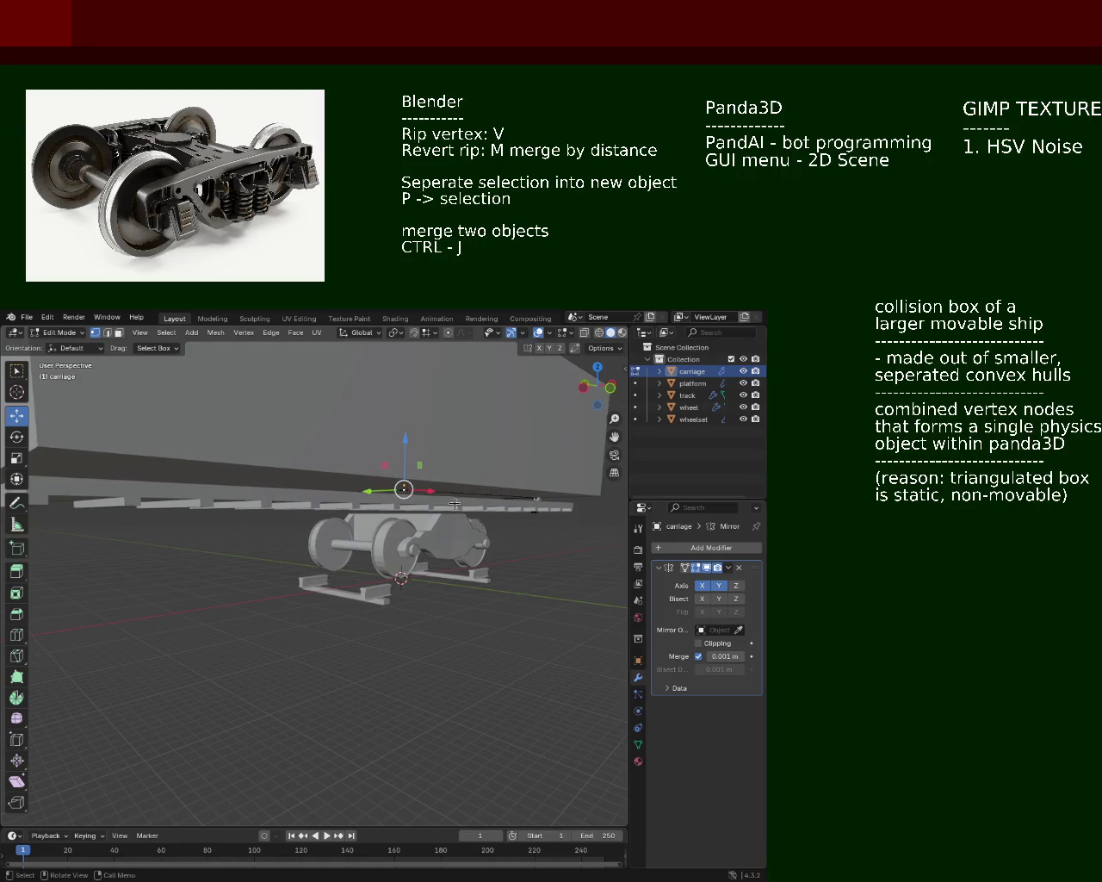
left_click_drag(276, 519, 332, 527)
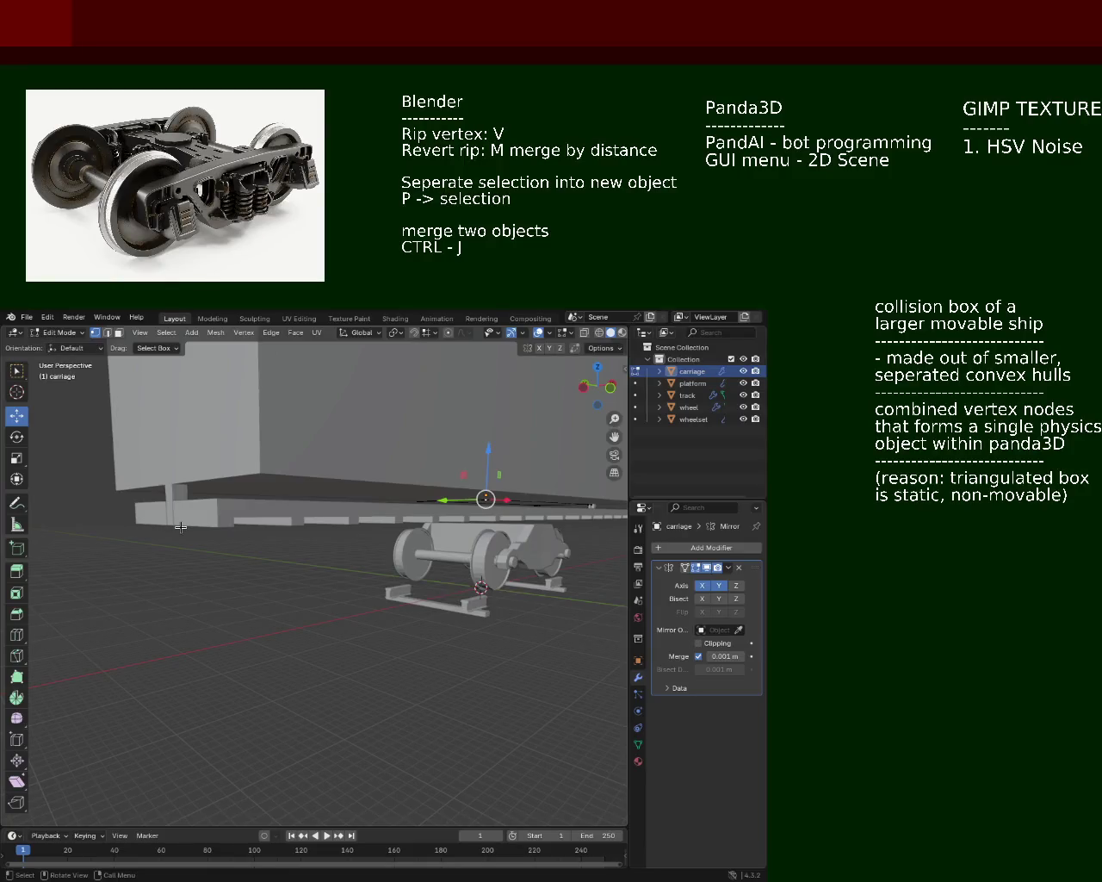
left_click_drag(206, 501, 234, 498)
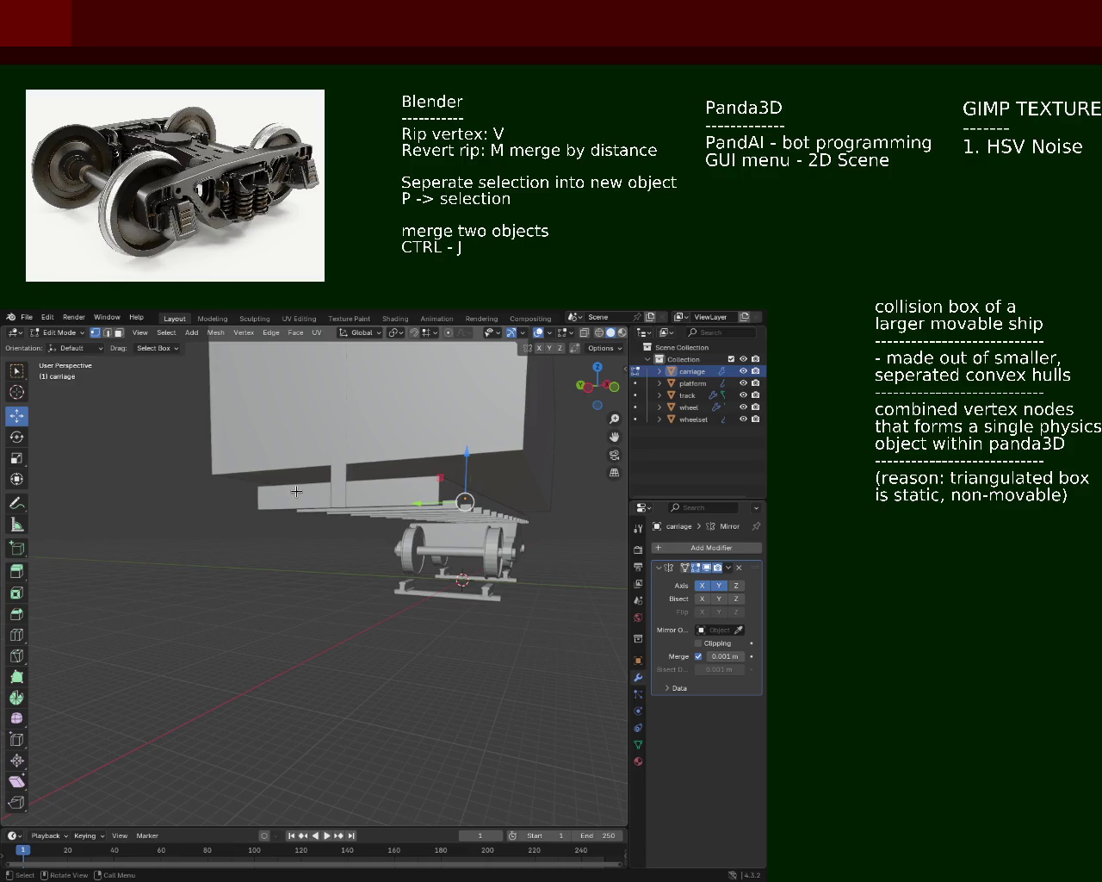
left_click_drag(333, 482, 443, 530)
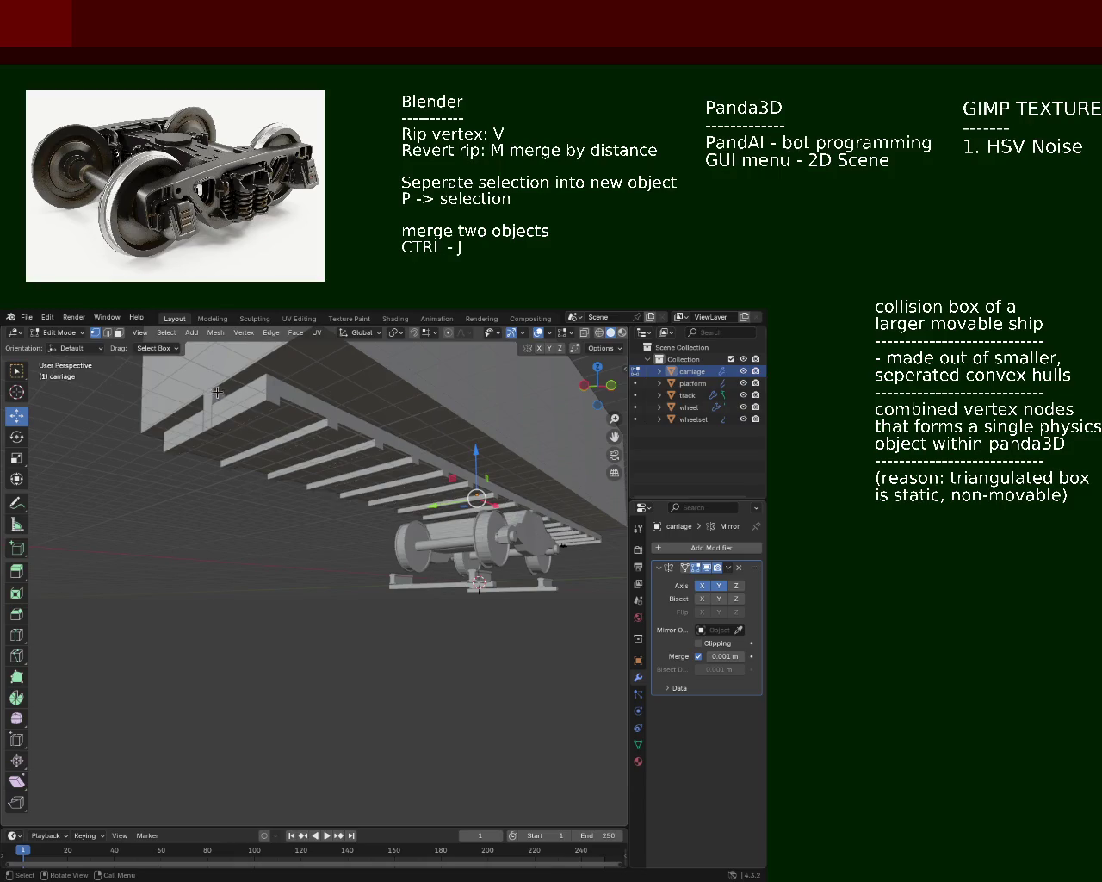
left_click_drag(339, 467, 508, 459)
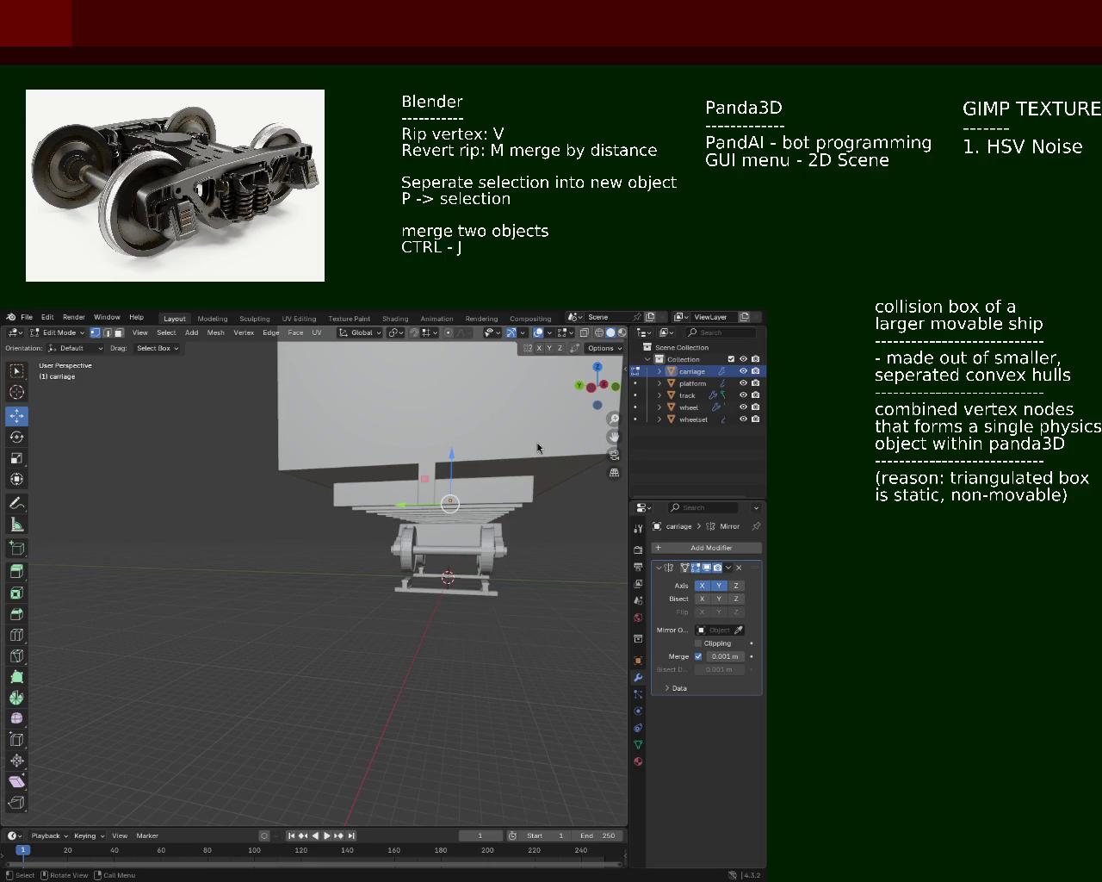
left_click_drag(180, 480, 166, 421)
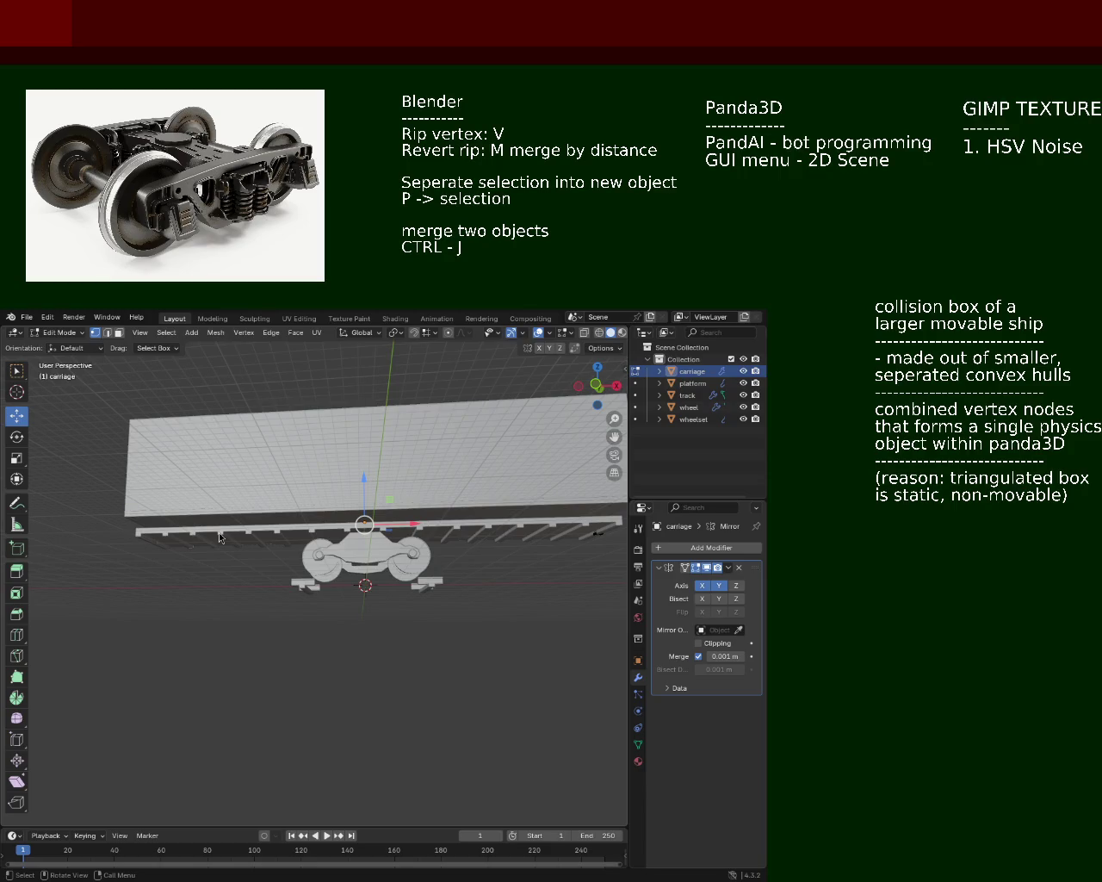
left_click_drag(225, 538, 257, 544)
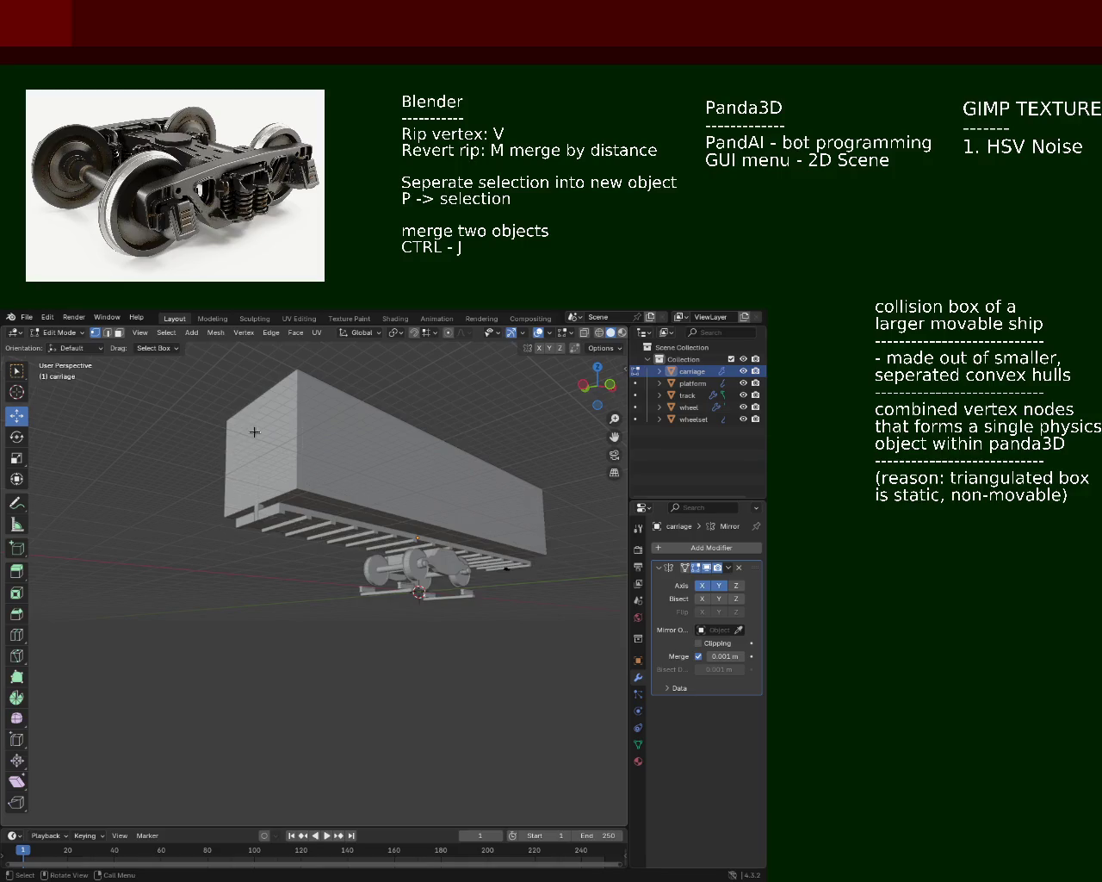
left_click_drag(221, 426, 325, 449)
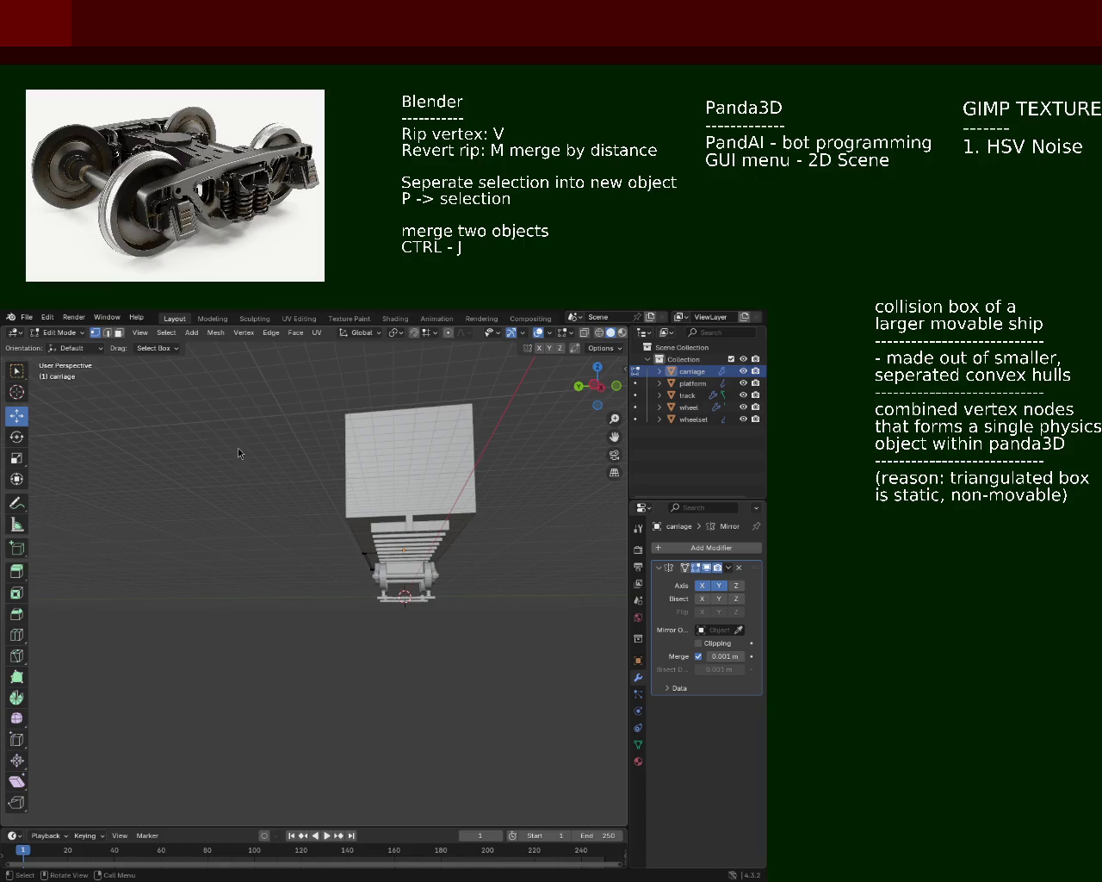
scroll("up", 3)
left_click_drag(240, 454, 403, 539)
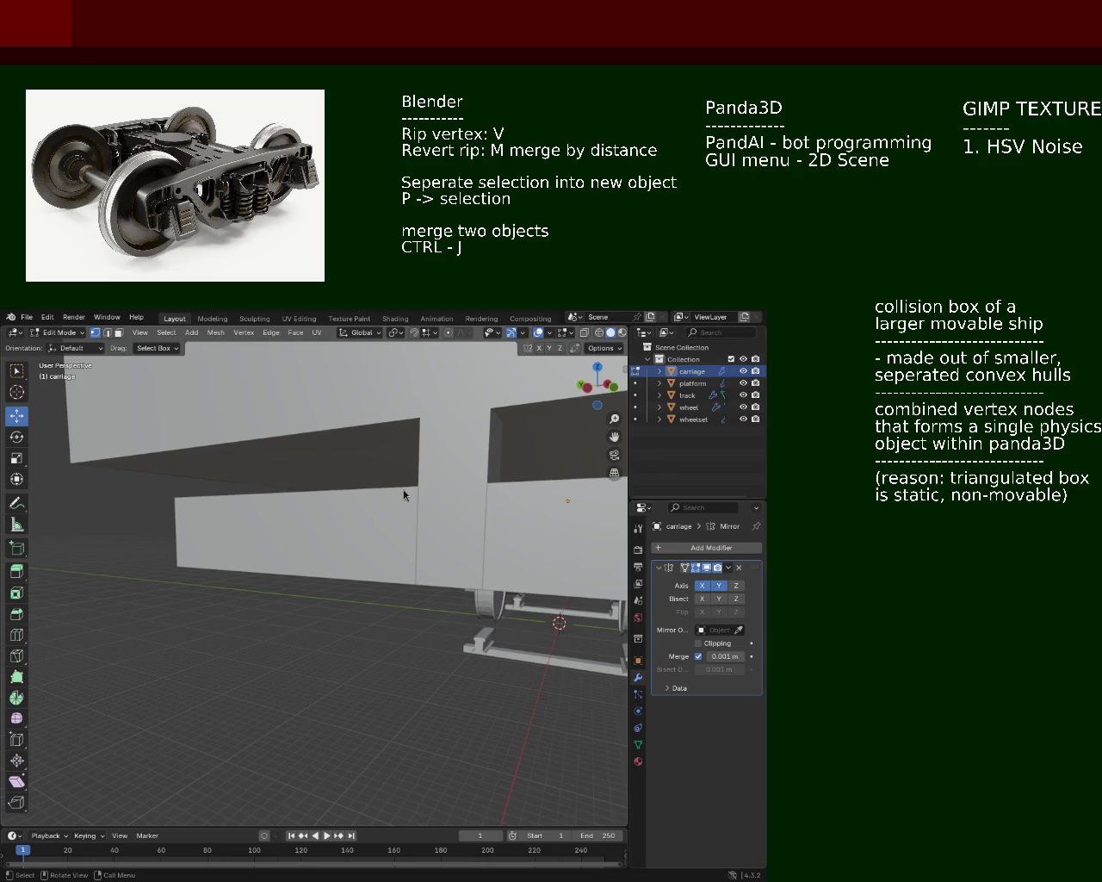
scroll("down", 3)
left_click_drag(407, 535, 416, 526)
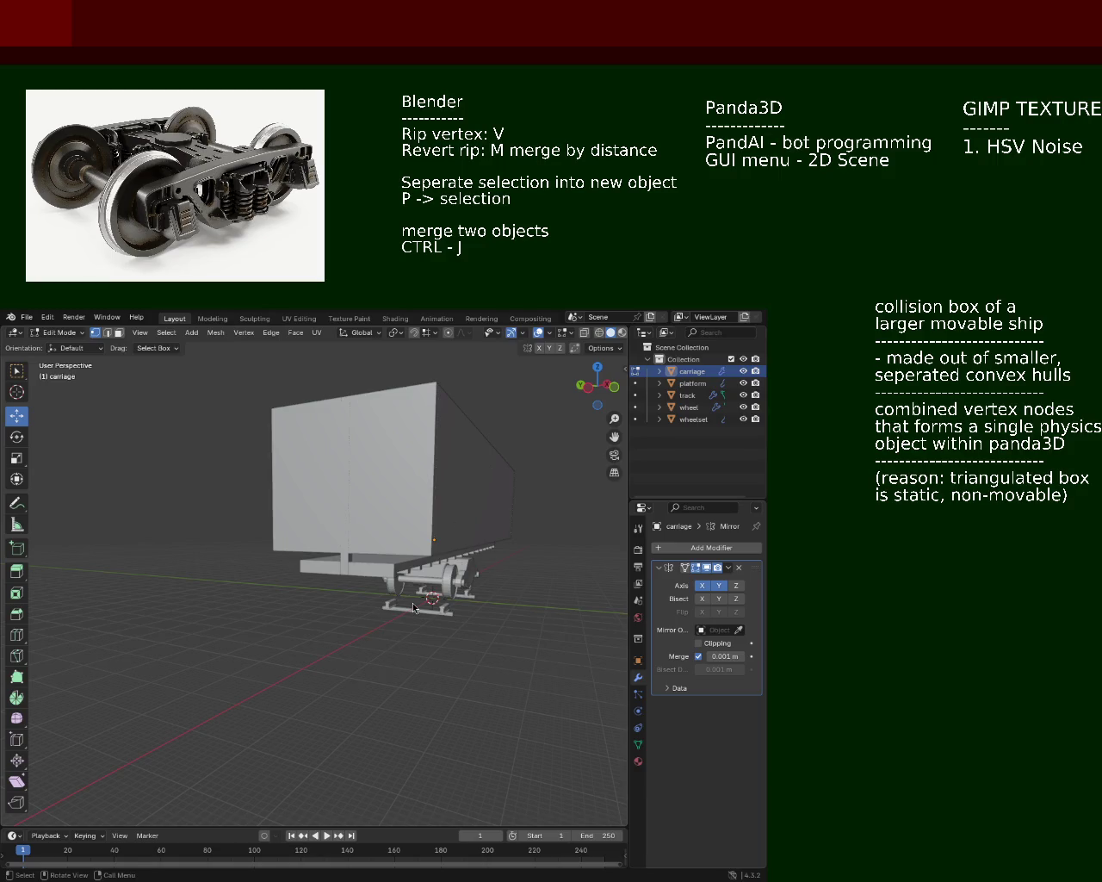
left_click_drag(315, 531, 275, 559)
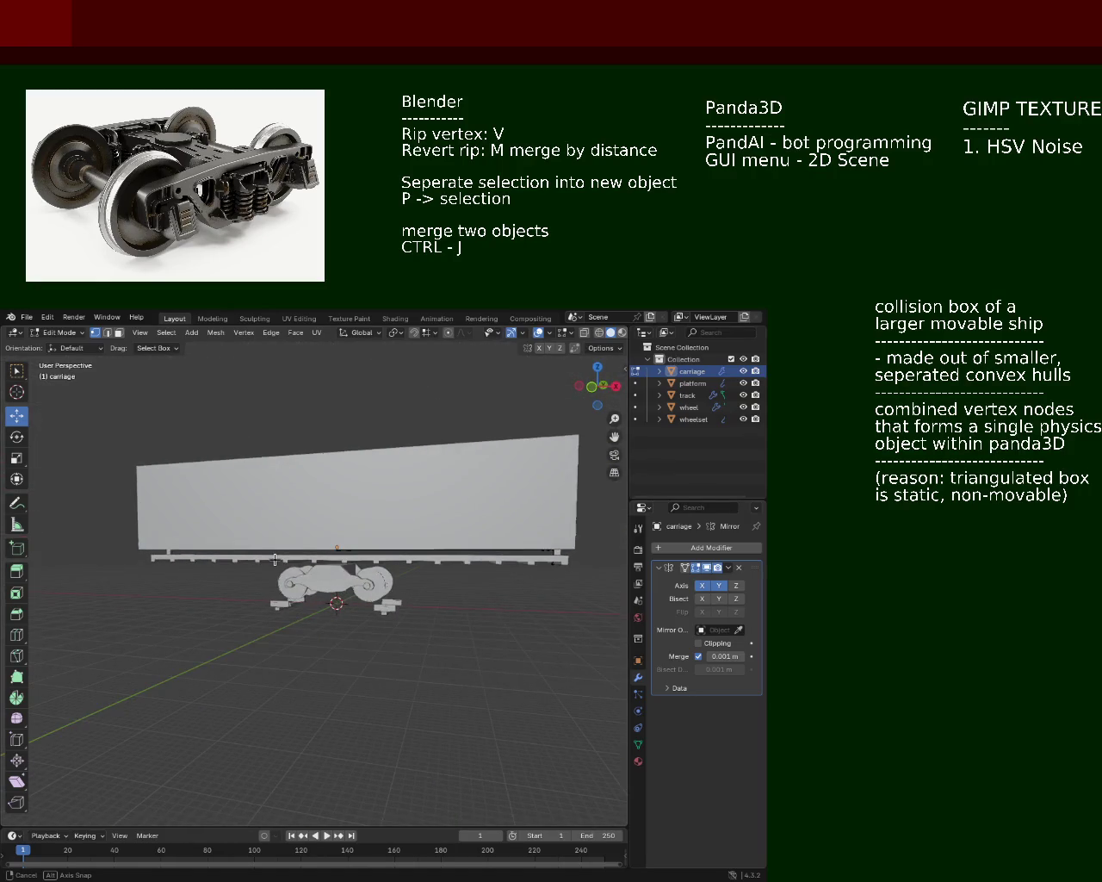
left_click_drag(274, 559, 112, 584)
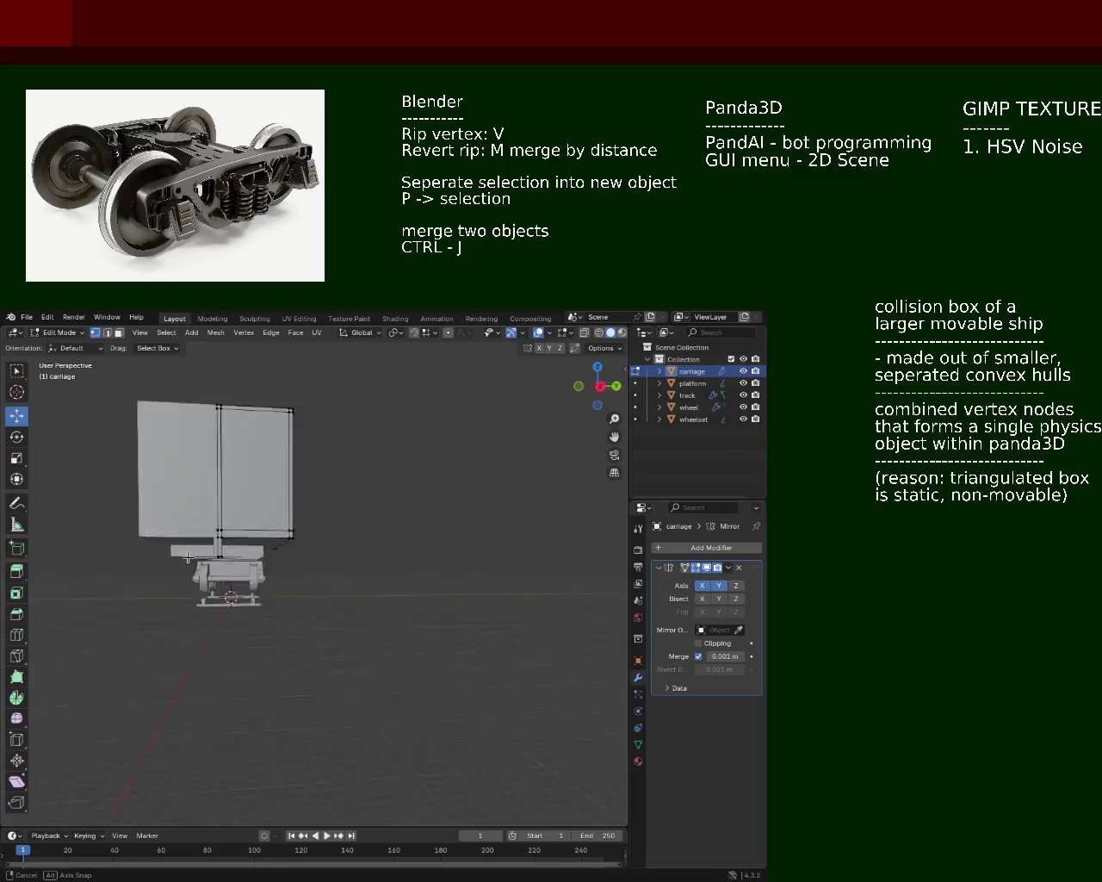
left_click_drag(112, 584, 422, 608)
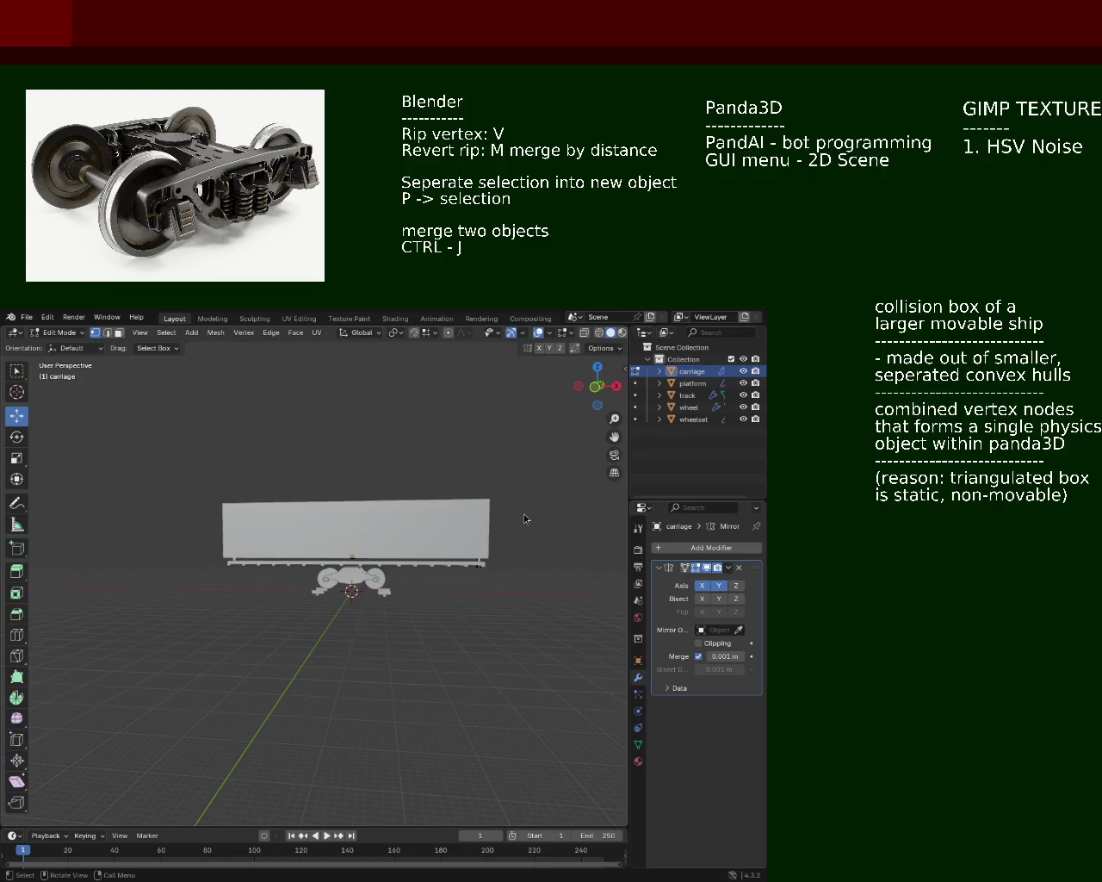
left_click_drag(263, 444, 422, 608)
left_click_drag(331, 555, 365, 576)
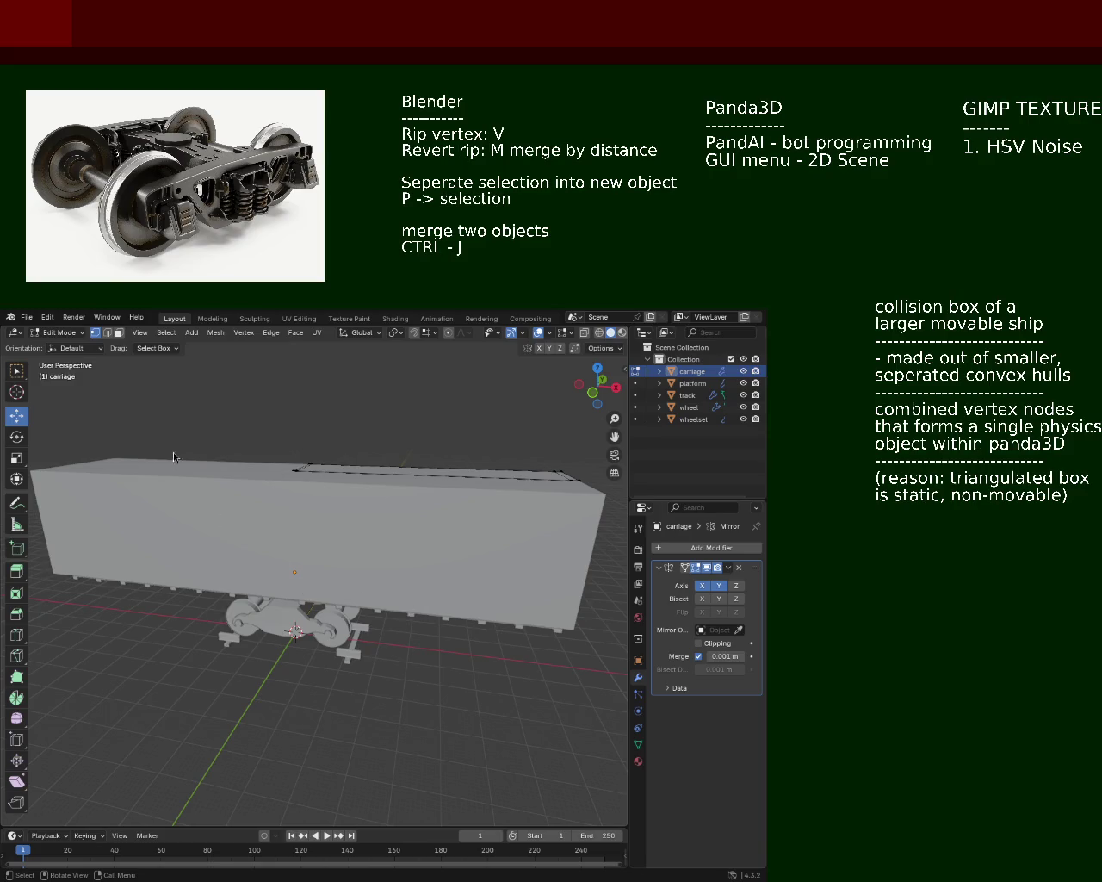
left_click_drag(357, 520, 319, 547)
Step: Turn off the carriage's Mirror X and Y axes, inspect the half box, and return to Object Mode
scroll("up", 3)
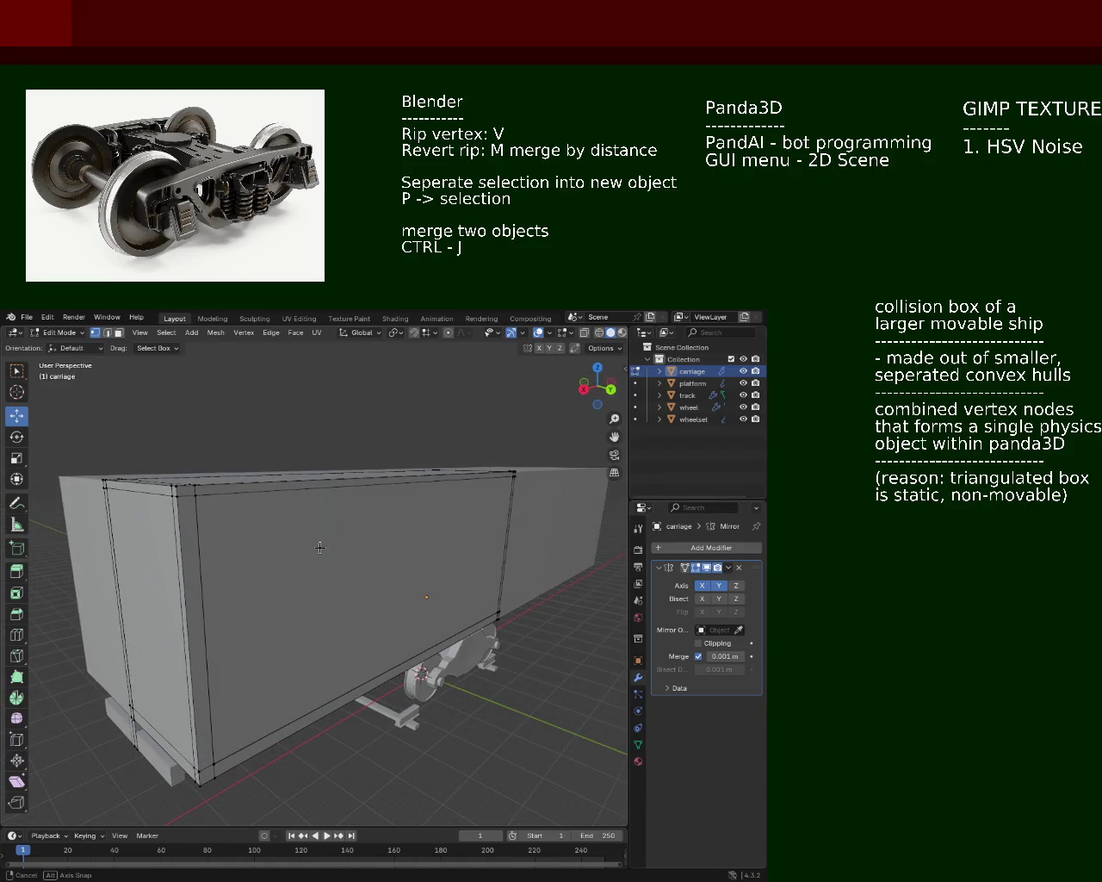
left_click_drag(319, 548, 106, 489)
left_click_drag(159, 537, 143, 551)
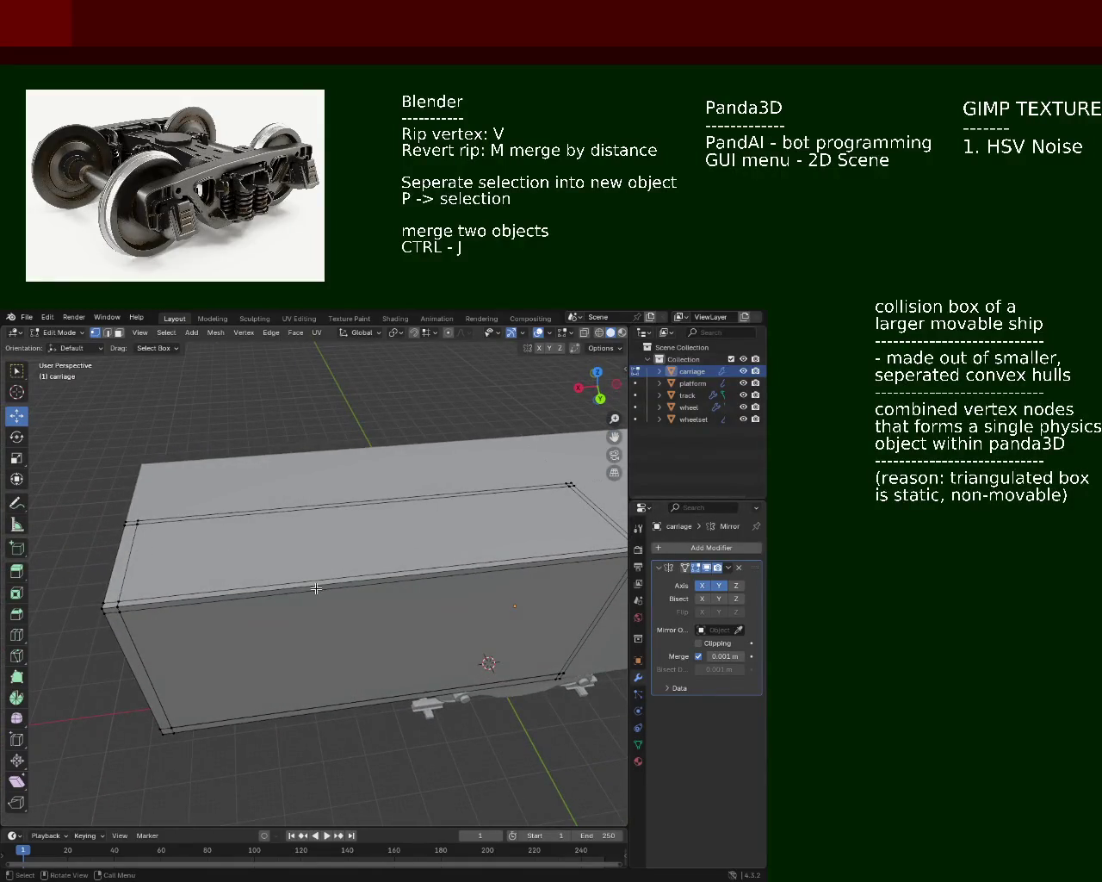
left_click(703, 586)
left_click(719, 586)
left_click_drag(603, 552, 254, 514)
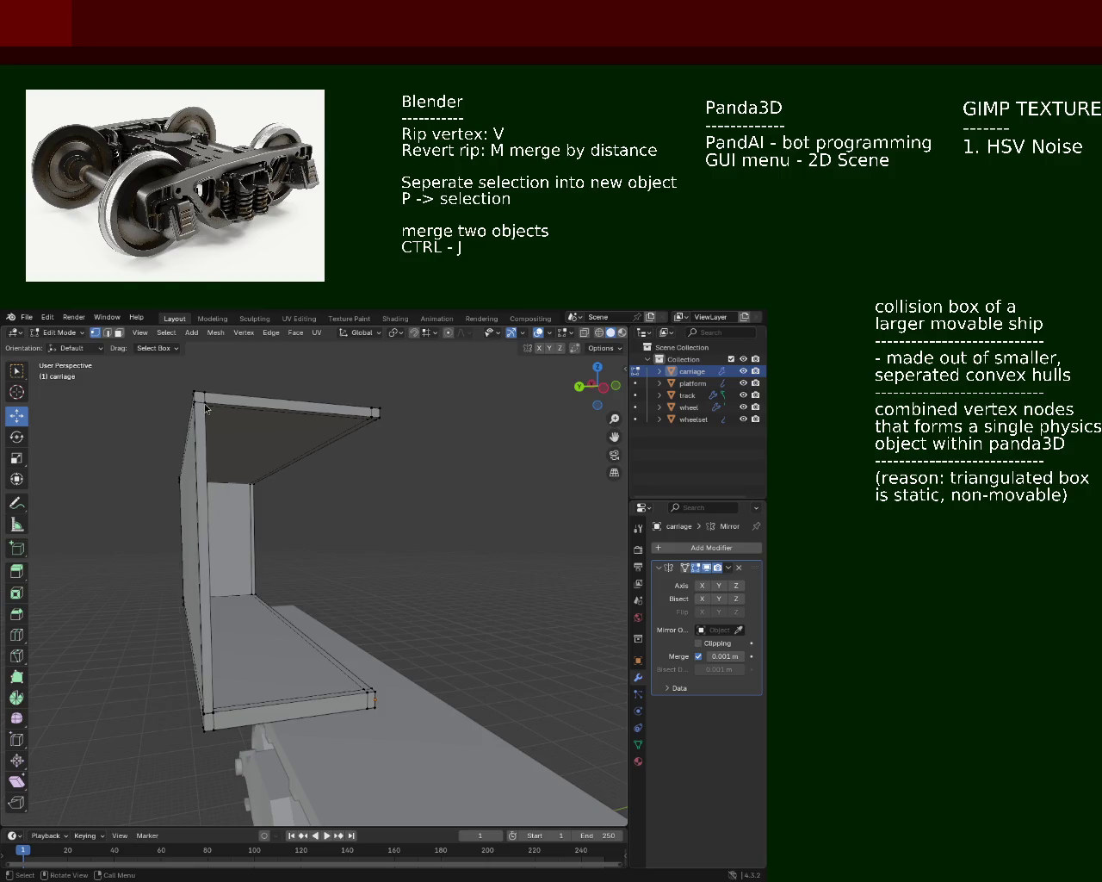
left_click_drag(213, 462, 210, 503)
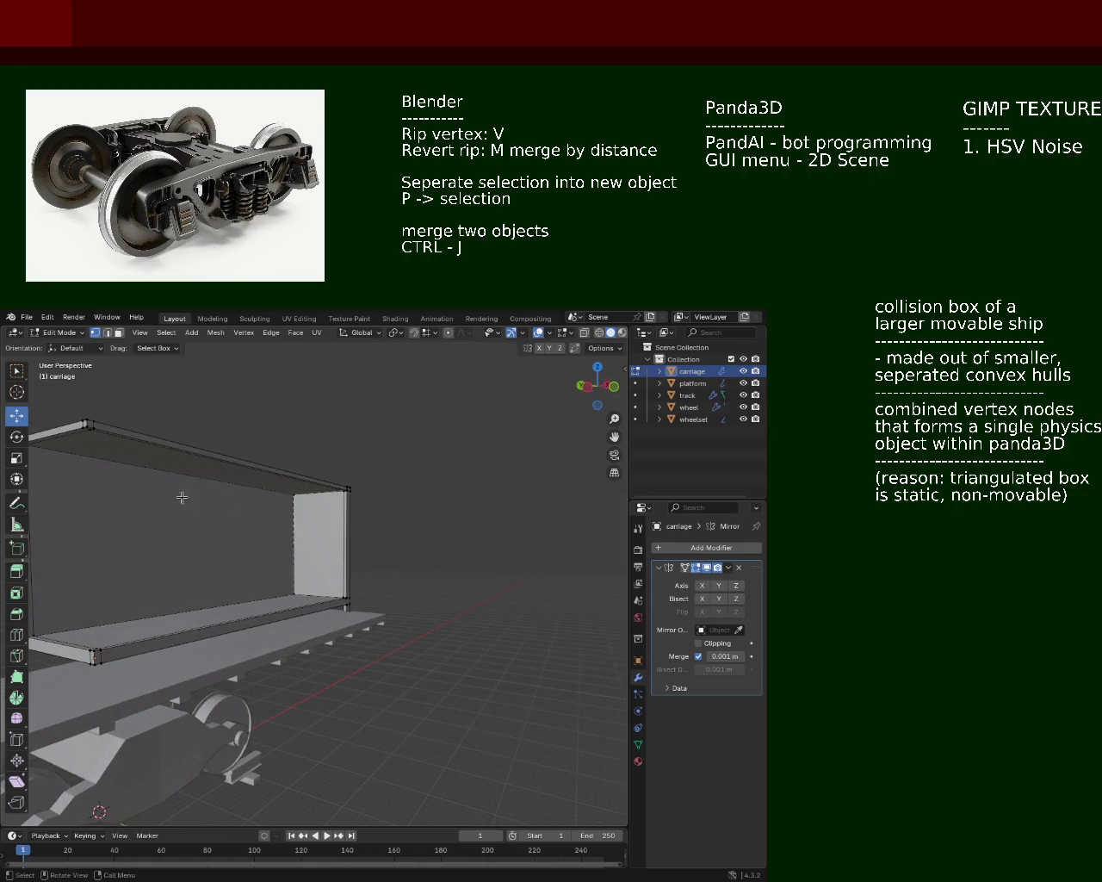
left_click_drag(185, 527, 199, 520)
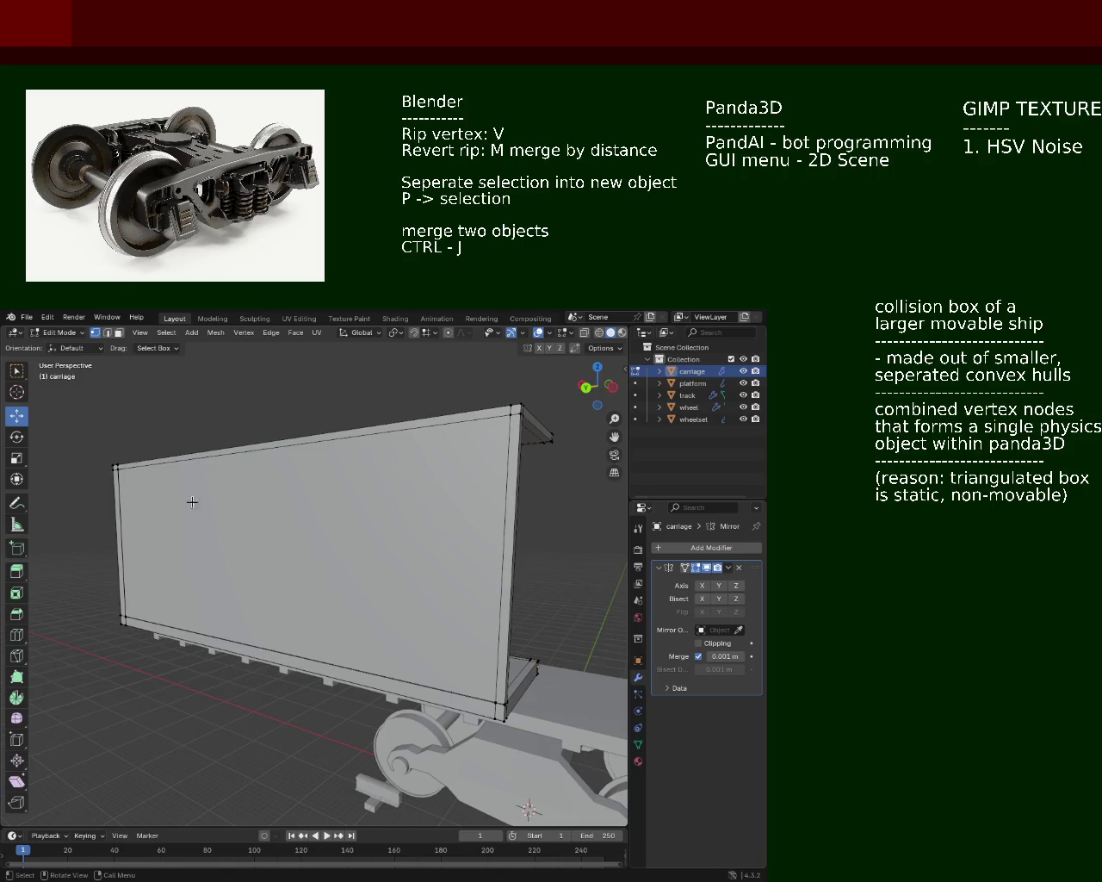
left_click_drag(251, 554, 319, 525)
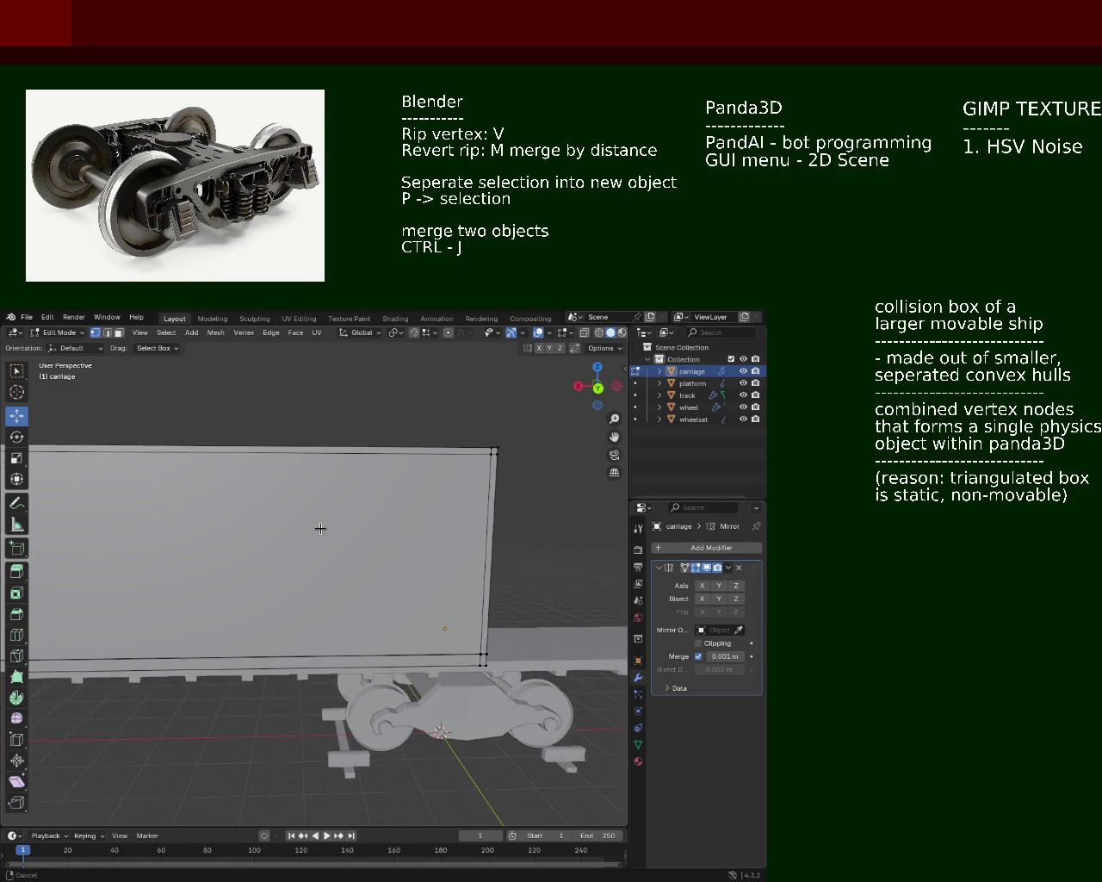
left_click_drag(488, 635, 482, 623)
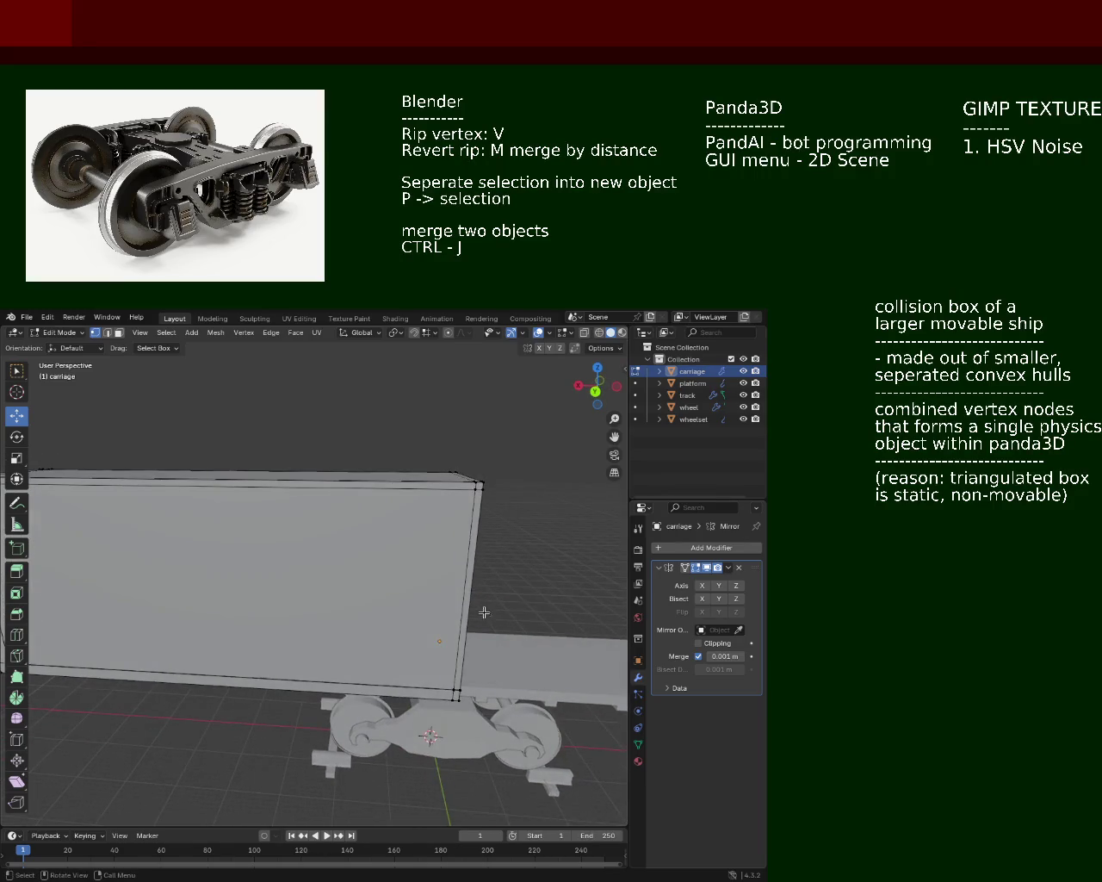
key("Tab")
Step: Add a new cube mesh and raise it up into the boxcar
left_click(182, 332)
mouse_move(178, 346)
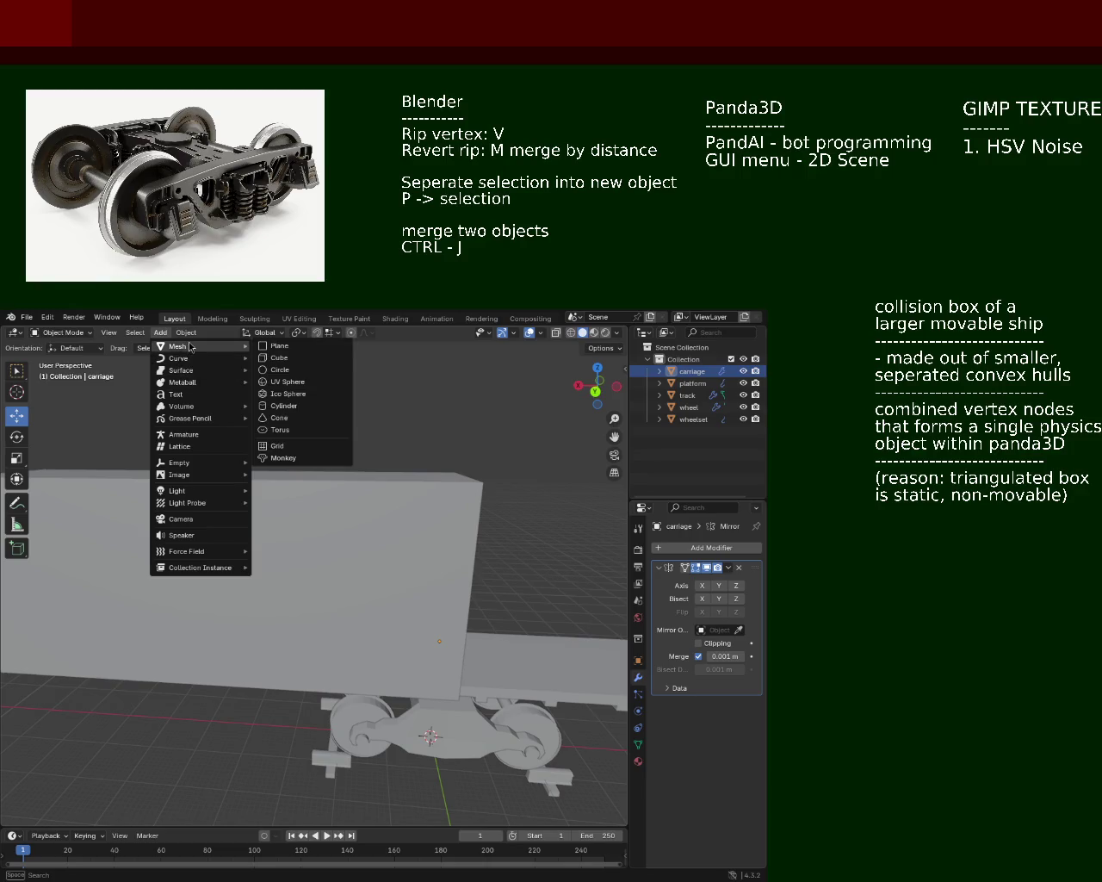
left_click(279, 358)
left_click_drag(419, 694, 445, 544)
left_click(417, 569)
left_click_drag(445, 637, 214, 558)
left_click(263, 583)
Step: Slide the cube along X into the boxcar and scale it down into a small block
left_click_drag(238, 548, 299, 546)
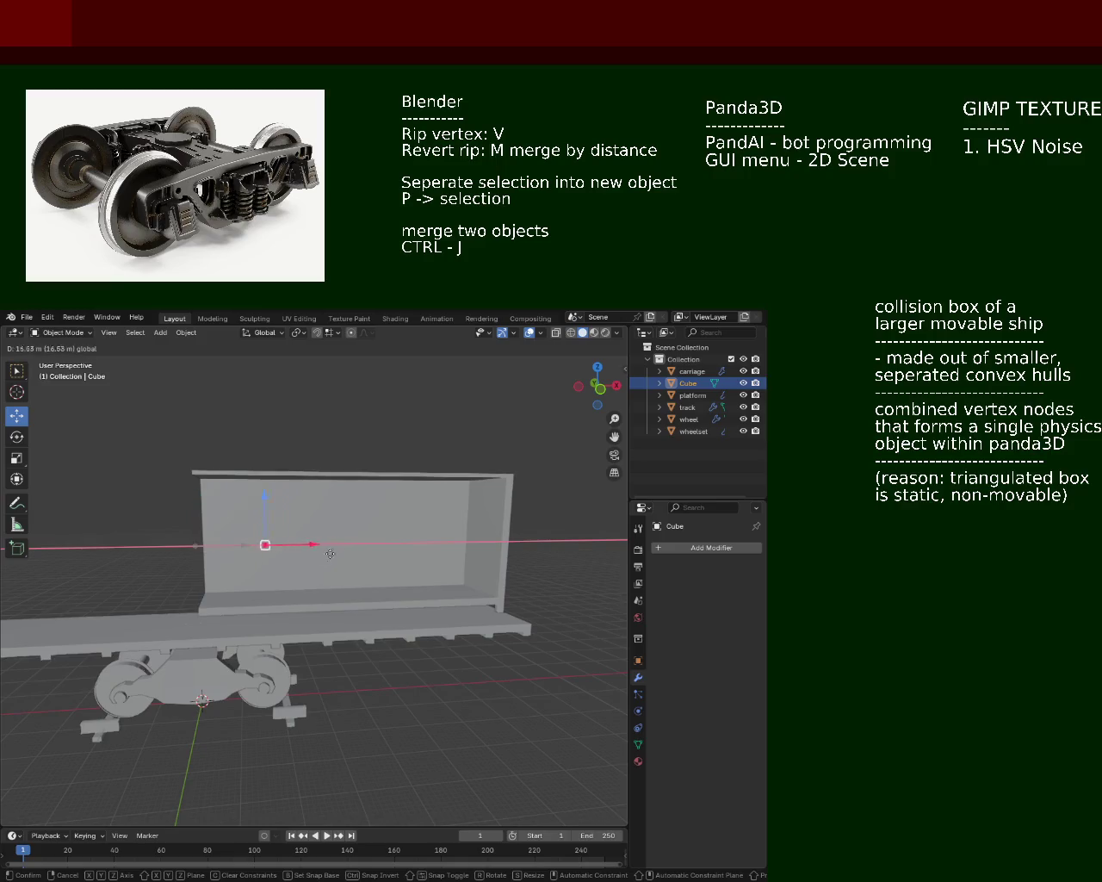
key("Escape")
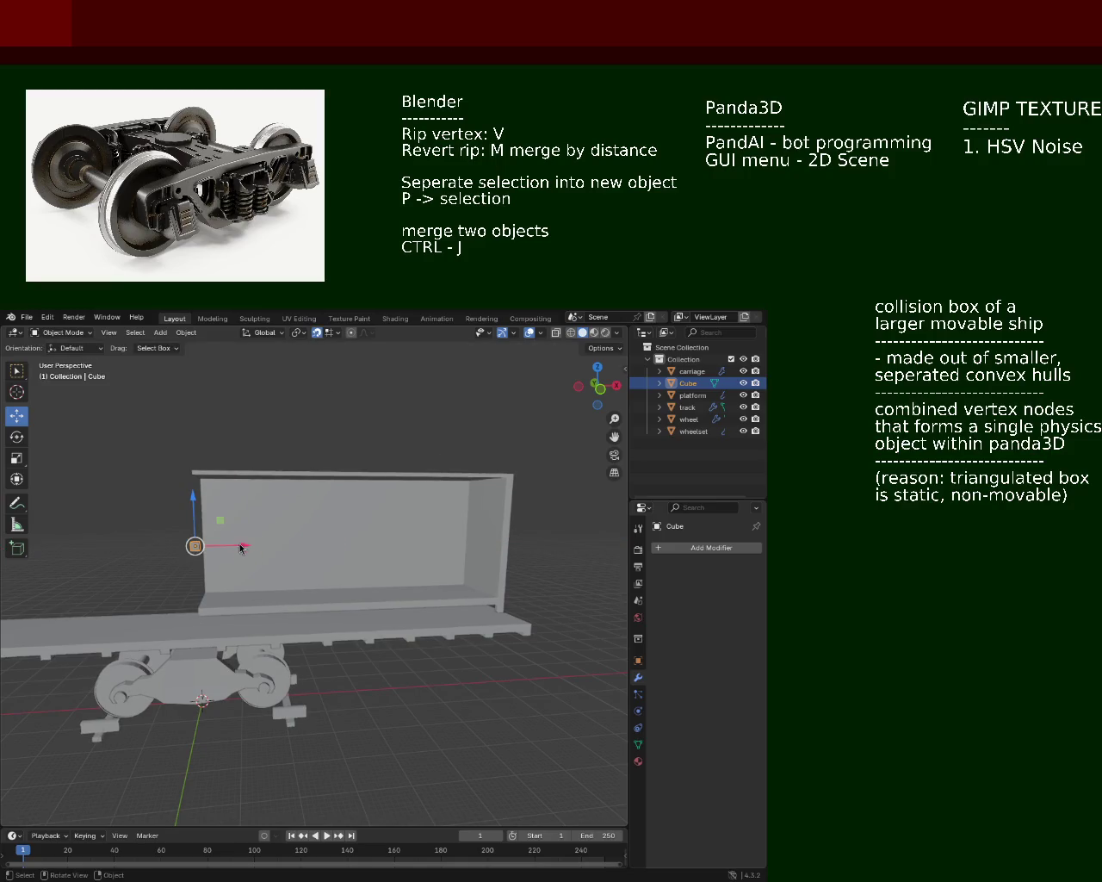
left_click_drag(240, 545, 338, 544)
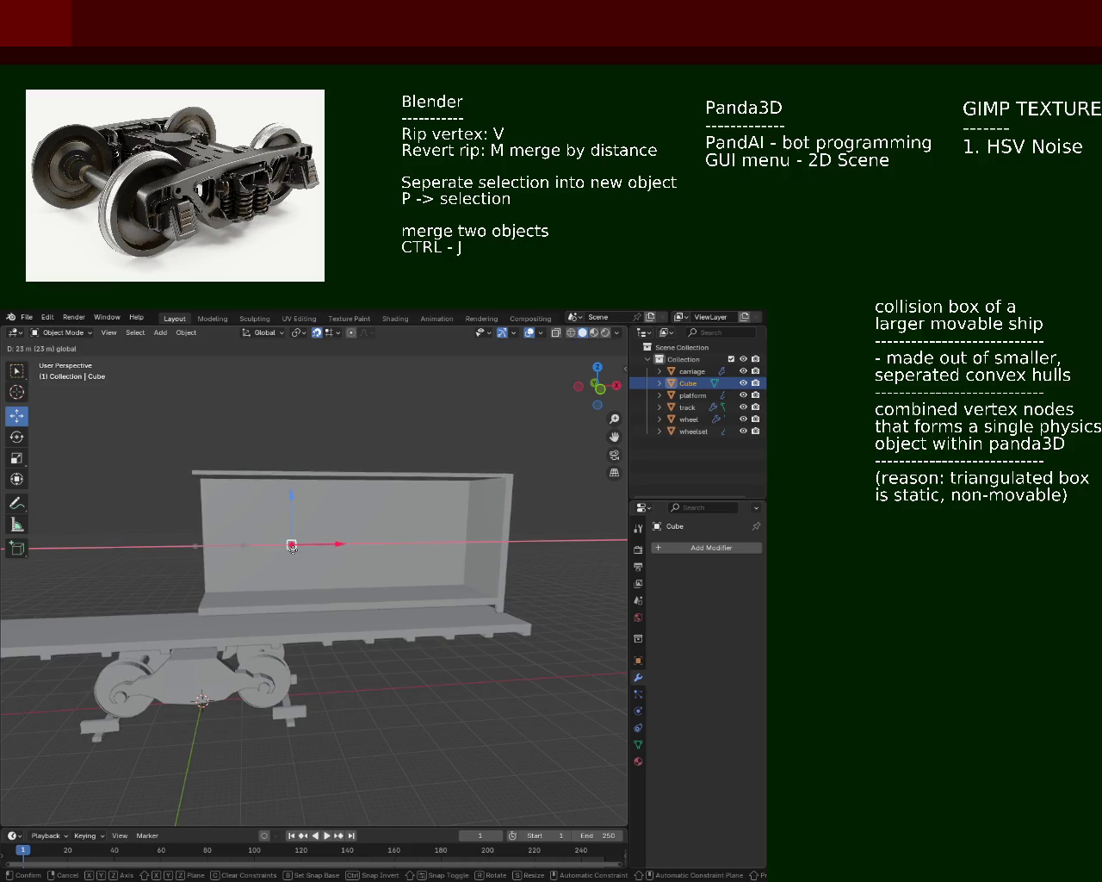
left_click_drag(292, 547, 292, 547)
key("s")
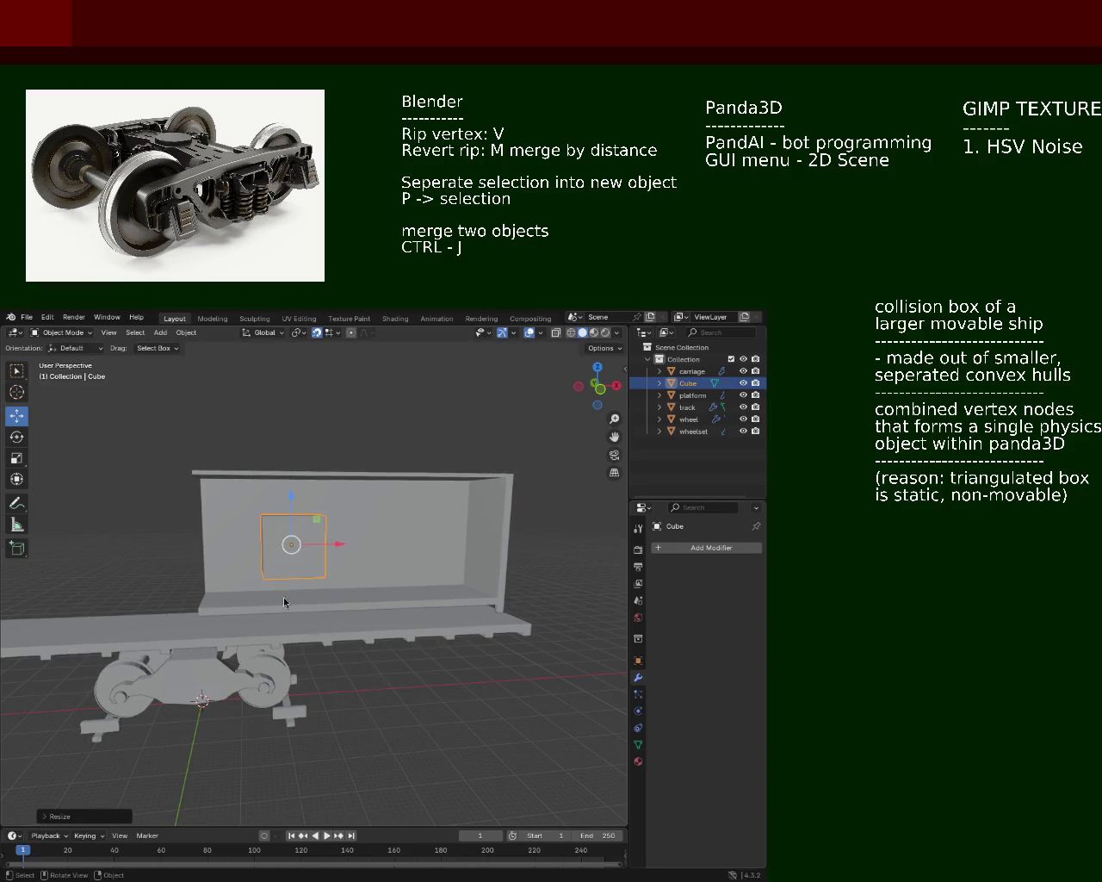
left_click_drag(290, 608, 338, 592)
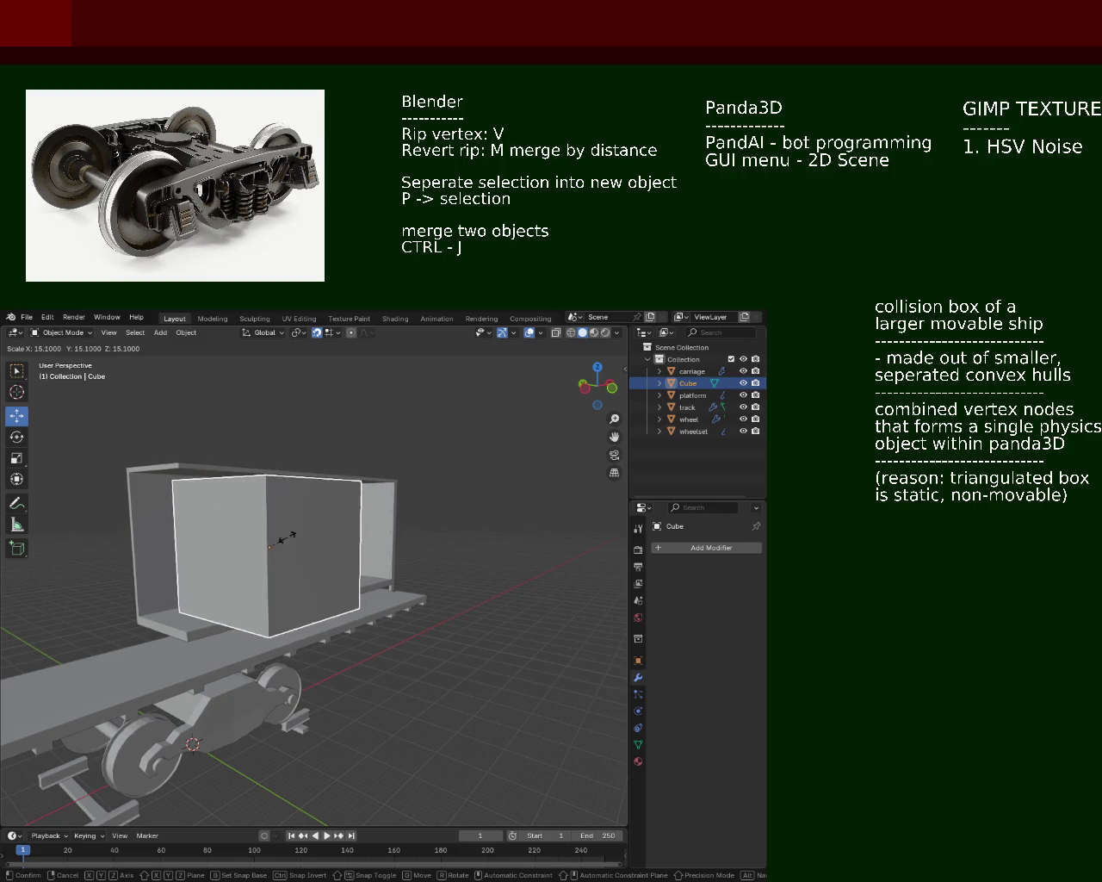
Step: Try resizing the cube, undo the attempts, and check the snapping options
left_click(272, 607)
key("ctrl+z")
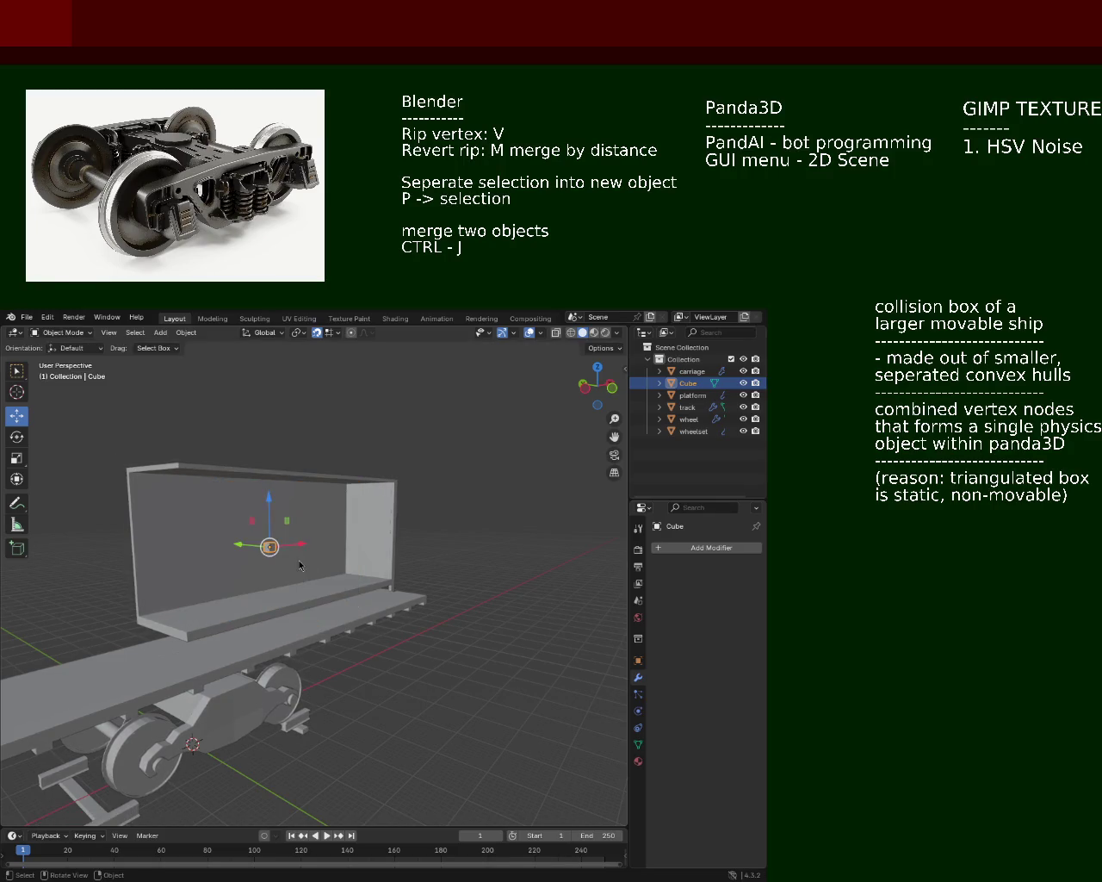
key("s")
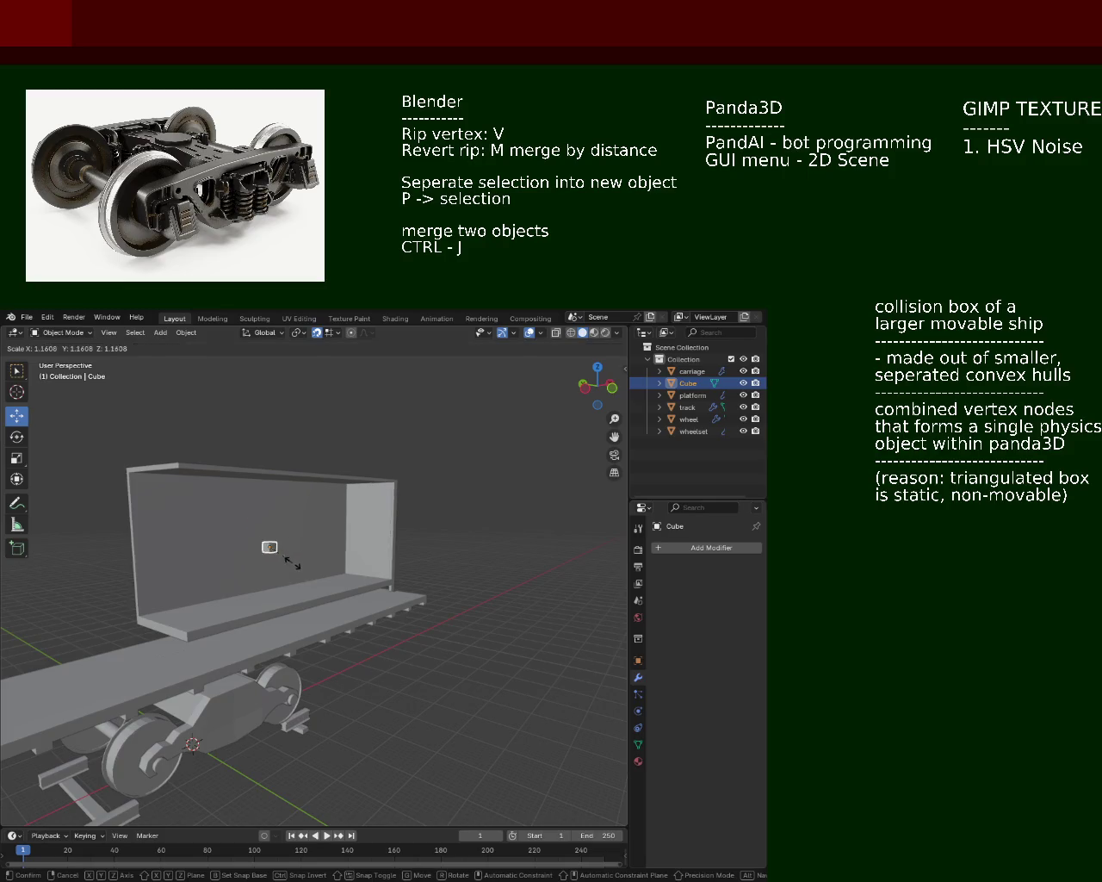
left_click(216, 505)
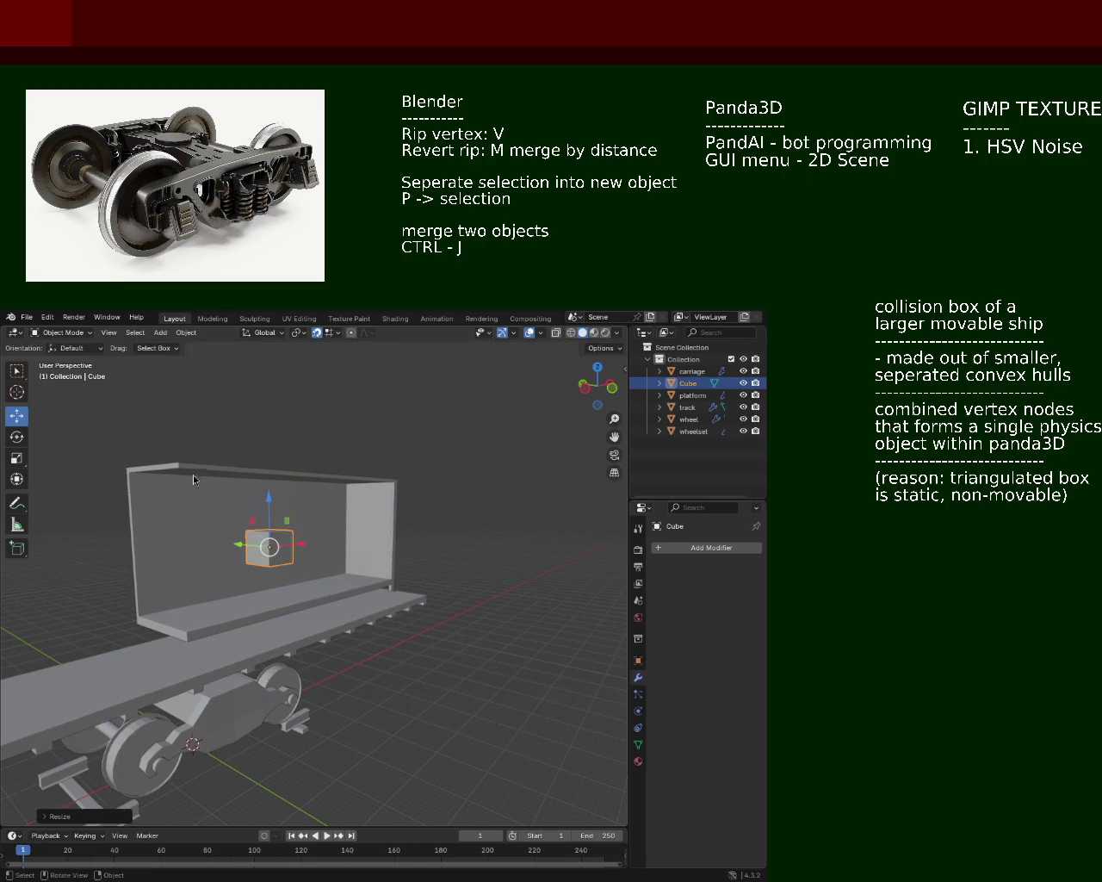
key("ctrl+z")
left_click(335, 333)
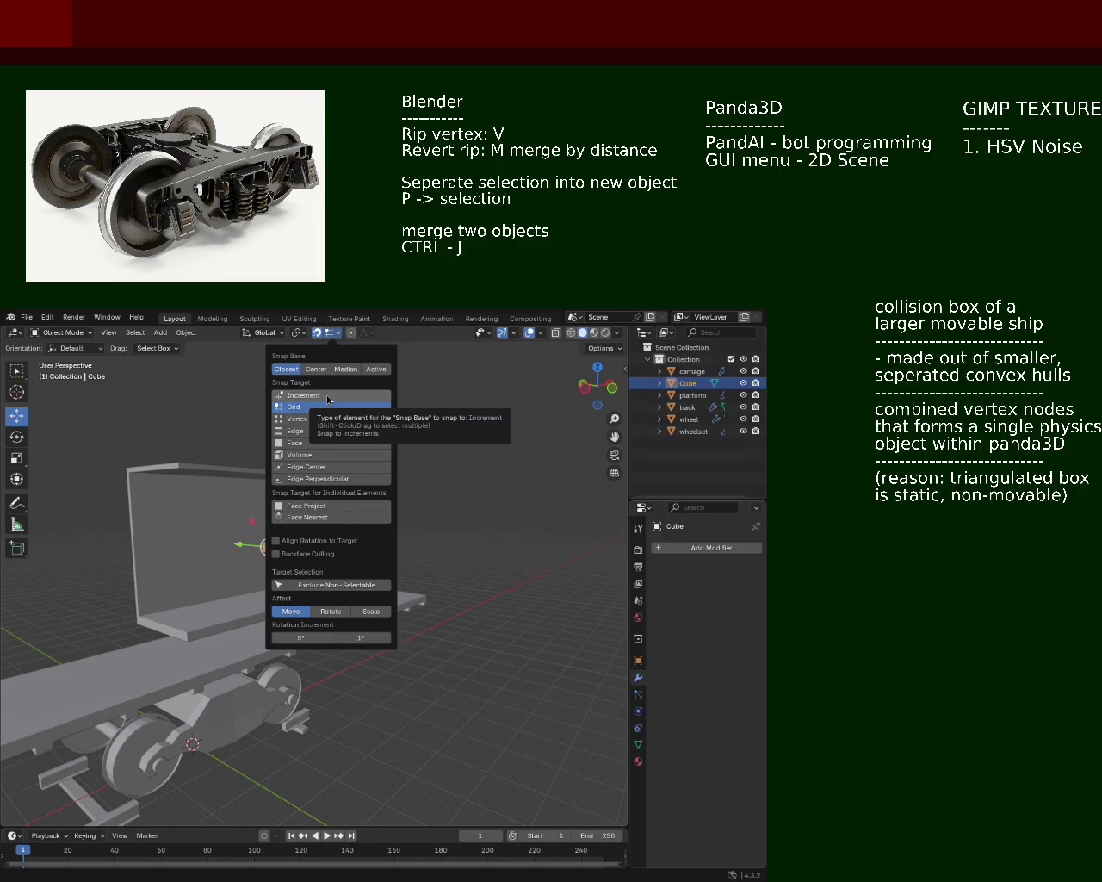
Step: Scale the cube down to a small block inside the wagon and orbit to inspect it
key("s")
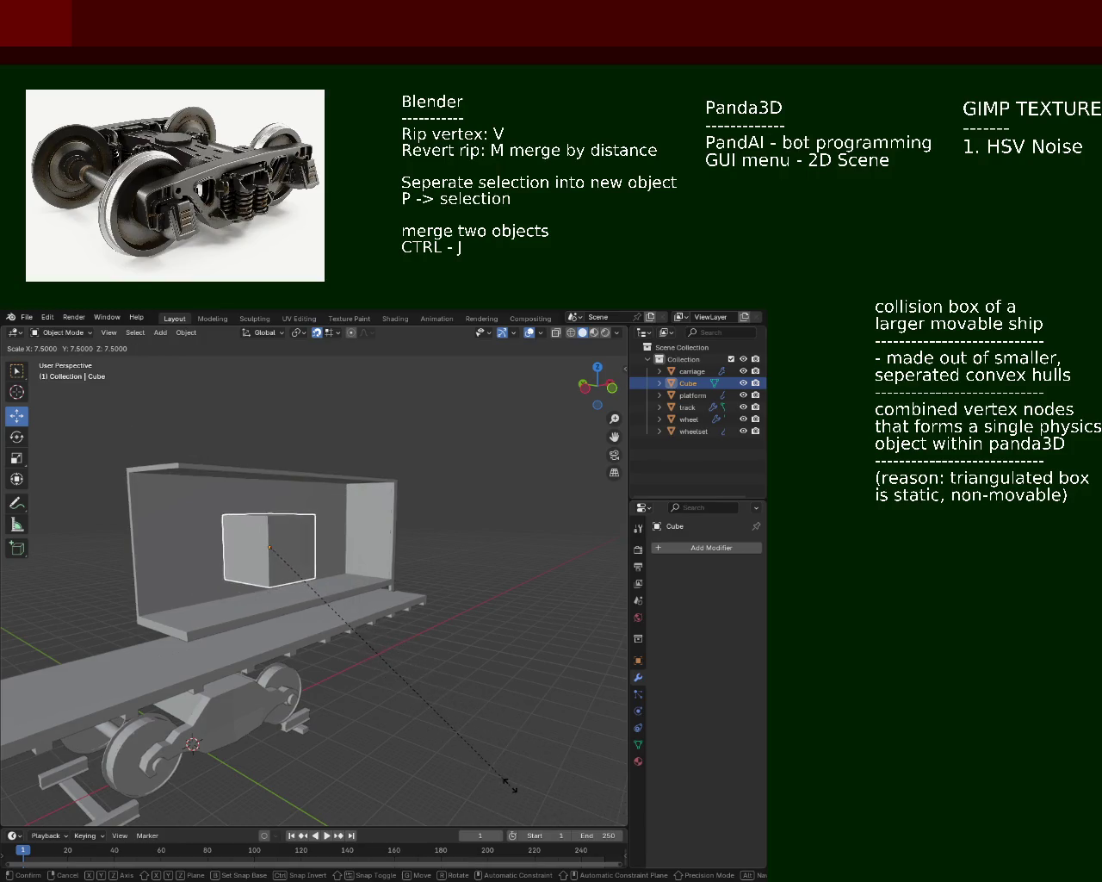
key("Return")
left_click_drag(480, 749, 241, 571)
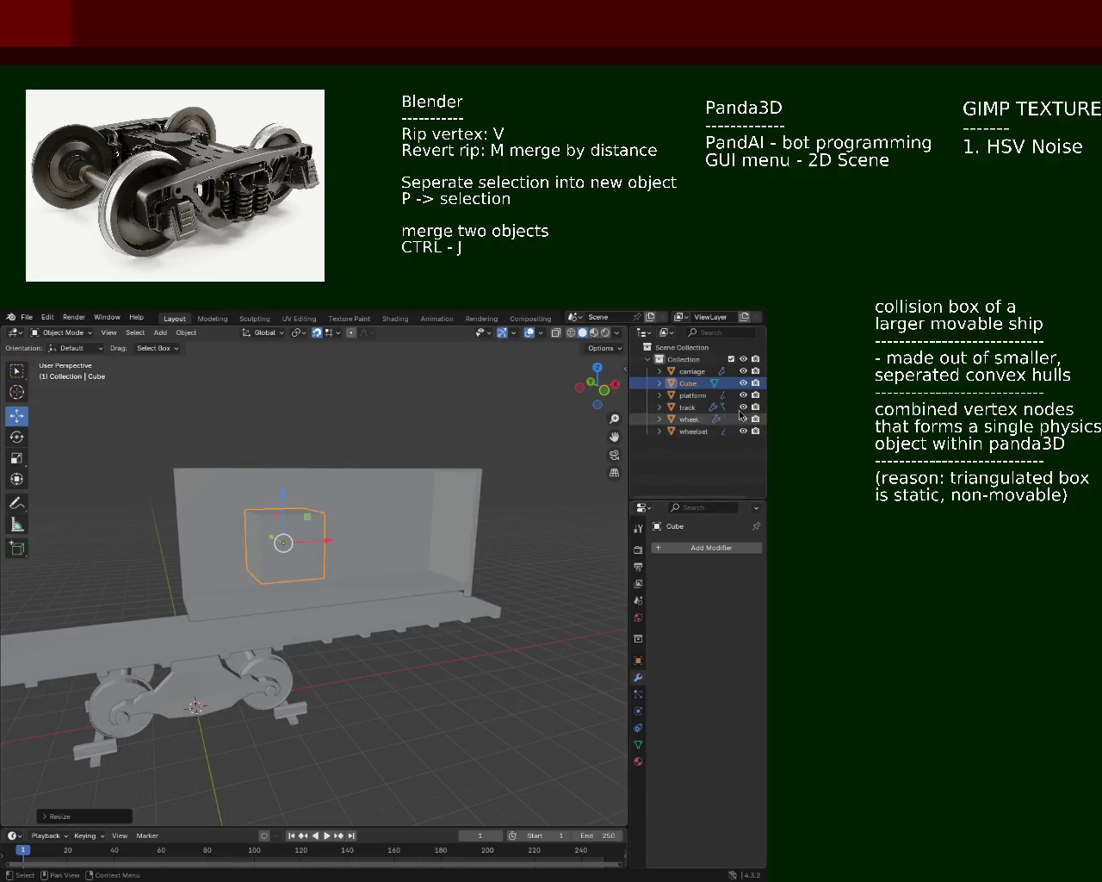
right_click(694, 389)
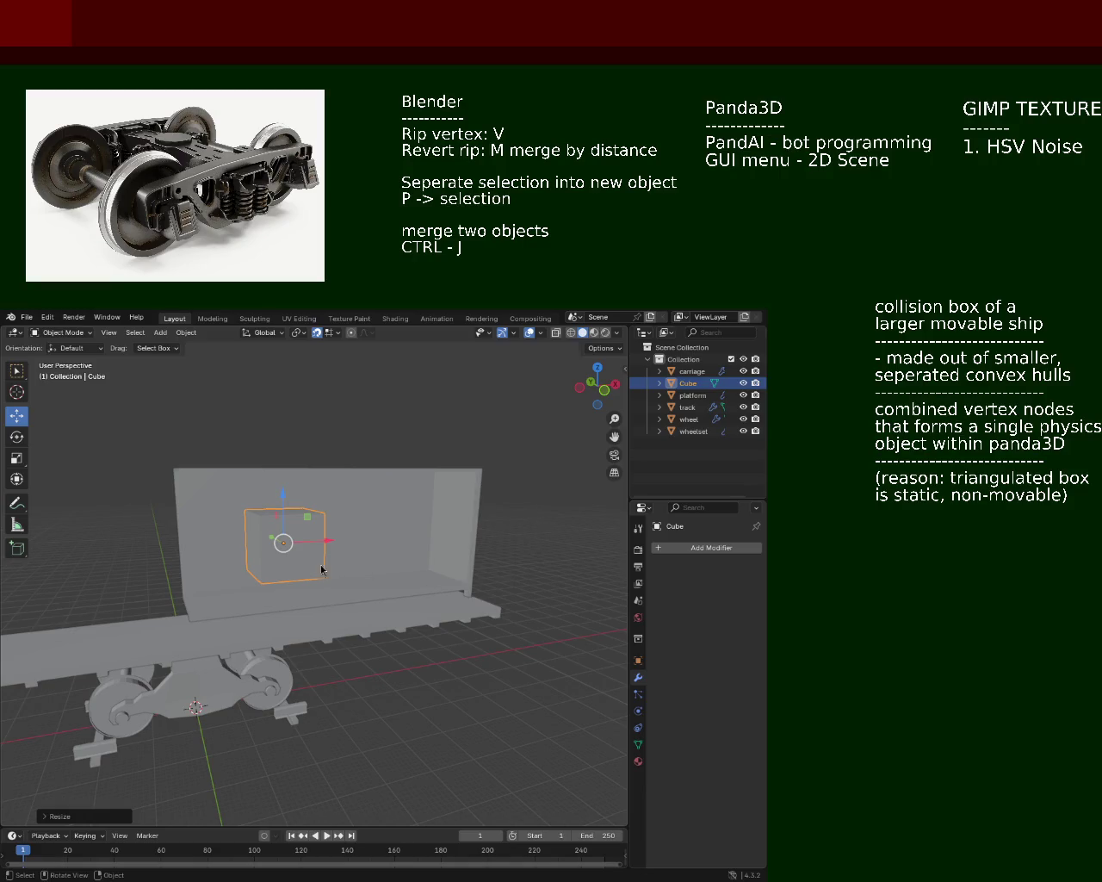
left_click_drag(286, 594, 266, 596)
Step: Undo the last resize, then select the small cube and enter Edit Mode
key("ctrl+z")
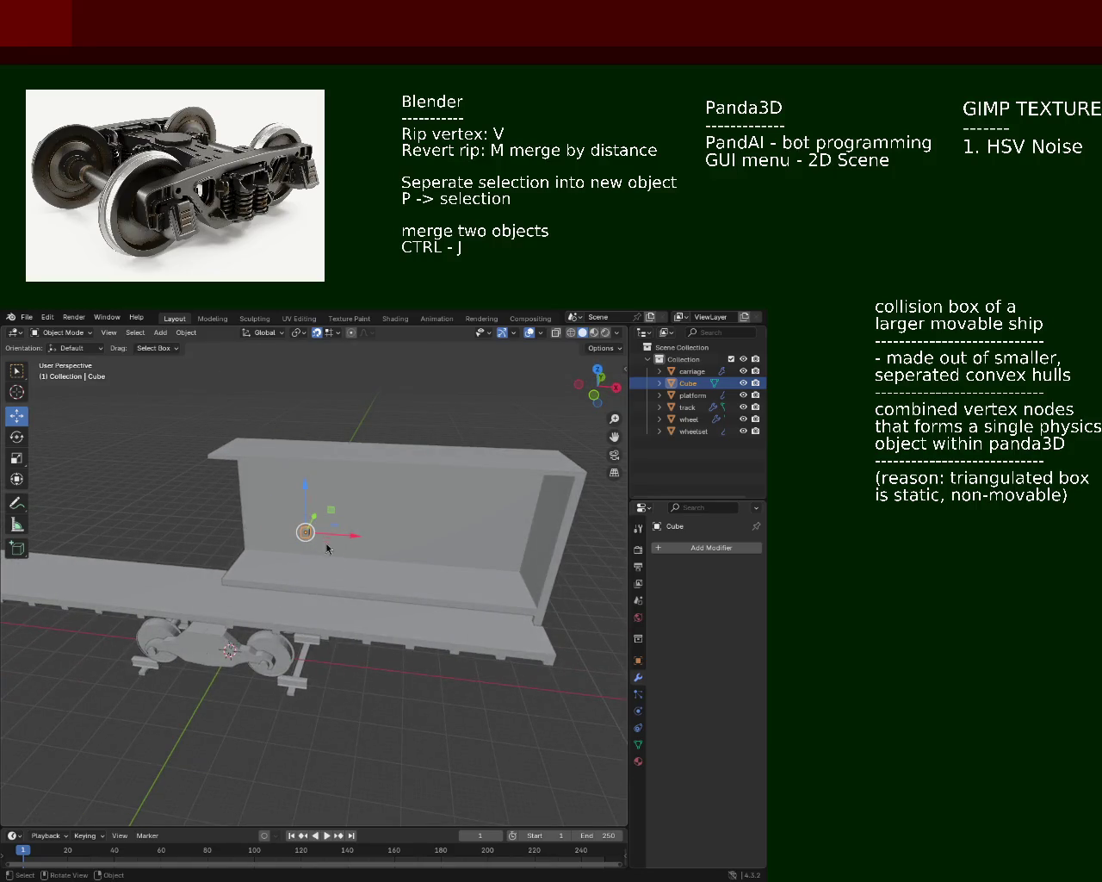
scroll("up", 3)
scroll("up", 3)
left_click(236, 514)
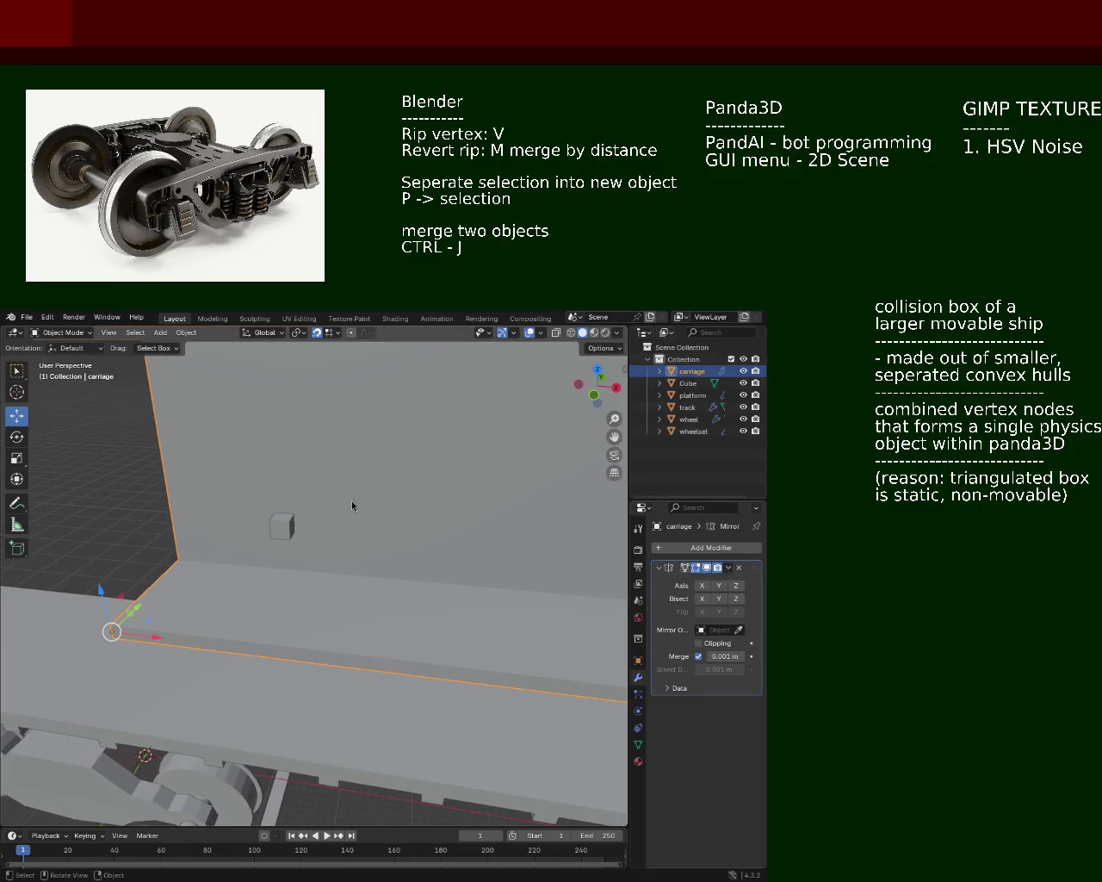
scroll("up", 3)
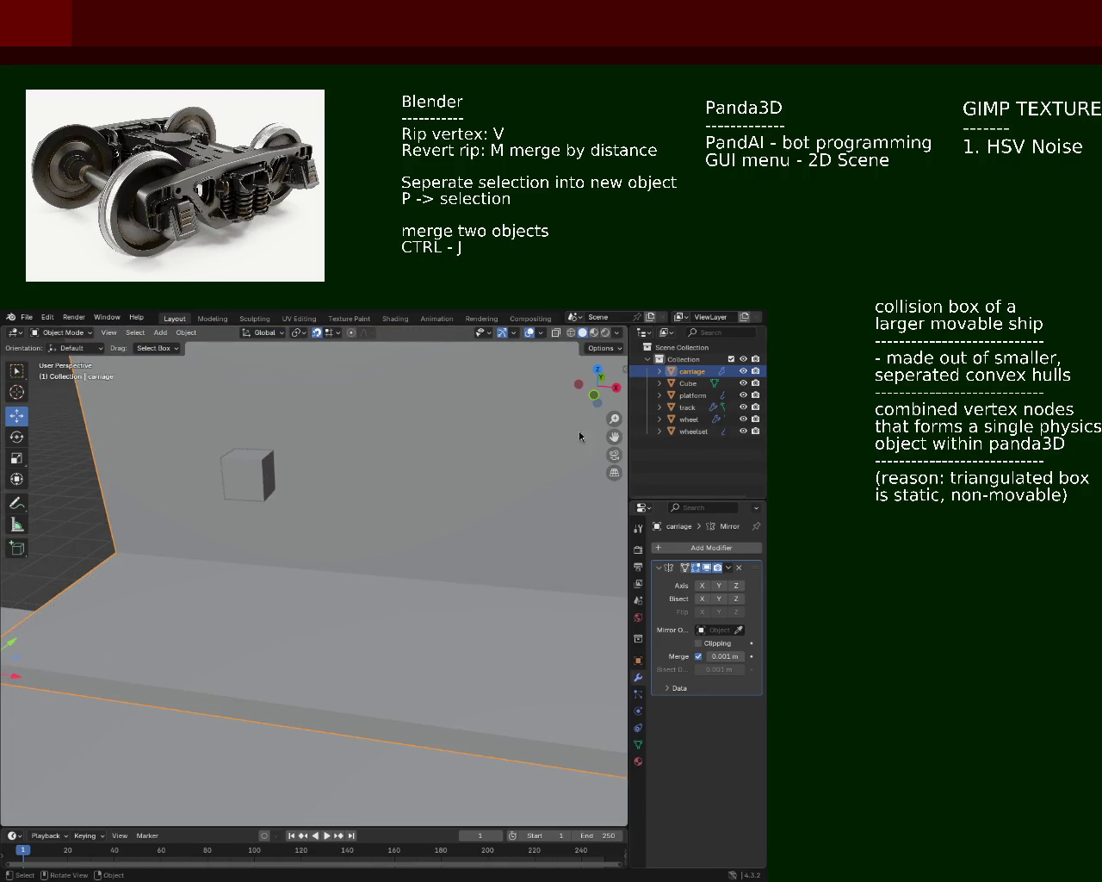
left_click(248, 478)
key("Tab")
Step: Extrude the cube's right face sideways by two segments
left_click(277, 474)
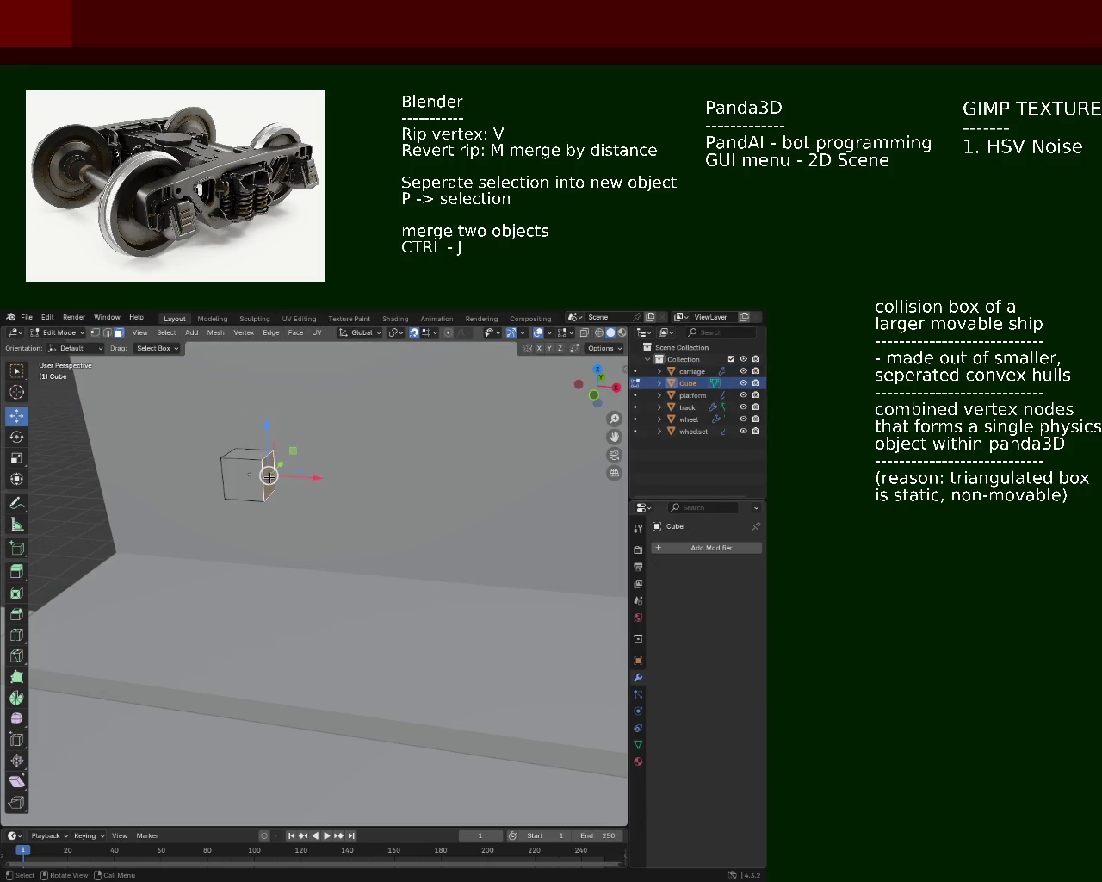
key("e")
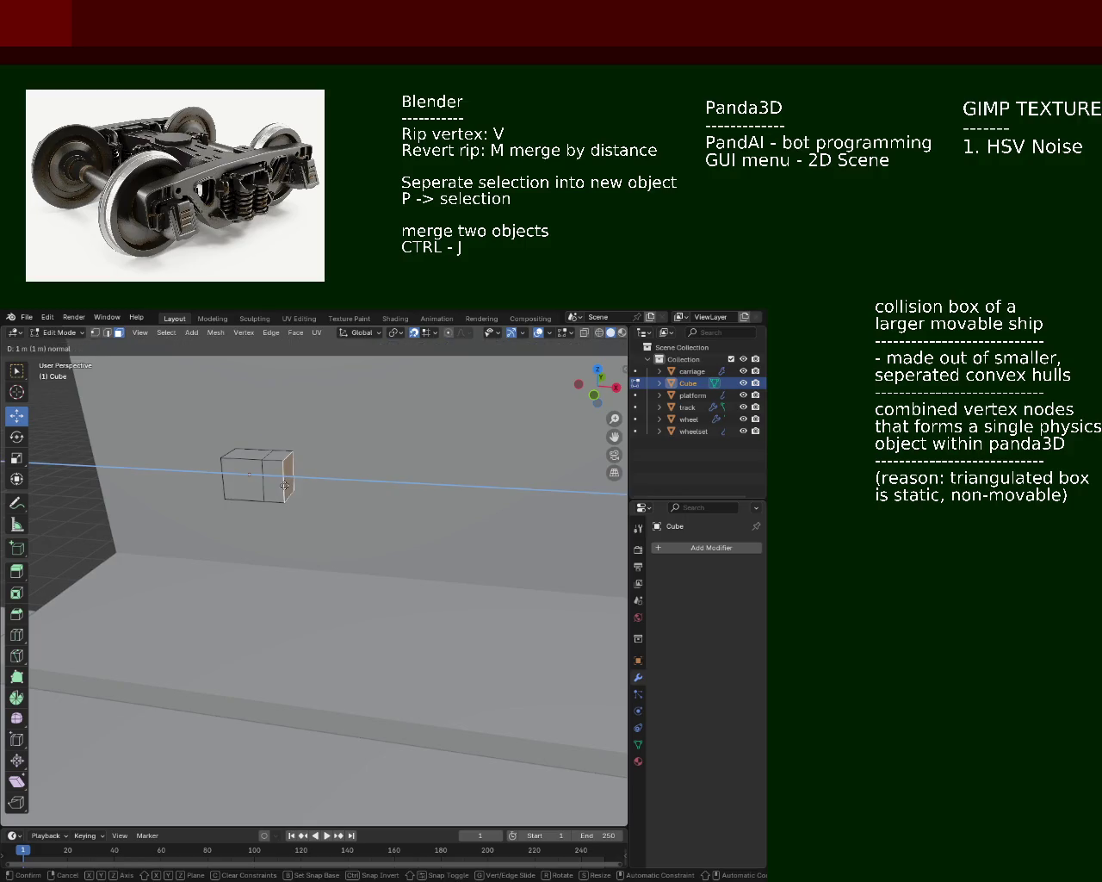
left_click(300, 489)
key("e")
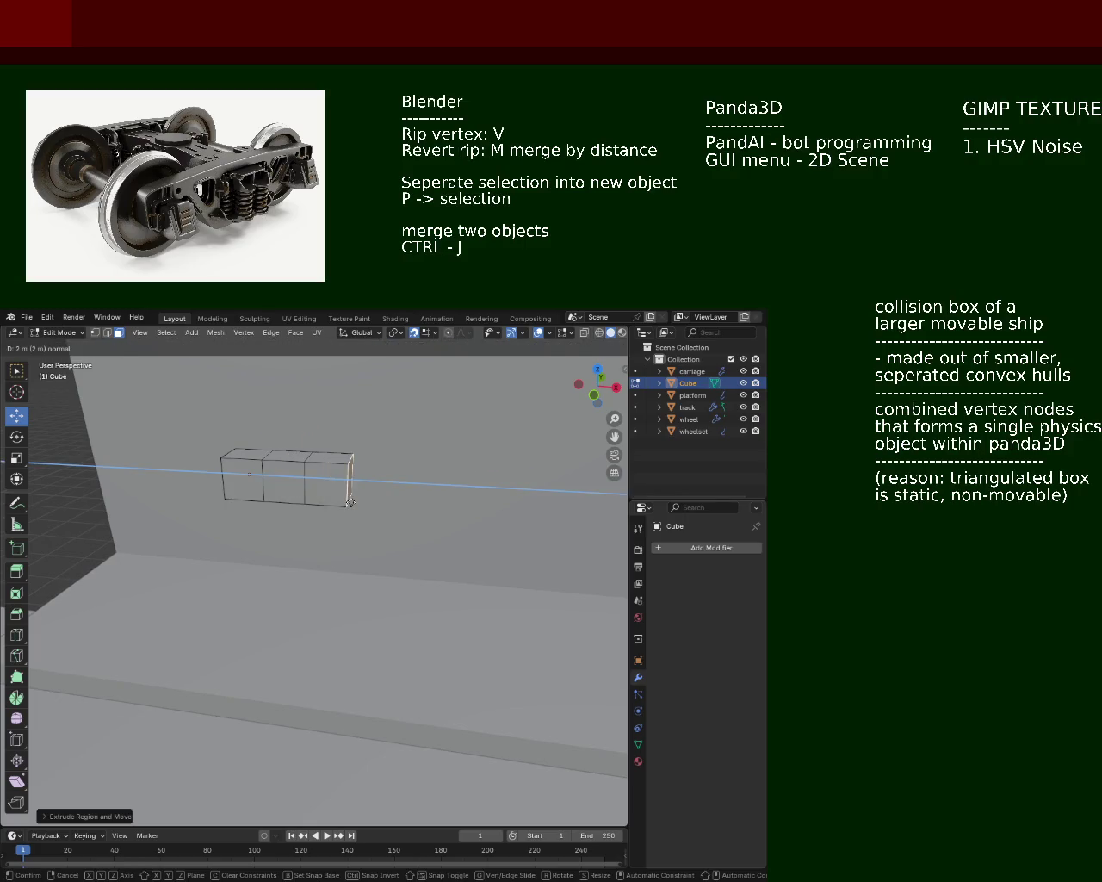
left_click(394, 500)
Step: Extrude the end cube's top face upward two segments into a full-height column
left_click_drag(393, 500, 381, 576)
left_click(362, 491)
key("e")
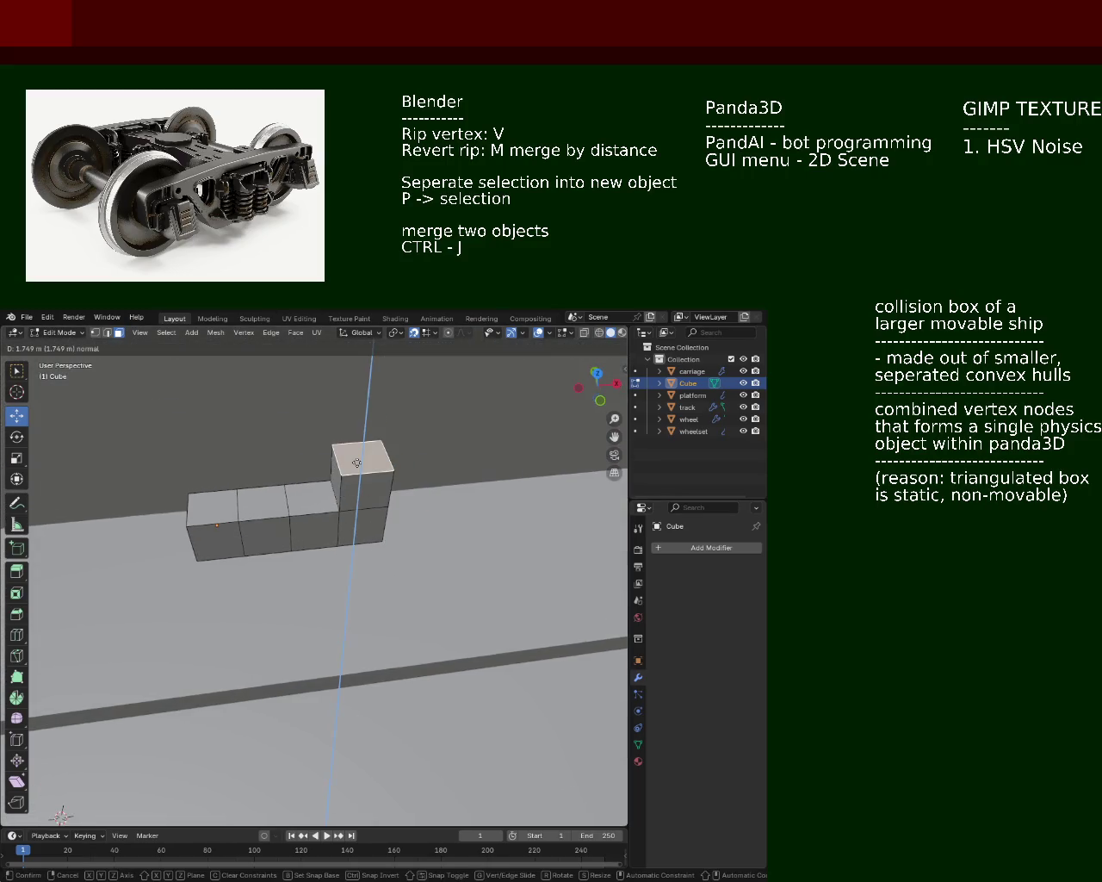
left_click(356, 464)
key("e")
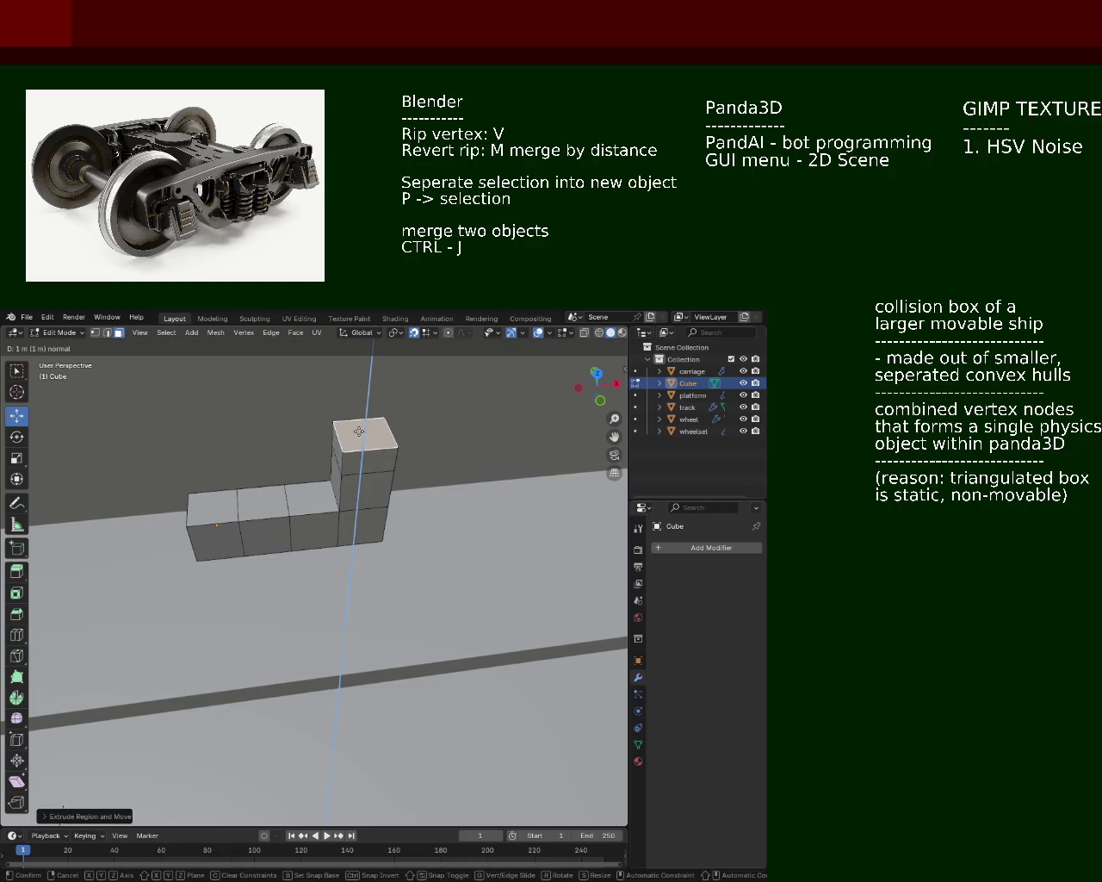
left_click(360, 414)
key("e")
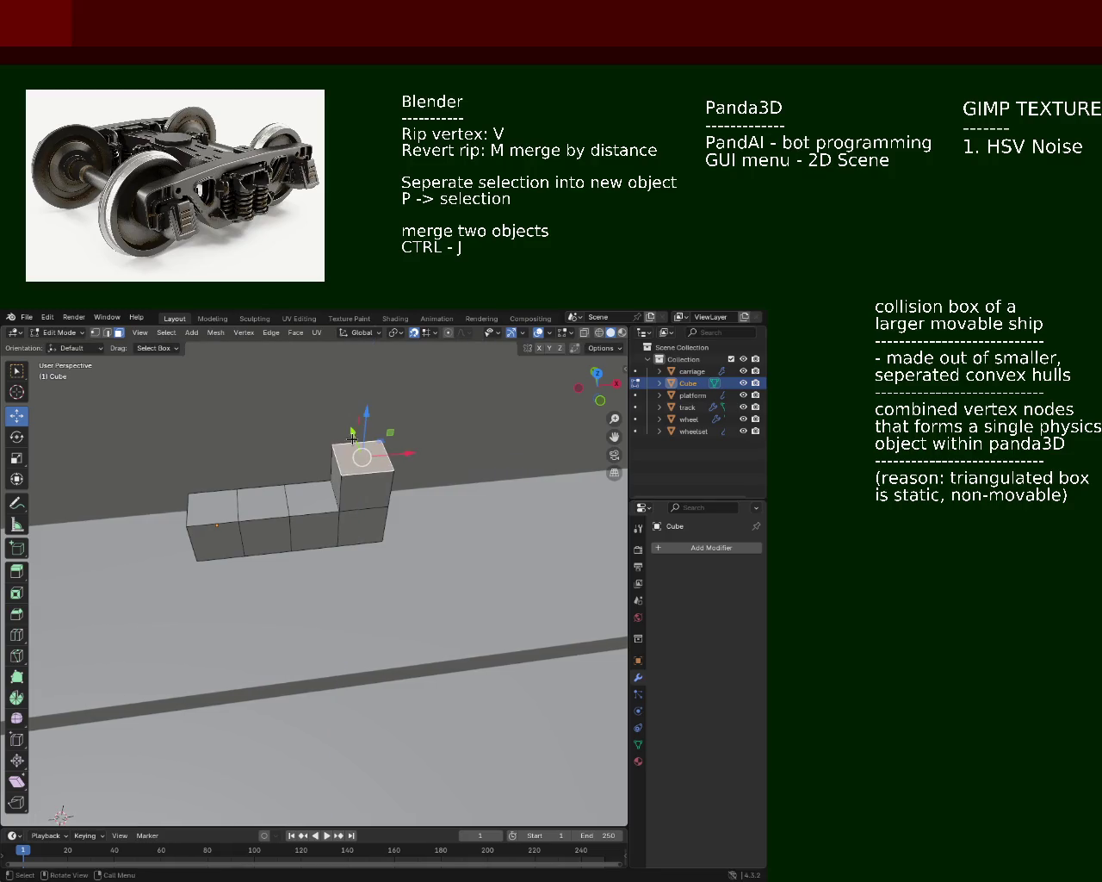
right_click(357, 409)
Step: Extrude the neighbouring top face upward two segments to the same height
left_click(315, 489)
key("e")
left_click(317, 467)
key("e")
left_click(318, 414)
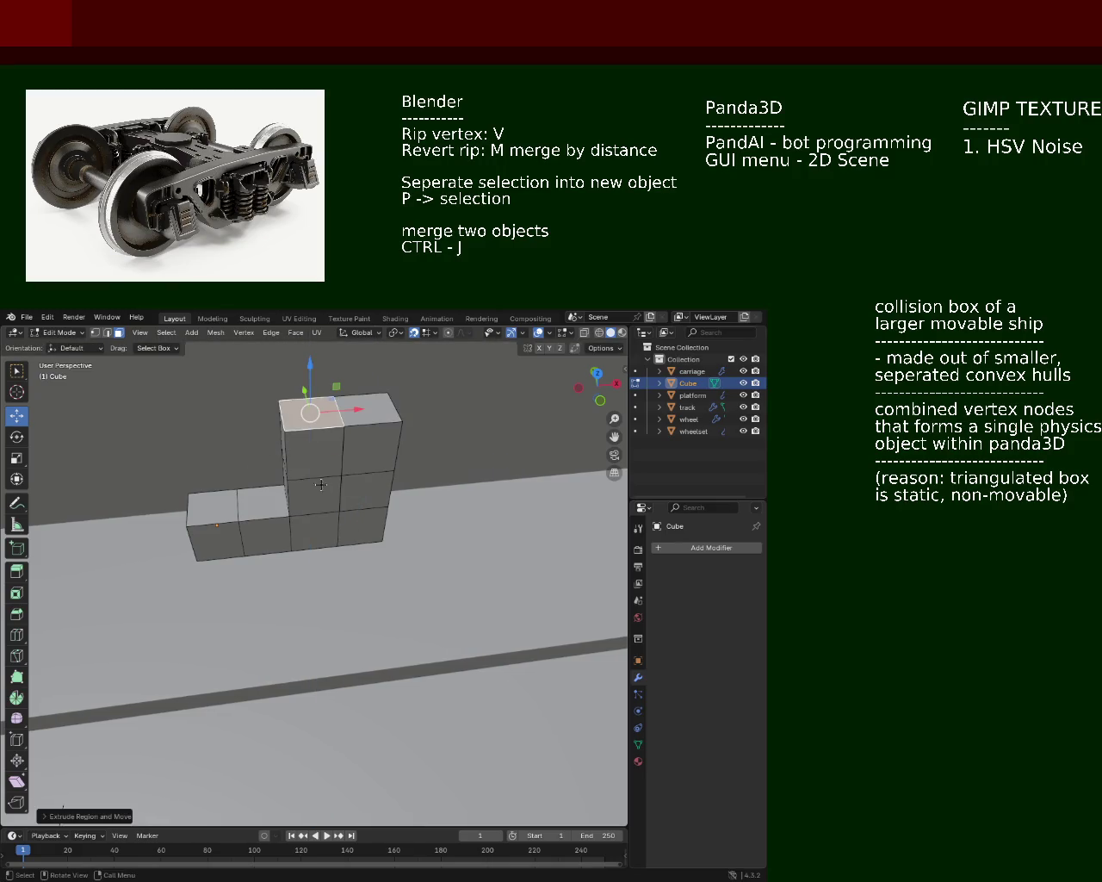
Step: With X-ray on, raise the remaining low top faces, including the leftmost, to full height
left_click_drag(314, 484, 284, 517)
key("alt+z")
left_click(266, 554)
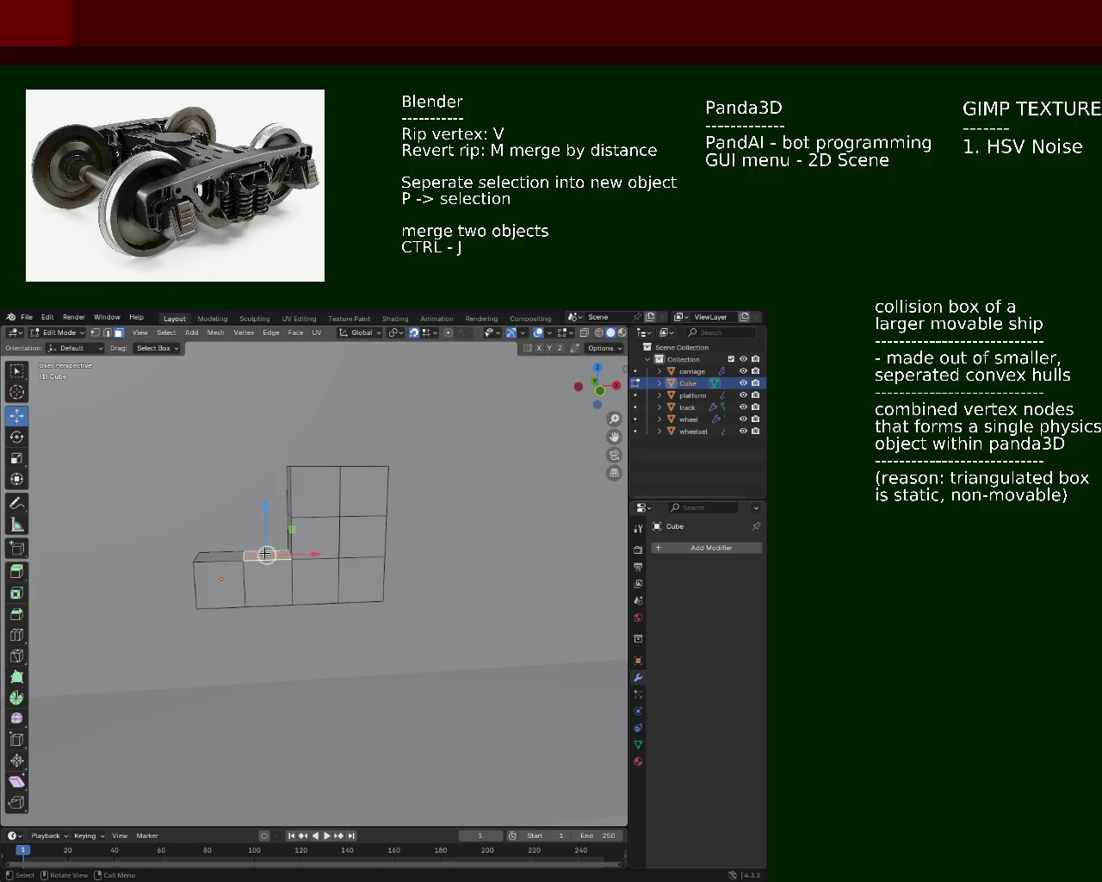
key("e")
left_click(266, 466)
left_click(208, 555)
key("e")
left_click(217, 514)
key("e")
left_click(260, 499)
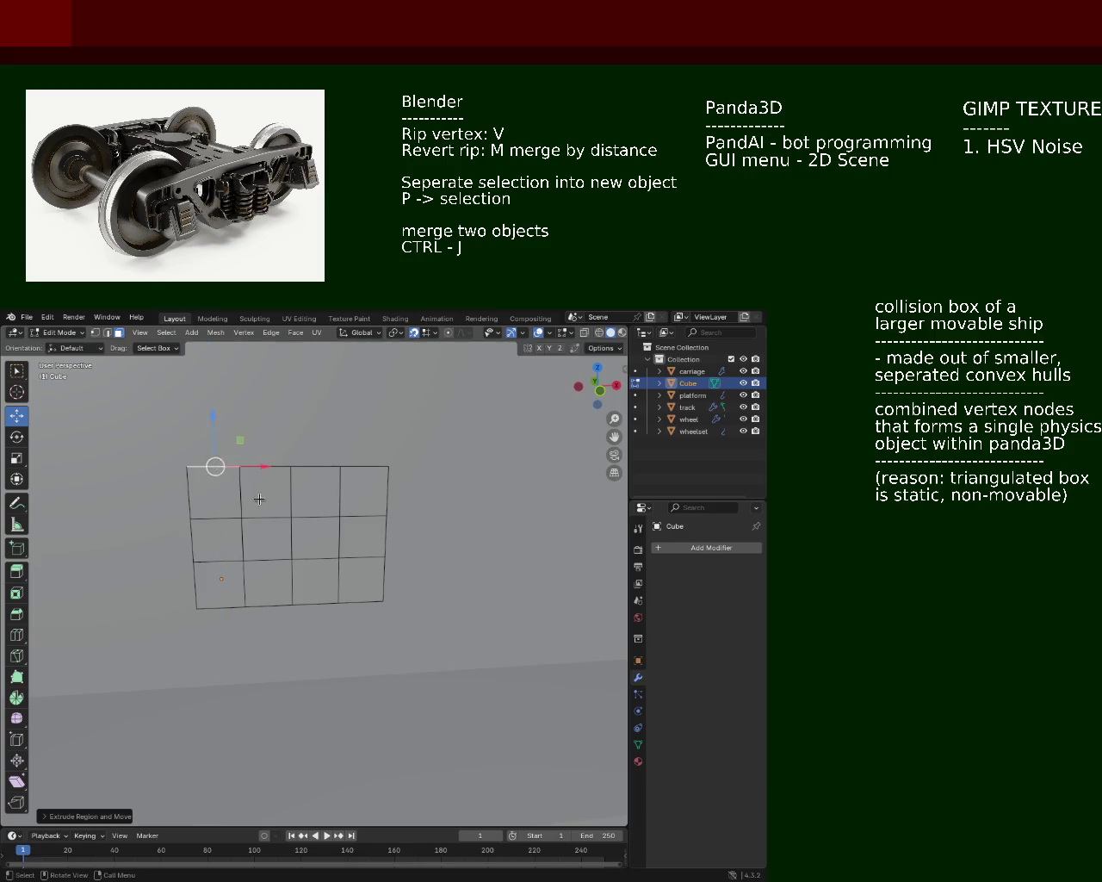
Step: Select all the front faces across the block's columns
left_click_drag(260, 498, 315, 514)
key("alt+z")
left_click(293, 469)
left_click(297, 512)
left_click(297, 555)
left_click(266, 573)
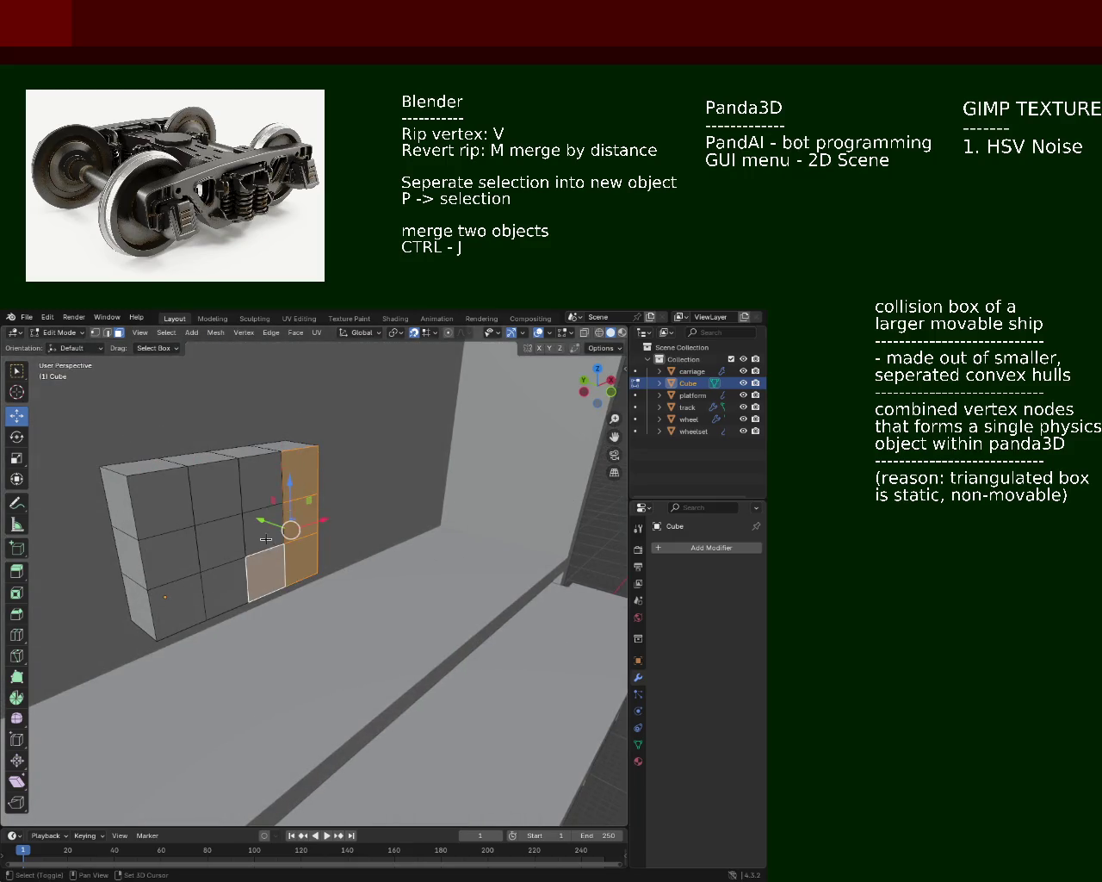
left_click(266, 527)
left_click(263, 478)
left_click(216, 482)
left_click(226, 586)
left_click(172, 607)
left_click(168, 551)
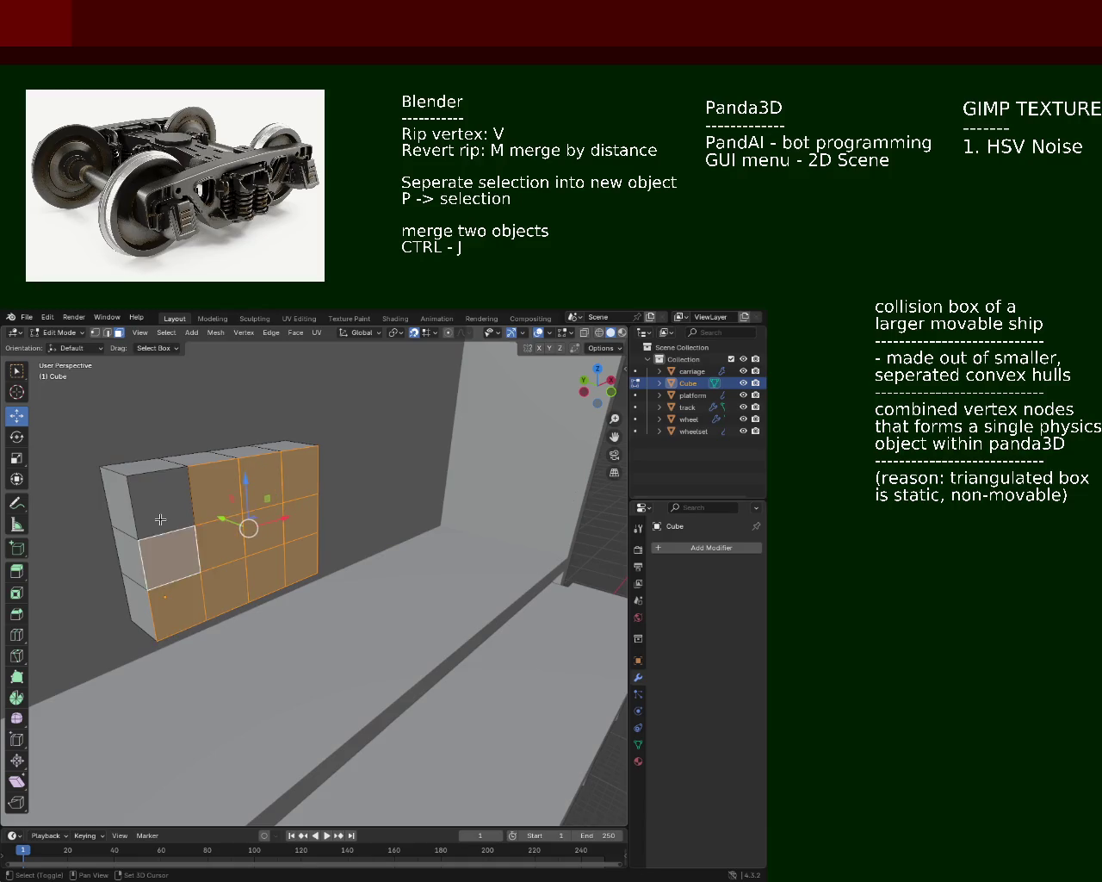
left_click(161, 520)
Step: Extrude the selected front faces outward twice to deepen the block
key("alt+z")
key("alt+z")
key("e")
left_click(241, 598)
left_click_drag(240, 598, 264, 485)
key("e")
left_click(320, 574)
left_click_drag(216, 565, 238, 506)
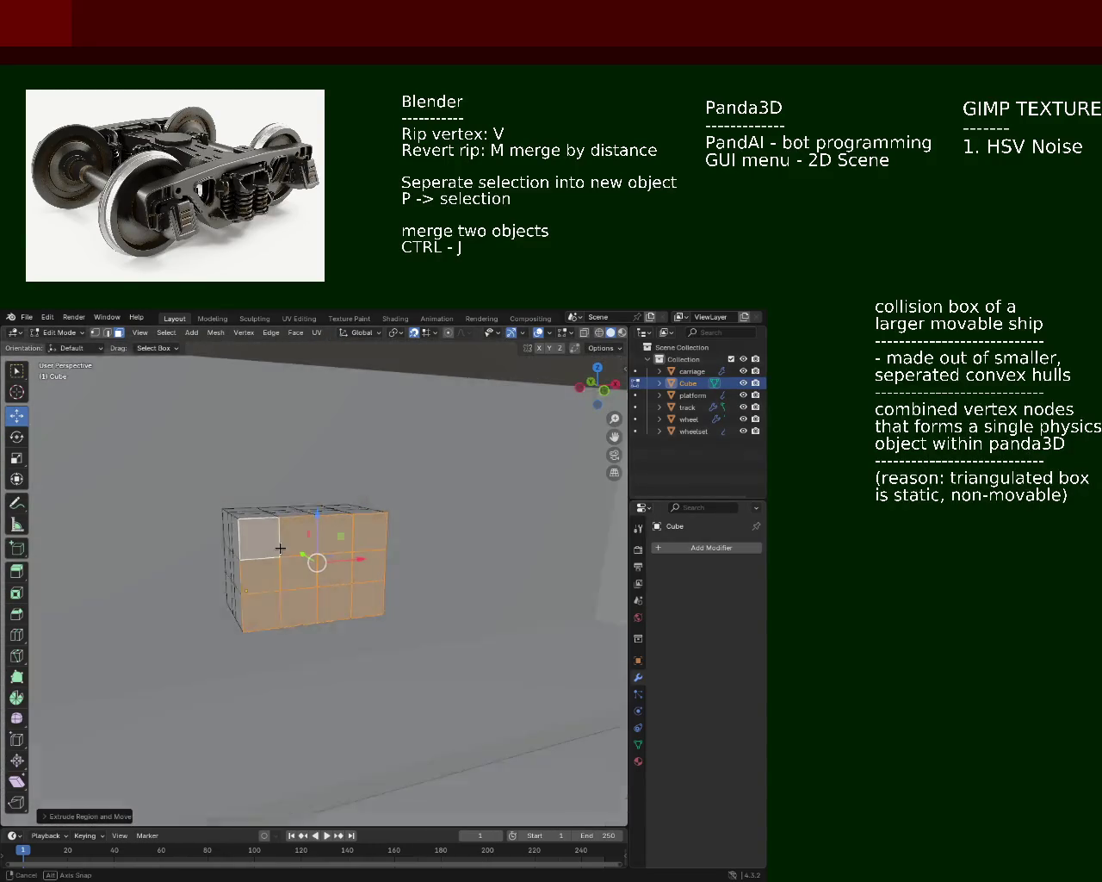
left_click(238, 506)
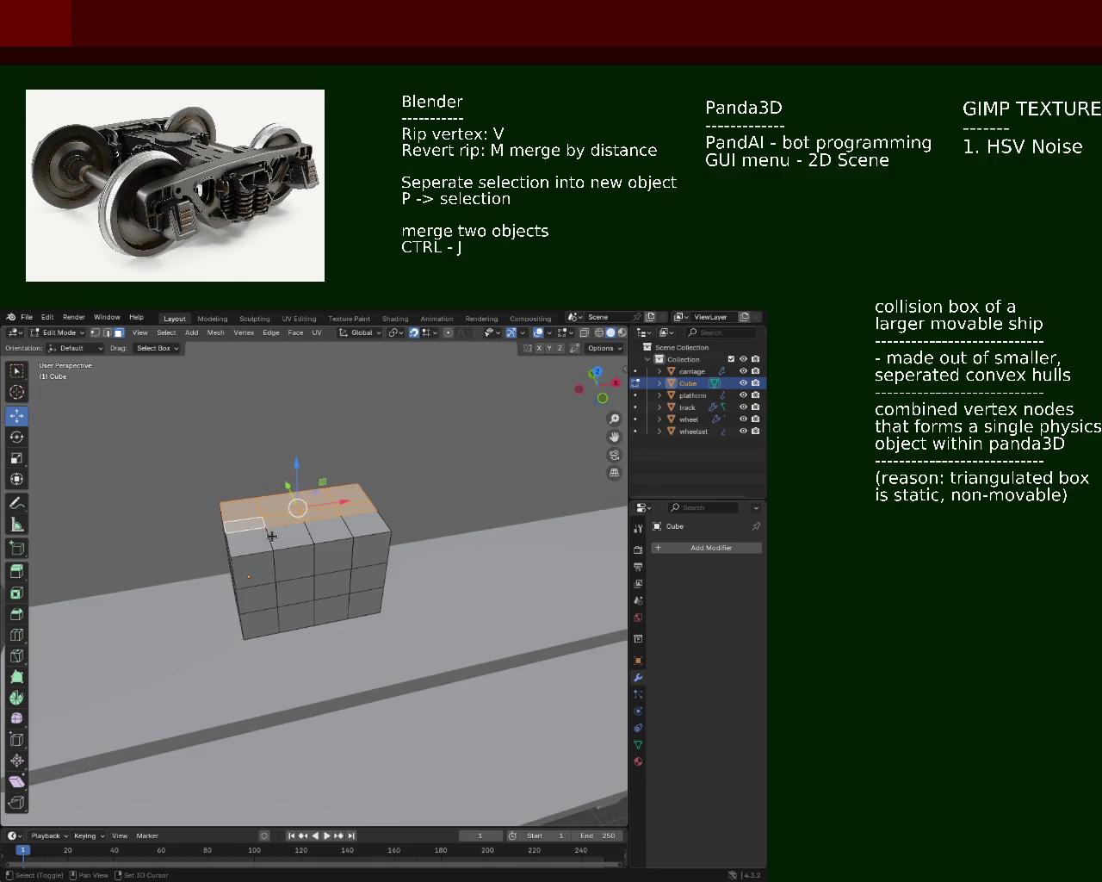
Step: Extrude the selected top faces upward to make the block taller
left_click_drag(320, 528, 345, 516)
key("e")
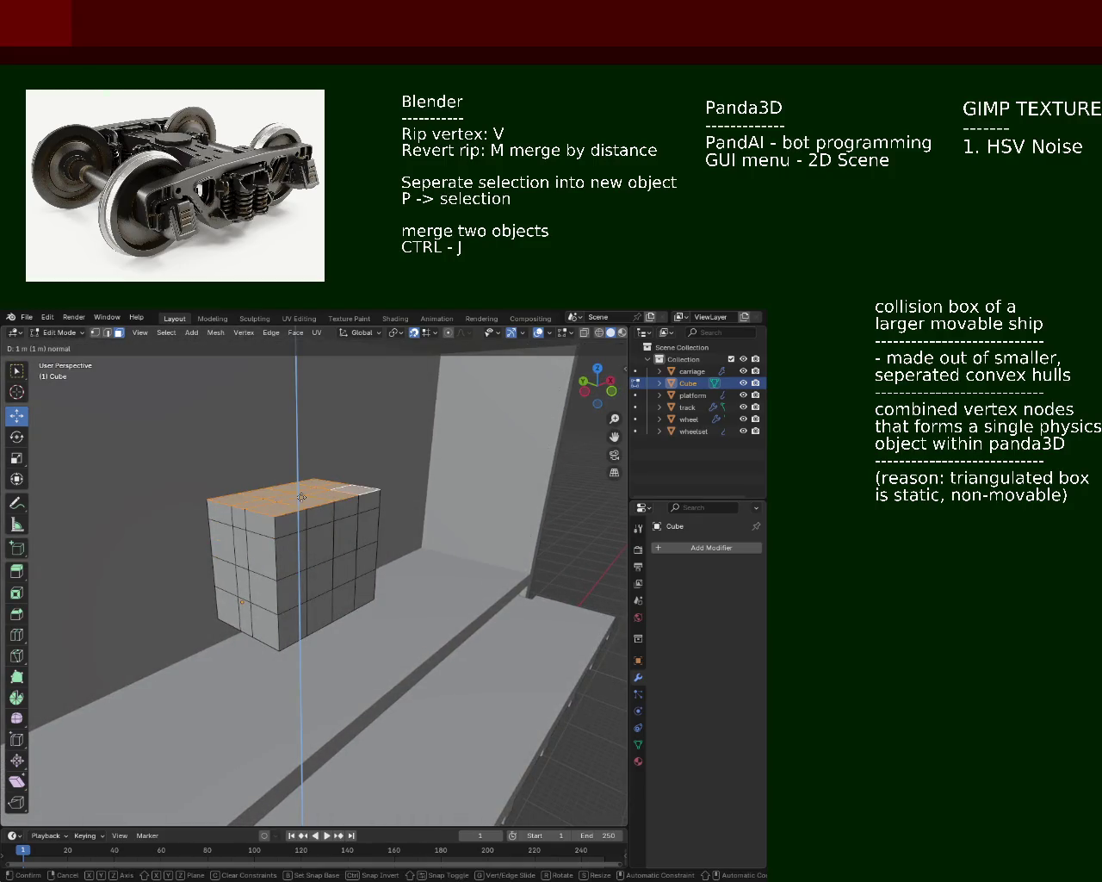
left_click(302, 440)
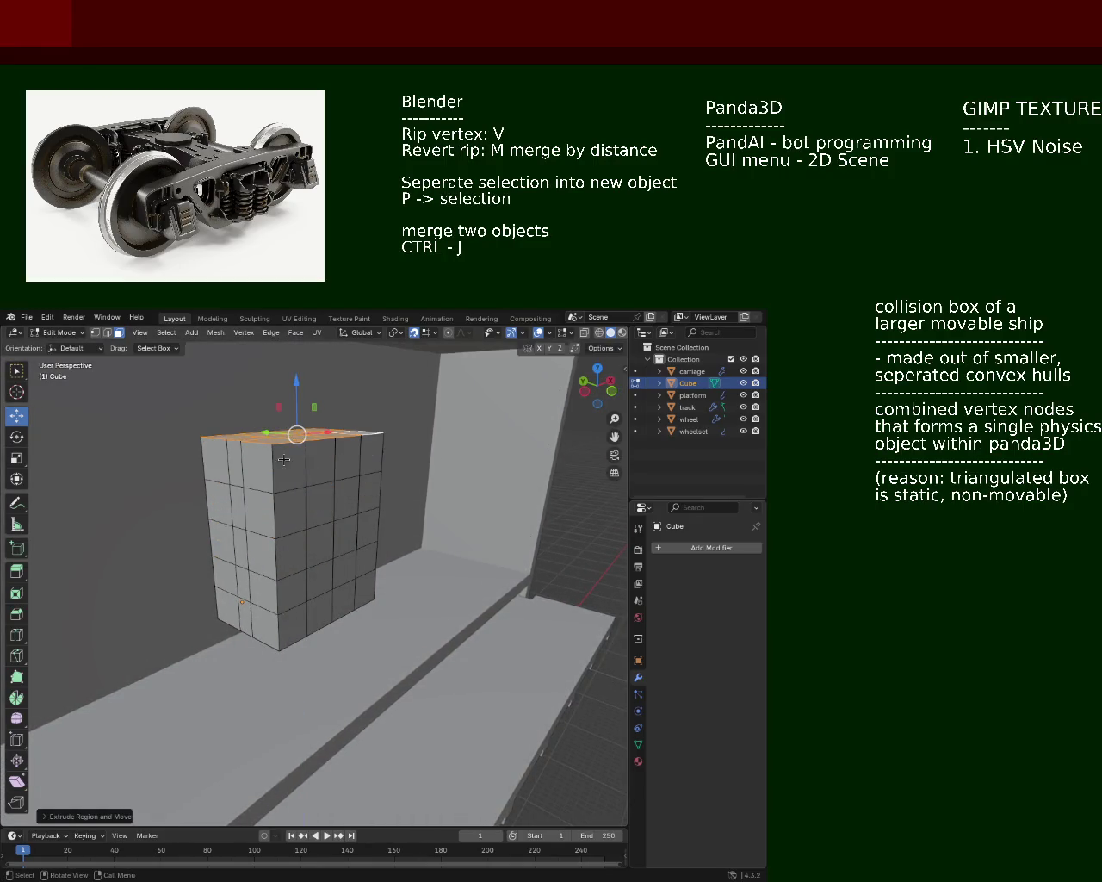
left_click(257, 468)
left_click(248, 465)
Step: Select the block's left-side faces and extrude them 2 m outward
left_click(259, 465)
left_click(234, 461)
left_click(215, 460)
left_click(220, 510)
left_click(247, 514)
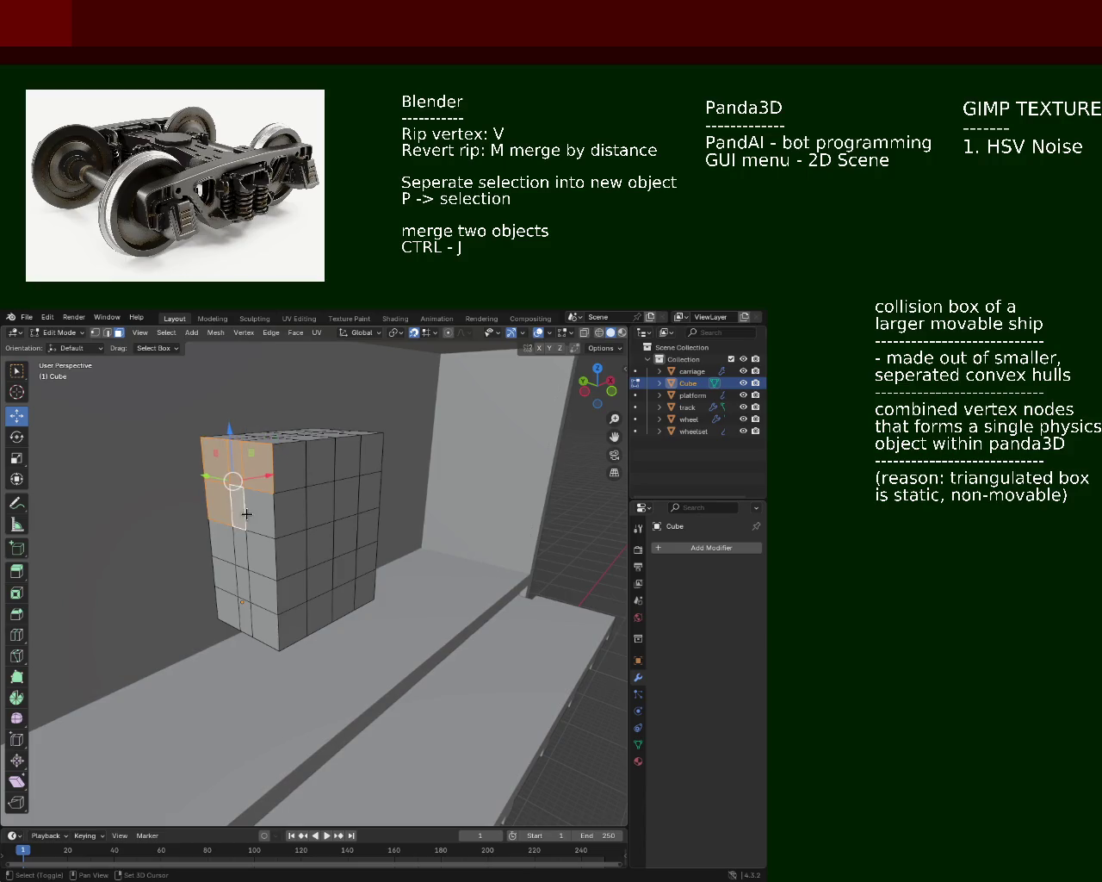
left_click(251, 542)
left_click(226, 540)
left_click(227, 587)
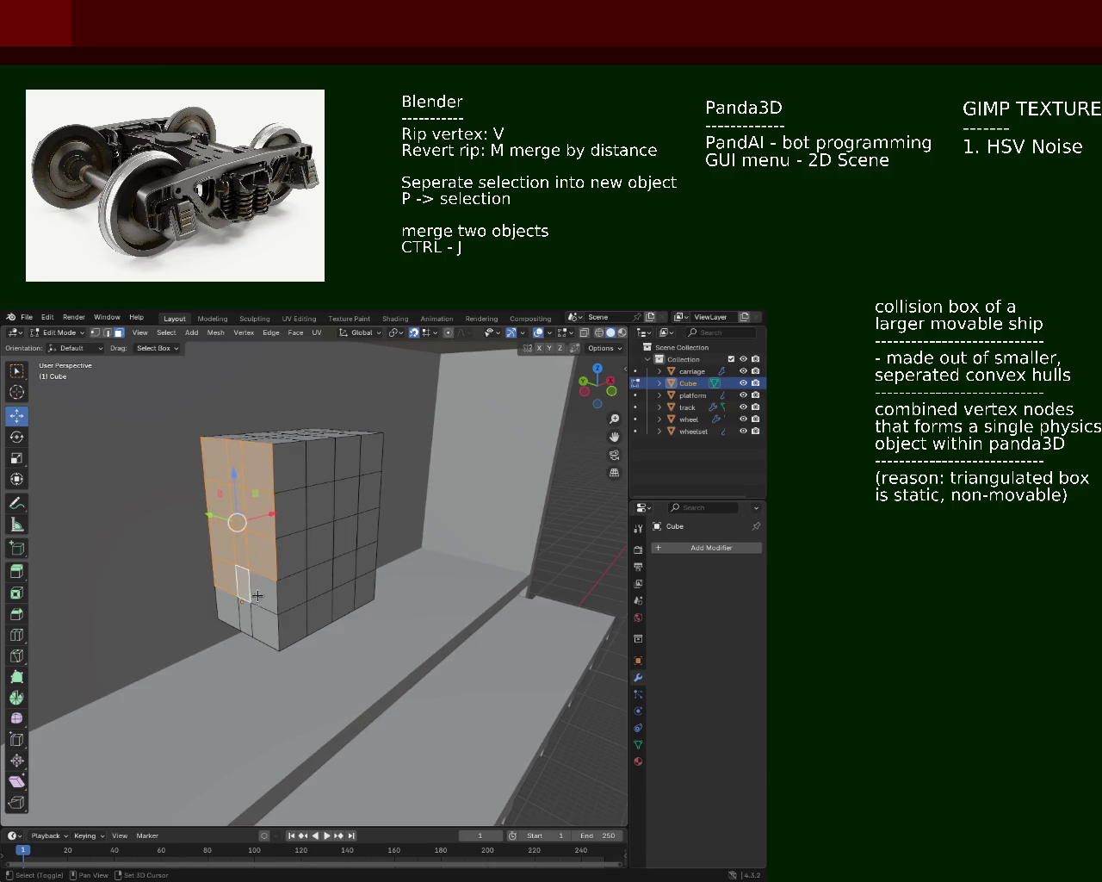
left_click(260, 594)
left_click(266, 630)
left_click(244, 626)
key("e")
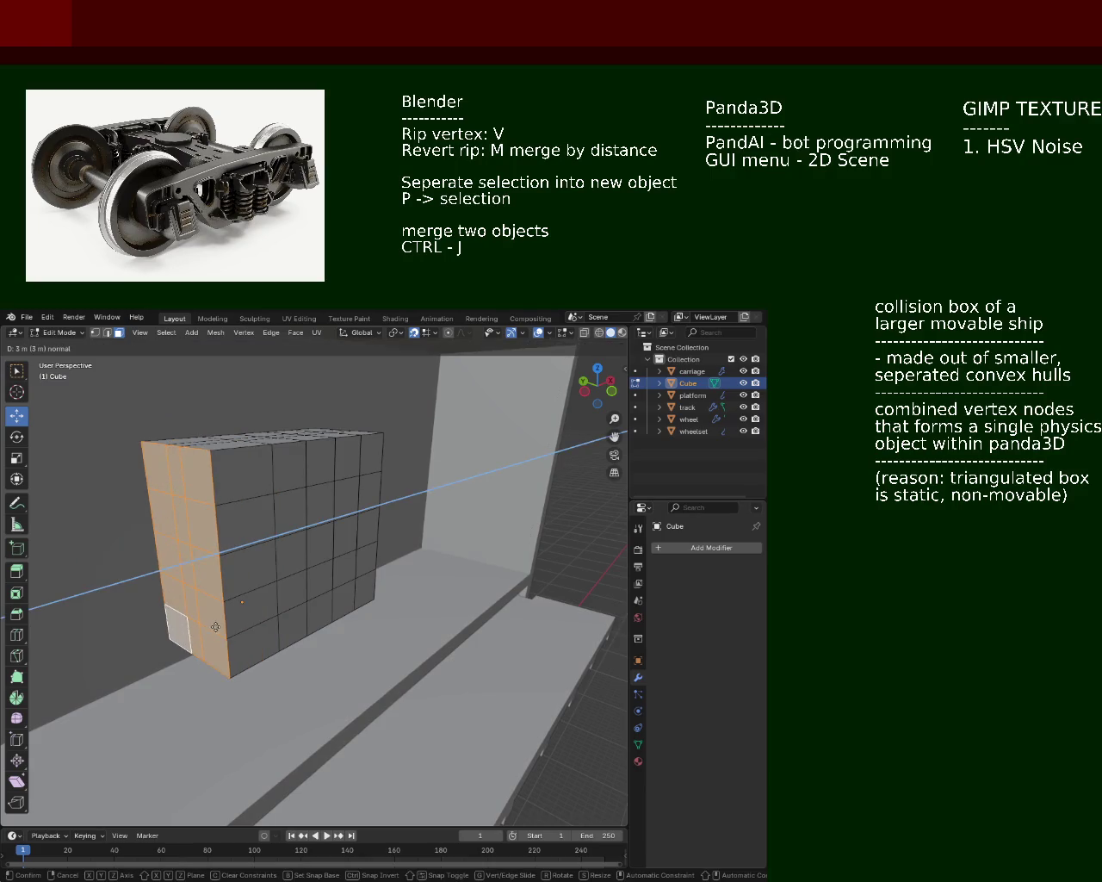
left_click(179, 638)
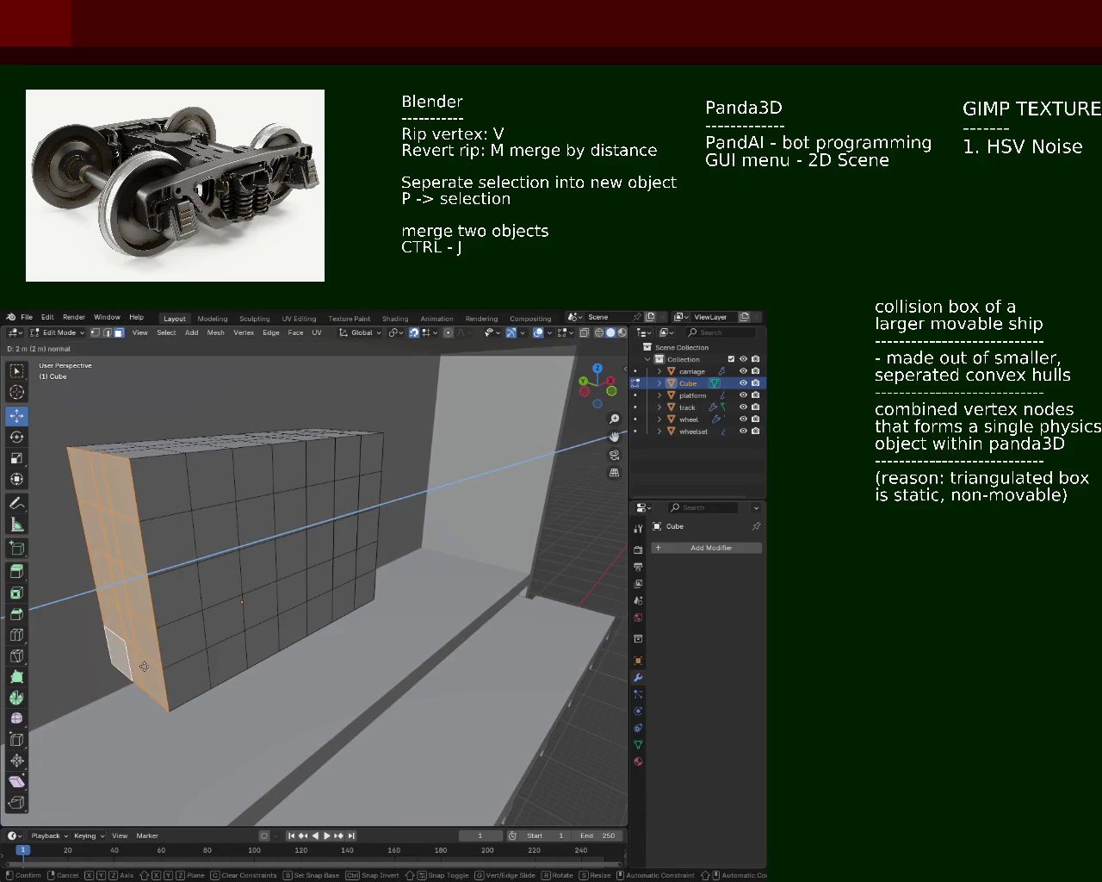
left_click(146, 665)
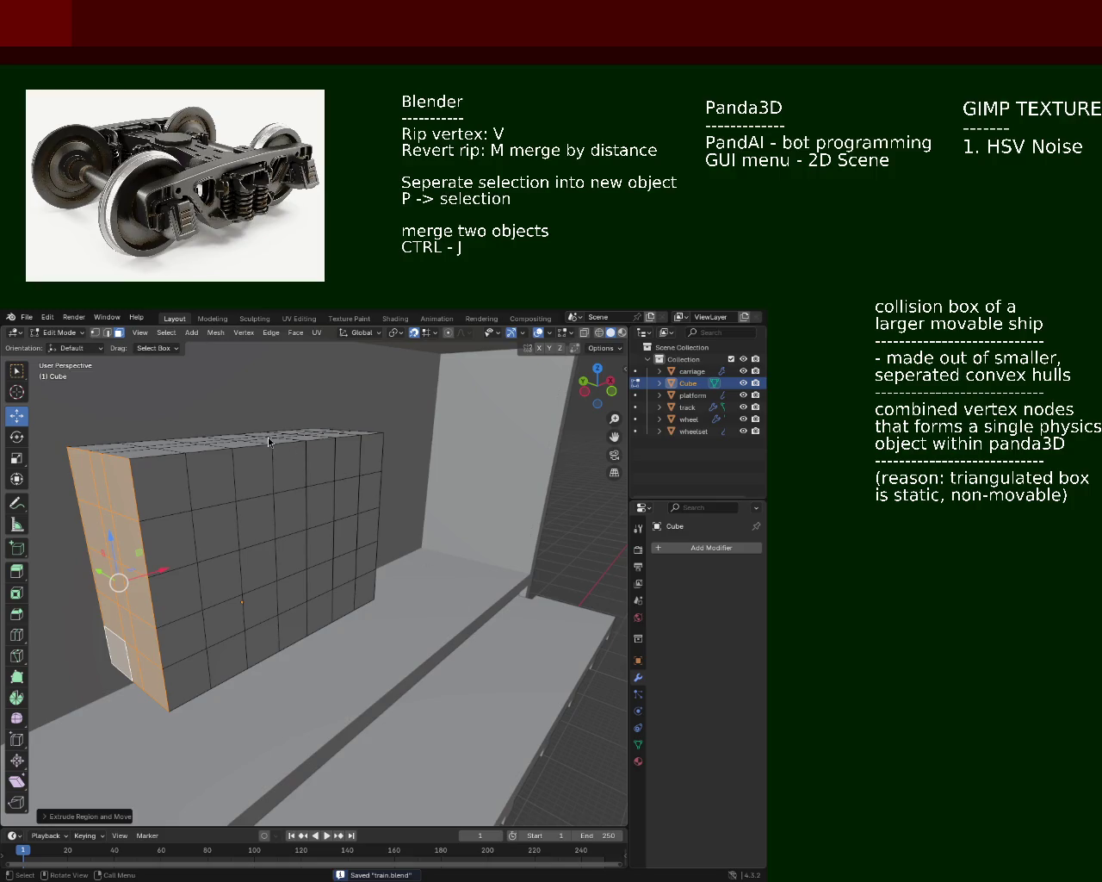
Step: Inspect the widened cube, cancel a Y-axis stretch, and return to Object Mode
left_click_drag(230, 528, 300, 510)
scroll("down", 3)
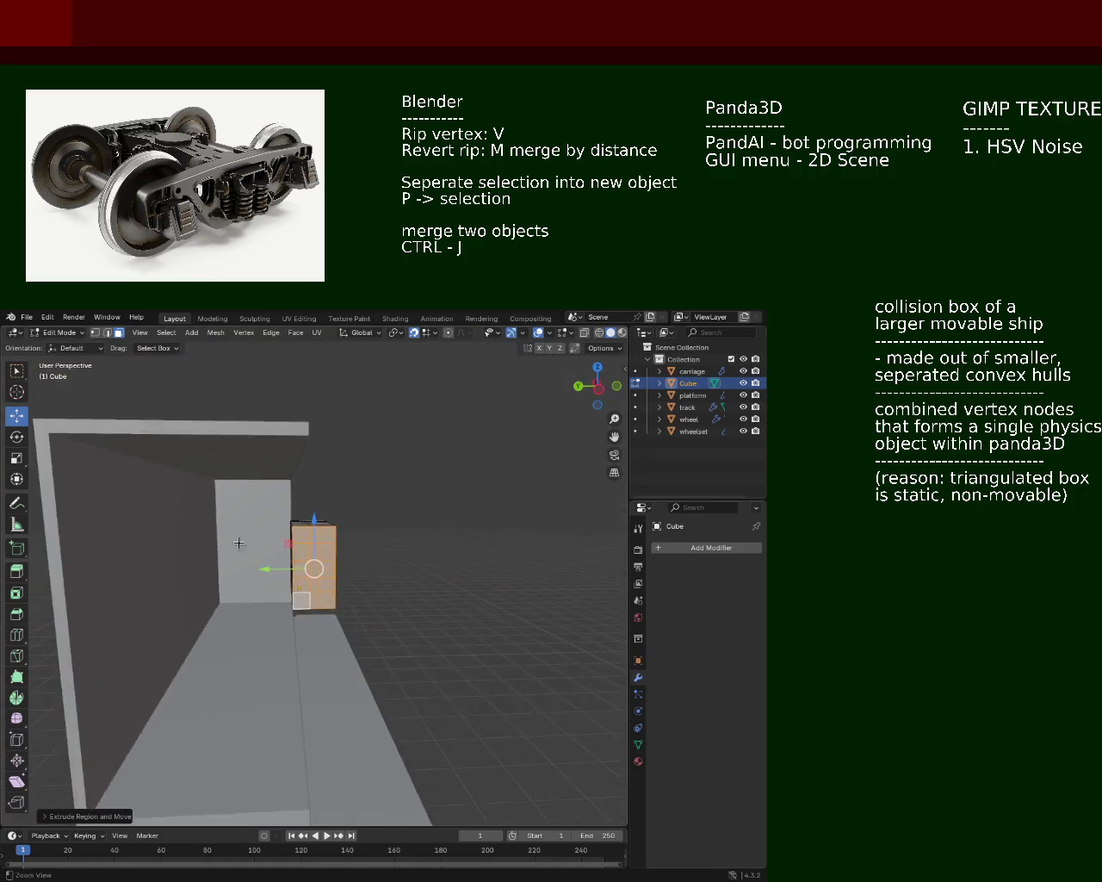
scroll("up", 3)
scroll("down", 3)
key("e")
key("y")
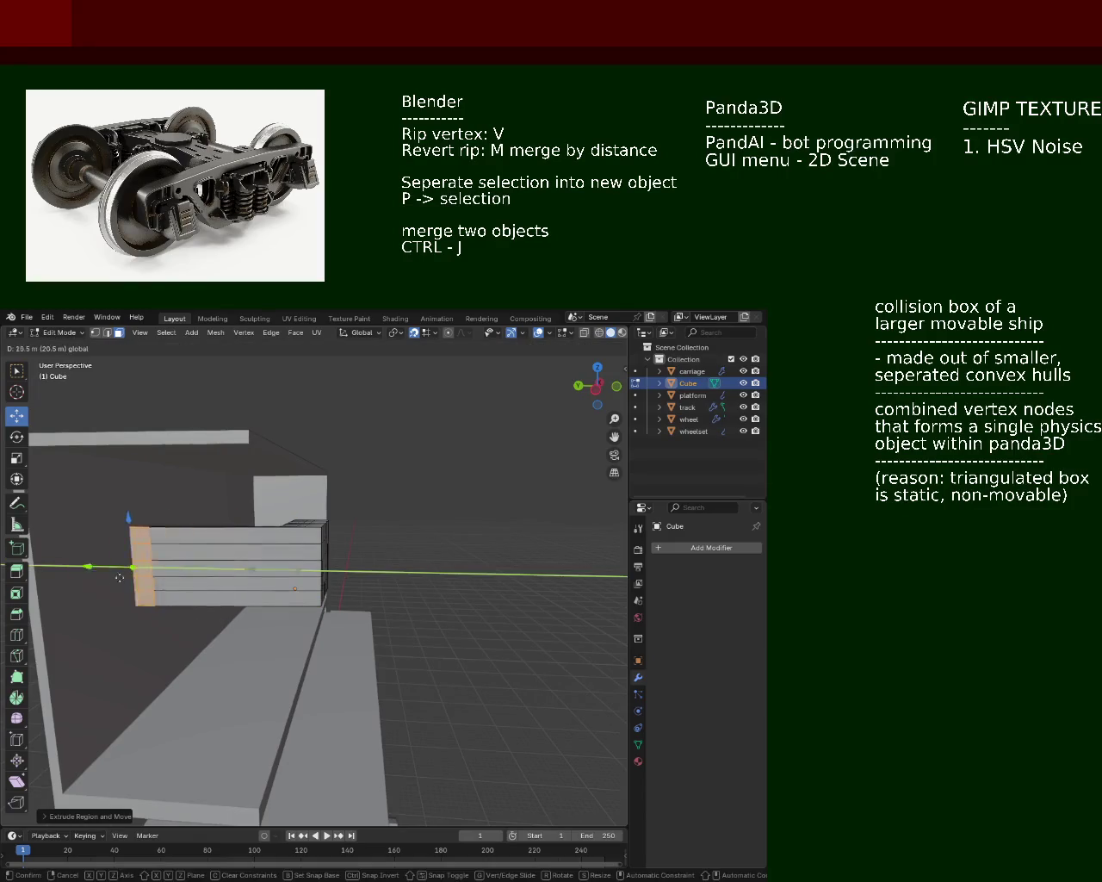
key("Escape")
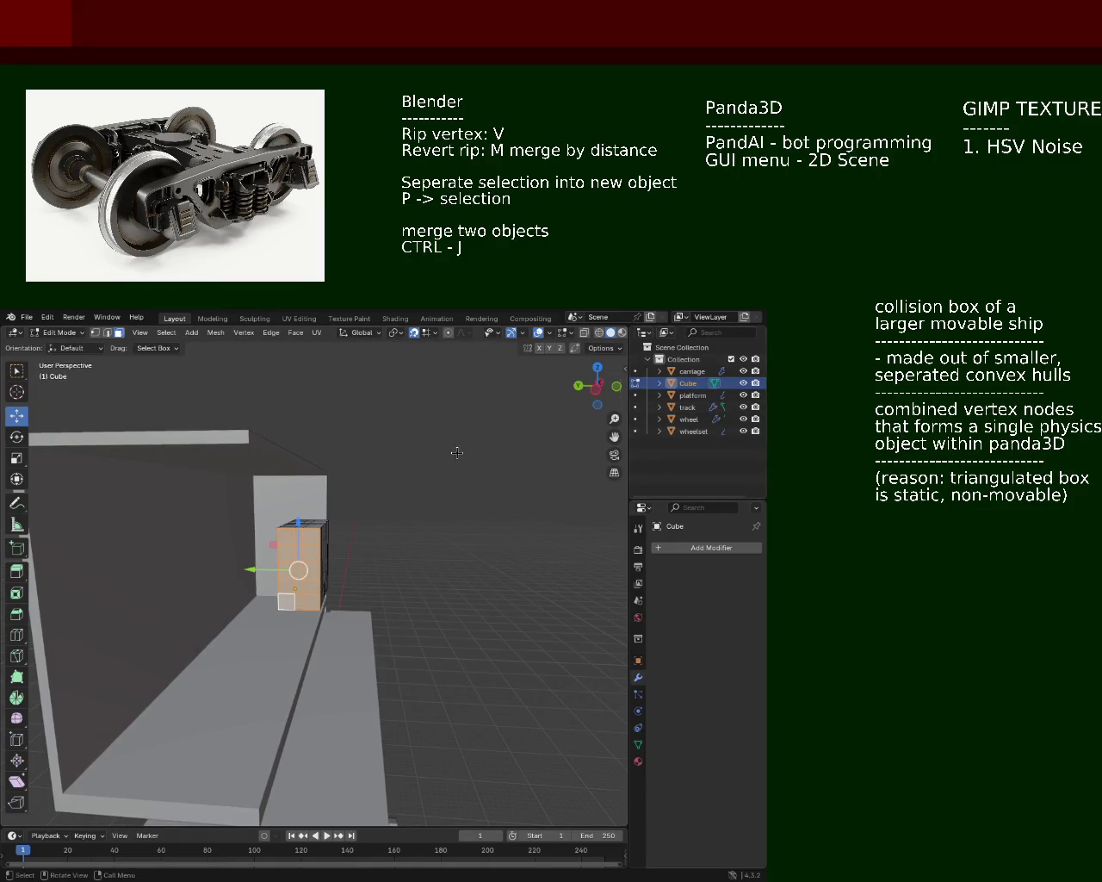
key("Tab")
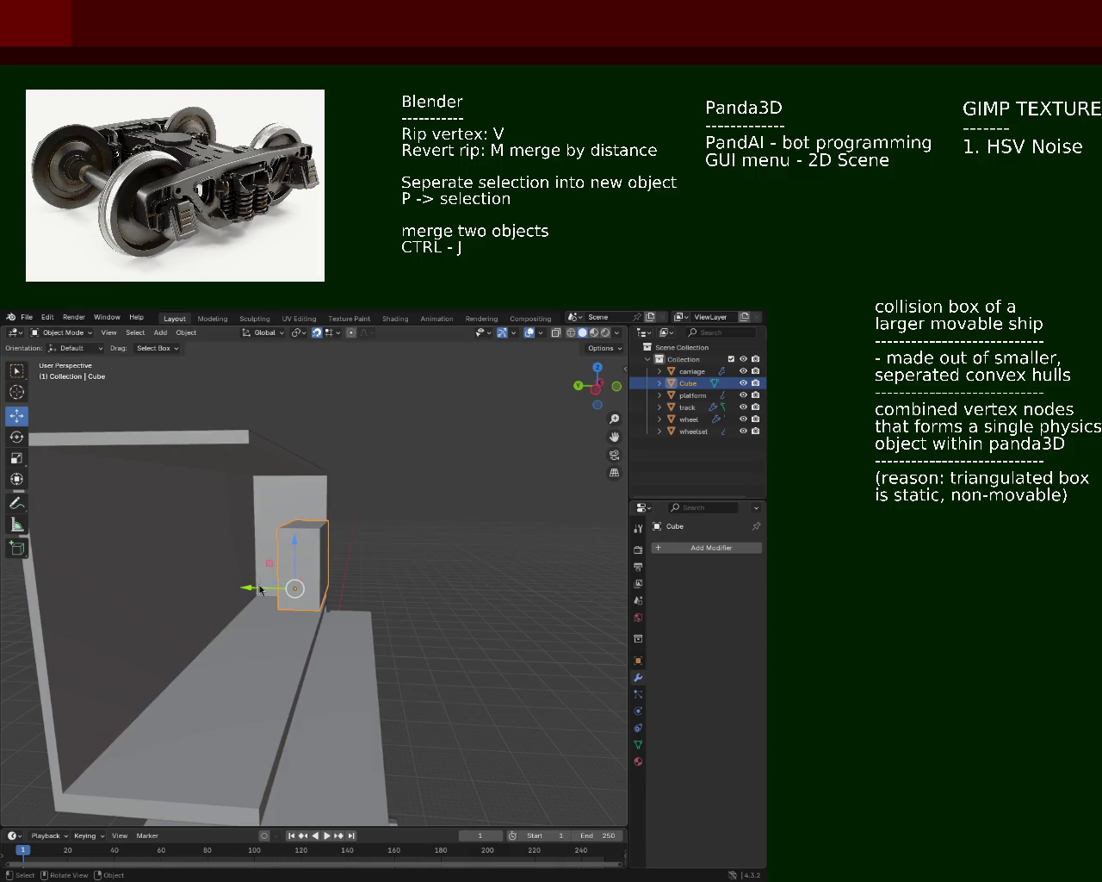
Step: Slide the cube along Y and X so it sits inside the boxcar against the back wall
left_click_drag(260, 590, 97, 588)
left_click_drag(96, 588, 183, 571)
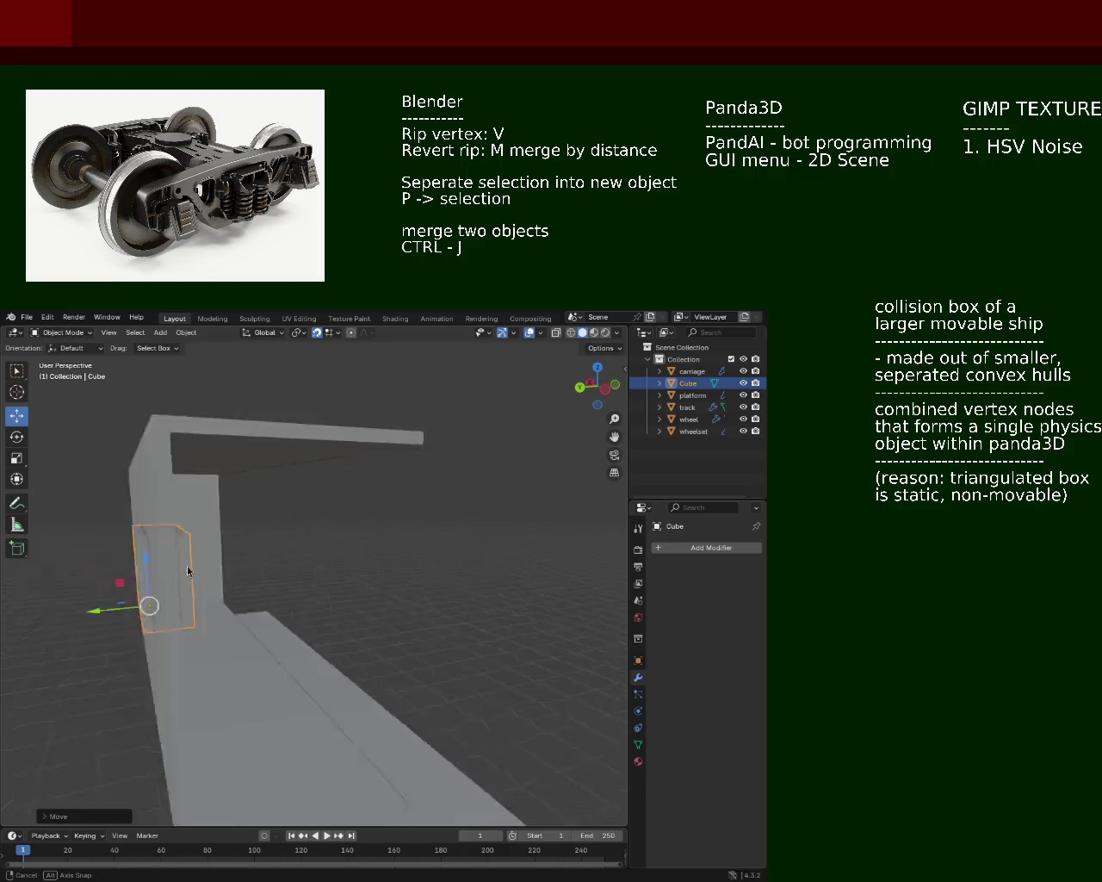
key("KP_Decimal")
scroll("down", 3)
left_click_drag(365, 480, 210, 617)
scroll("up", 3)
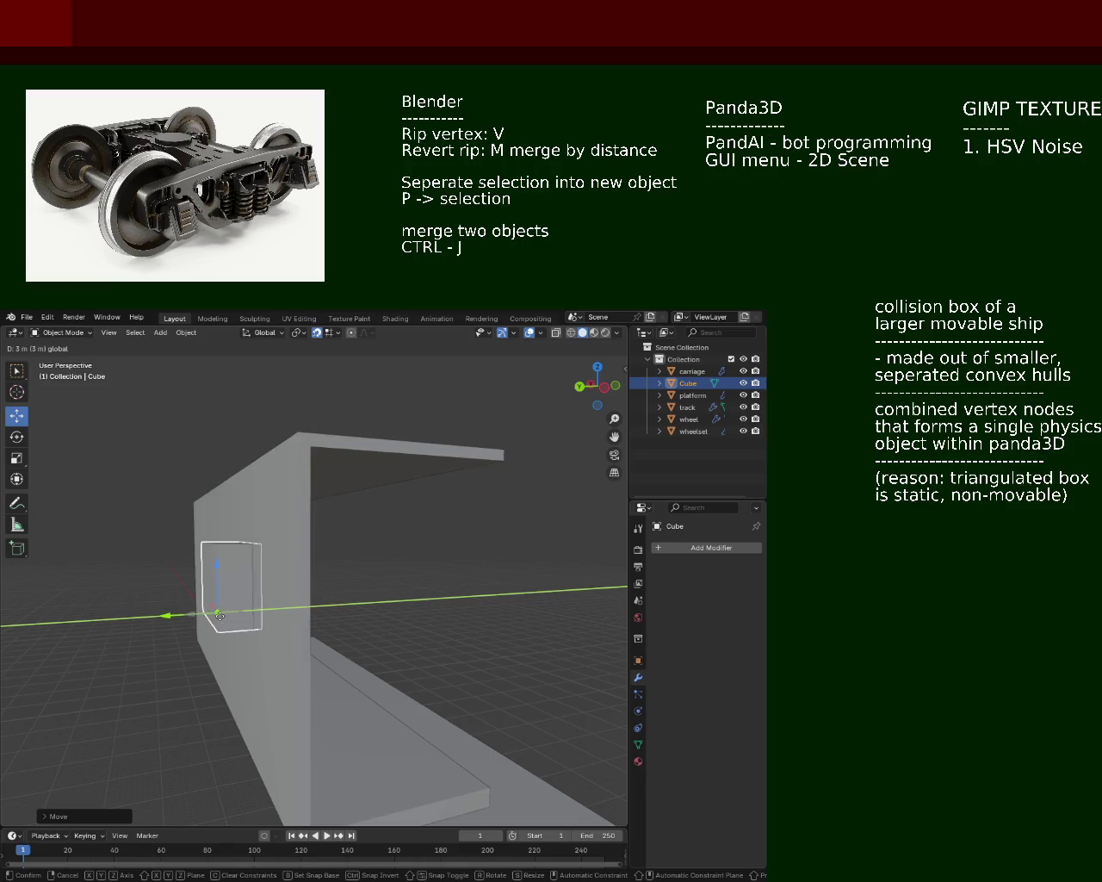
left_click(229, 604)
left_click_drag(229, 604, 204, 613)
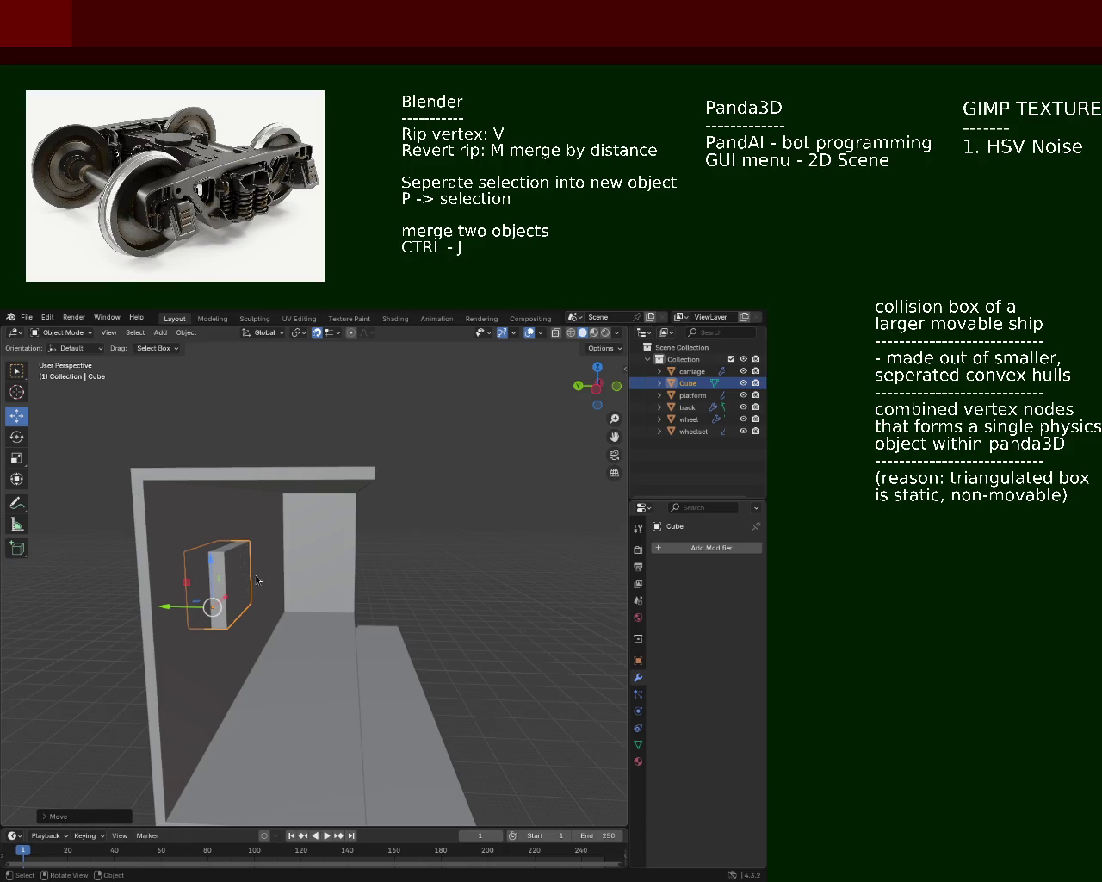
left_click_drag(229, 439, 144, 567)
Step: Add a new cube mesh, Cube.001, and zoom out to locate it
left_click(186, 333)
left_click(161, 332)
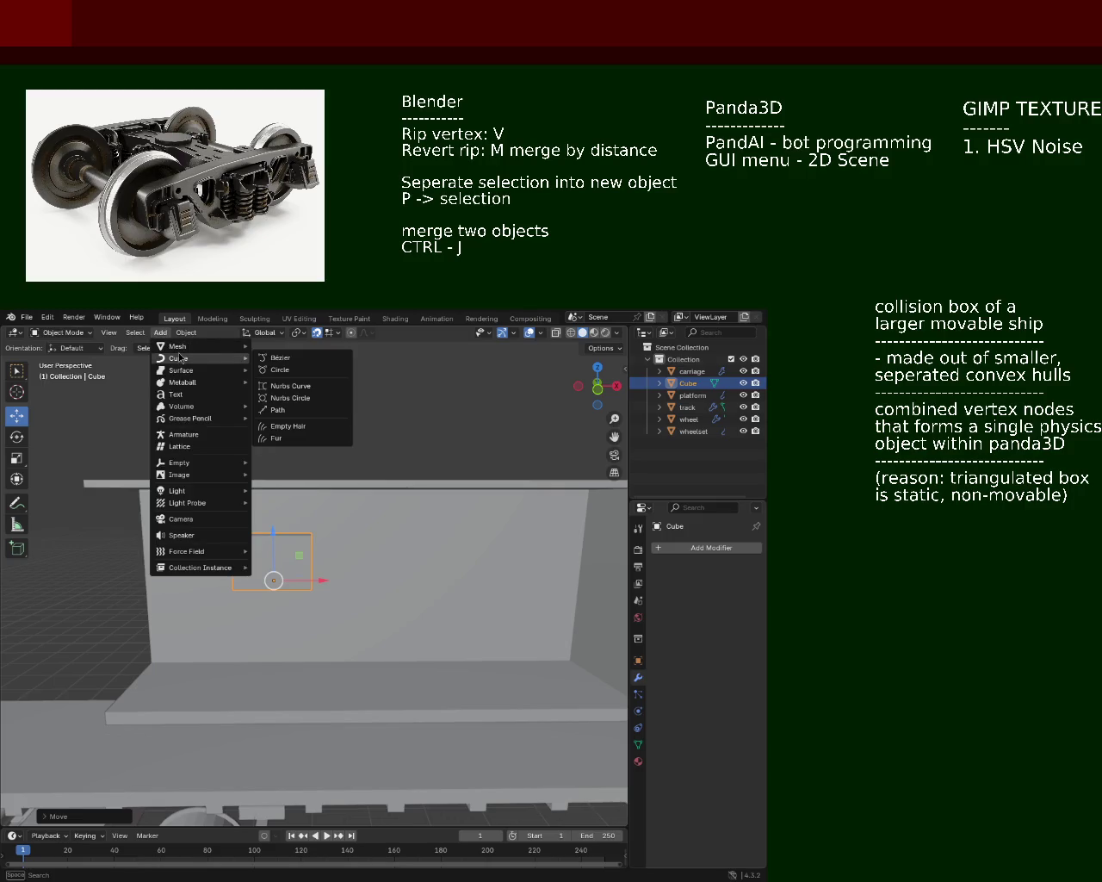
left_click(267, 361)
left_click_drag(266, 357, 322, 627)
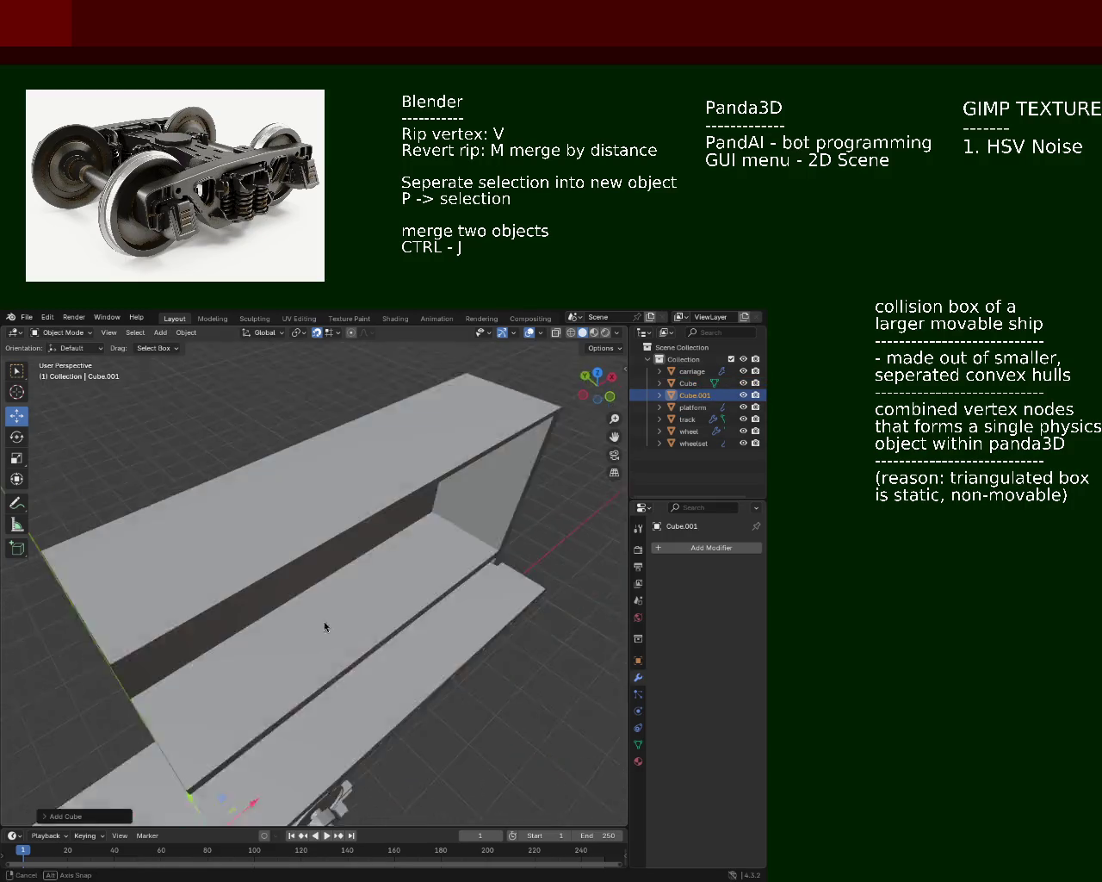
scroll("down", 3)
left_click_drag(336, 559, 388, 681)
scroll("down", 3)
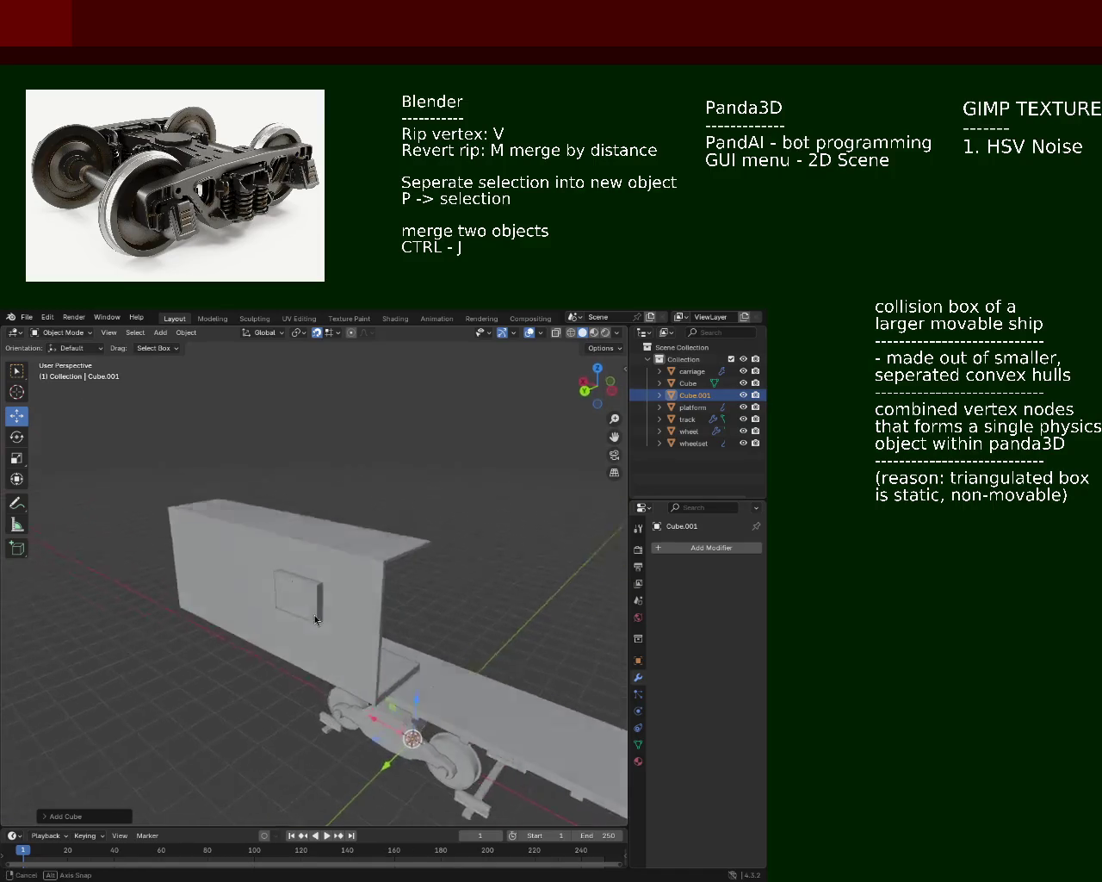
Step: Raise Cube.001 along Z and move it along X into the boxcar in front of the wall
key("g")
key("z")
left_click(420, 605)
left_click_drag(420, 604, 278, 598)
key("g")
key("x")
left_click(360, 581)
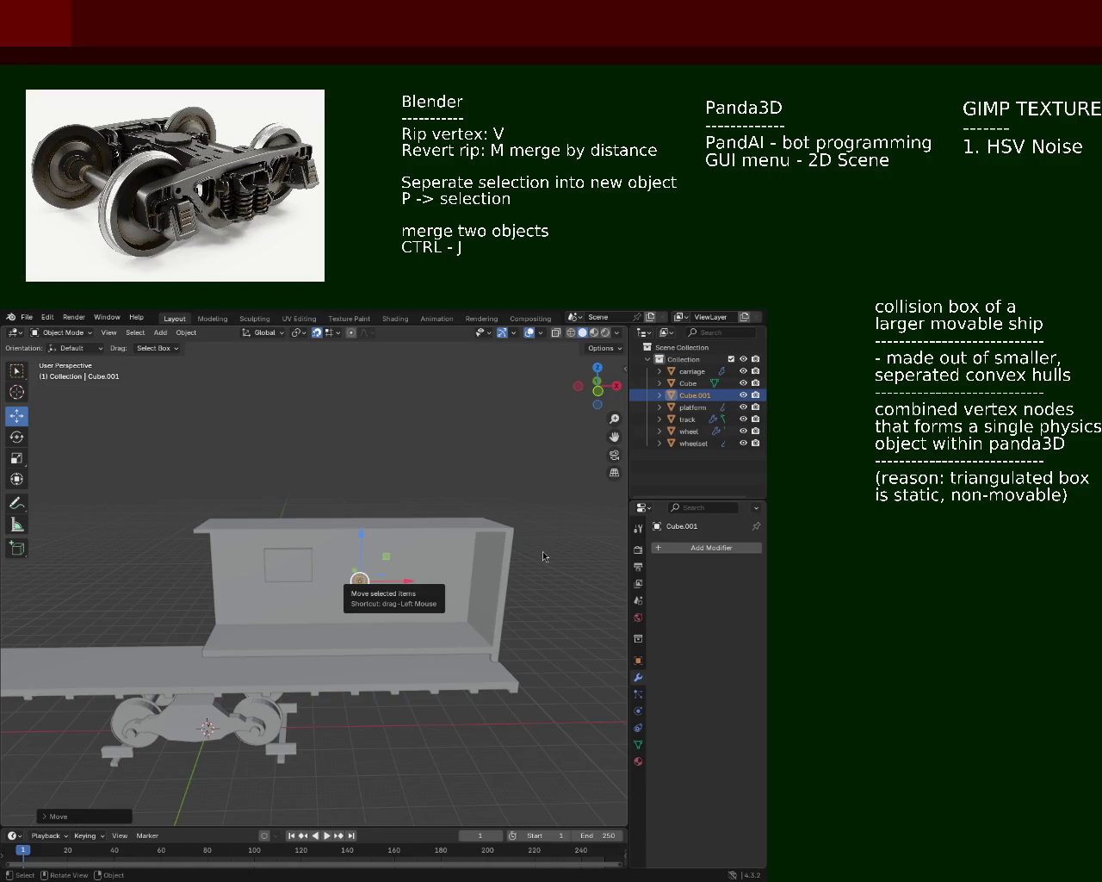
left_click_drag(360, 581, 362, 605)
left_click_drag(372, 598, 398, 615)
key("Tab")
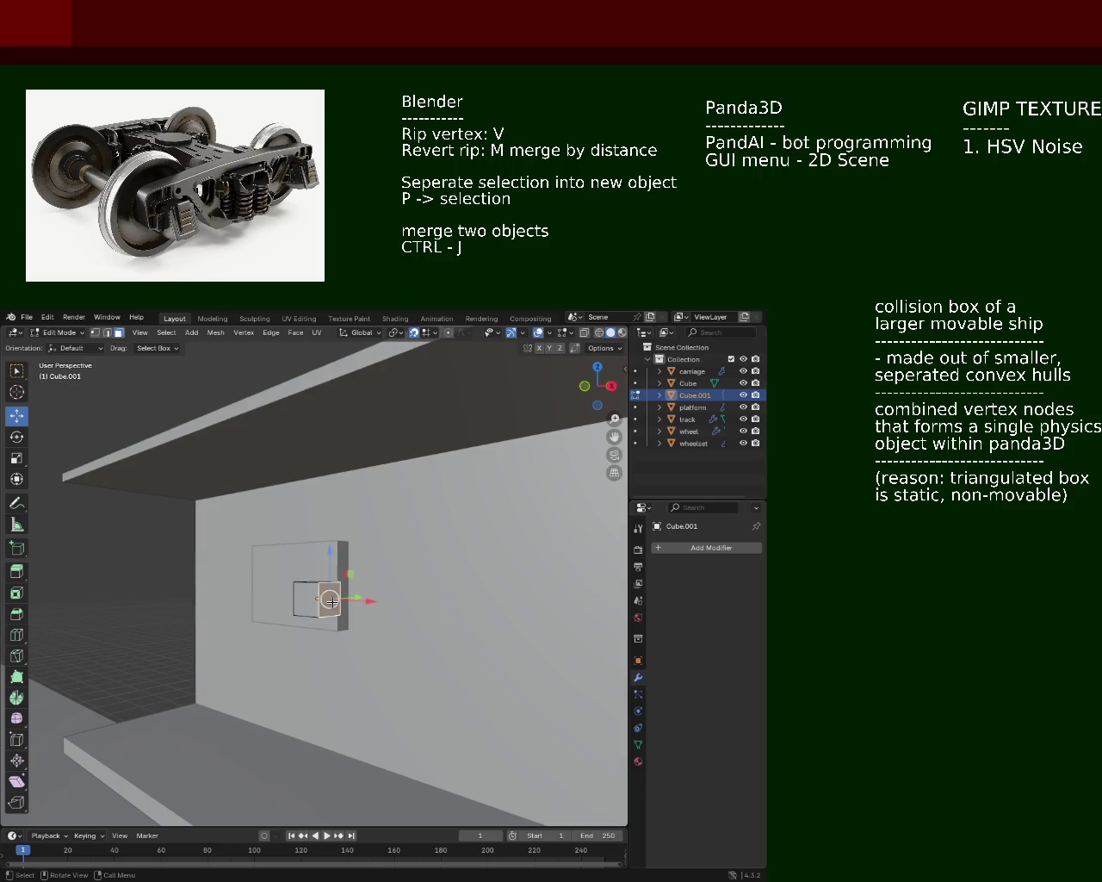
Step: Extrude the new cube sideways into a row of four segments
left_click_drag(182, 606, 362, 637)
key("e")
left_click(425, 661)
key("e")
left_click(456, 656)
key("e")
left_click(487, 648)
Step: Extrude each of the four segments' top faces upward to form a second row
left_click(487, 649)
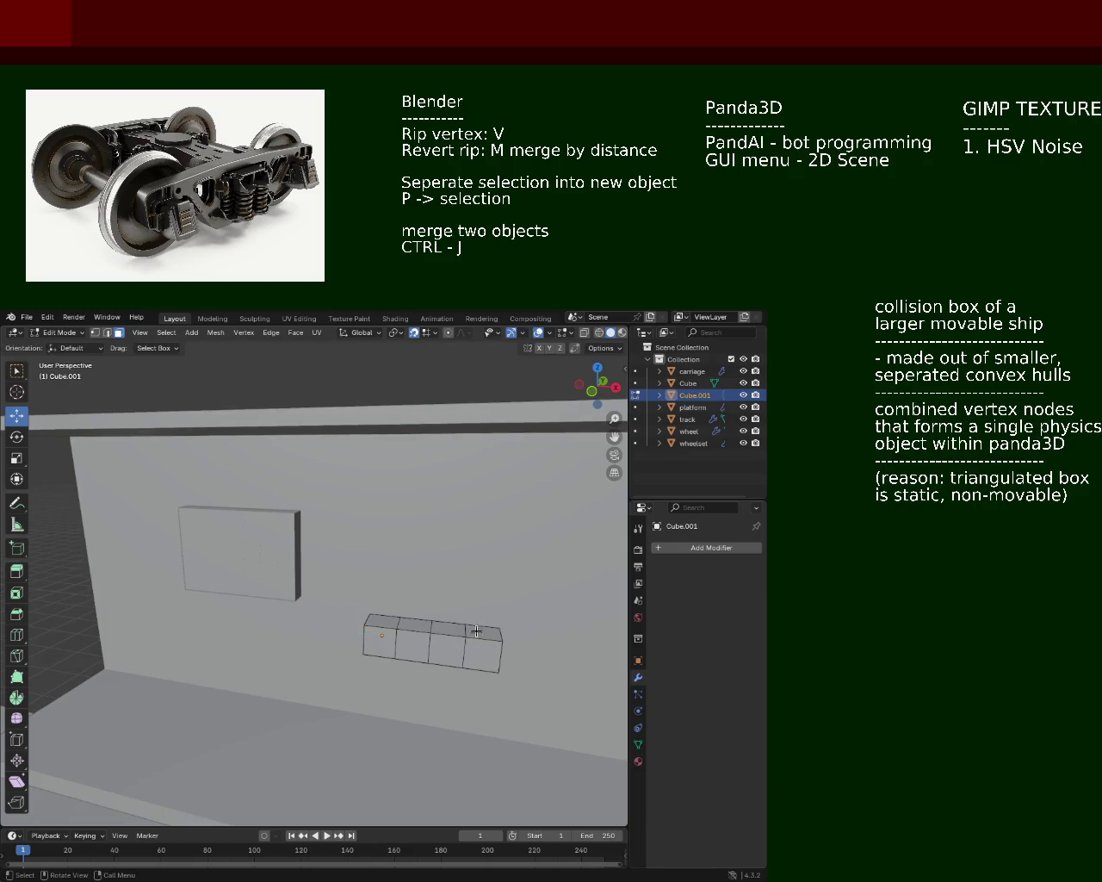
left_click(478, 627)
key("e")
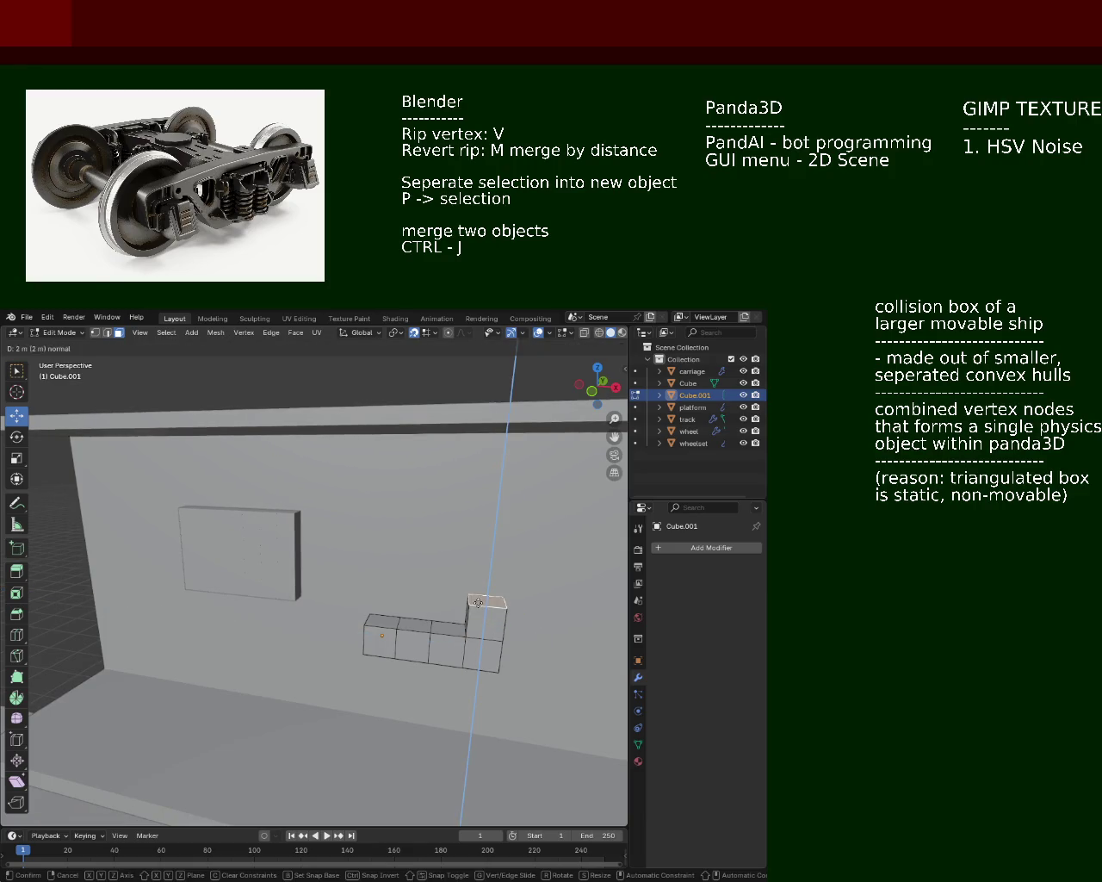
left_click(480, 602)
left_click(447, 627)
key("e")
left_click(450, 602)
left_click(417, 622)
key("e")
left_click(420, 603)
left_click(382, 621)
key("e")
left_click(383, 592)
Step: Raise all four columns one more level, making the block three segments tall
left_click(485, 597)
key("e")
left_click(482, 568)
left_click(449, 594)
key("e")
left_click(465, 558)
left_click(418, 584)
key("e")
left_click(414, 564)
left_click(387, 591)
key("e")
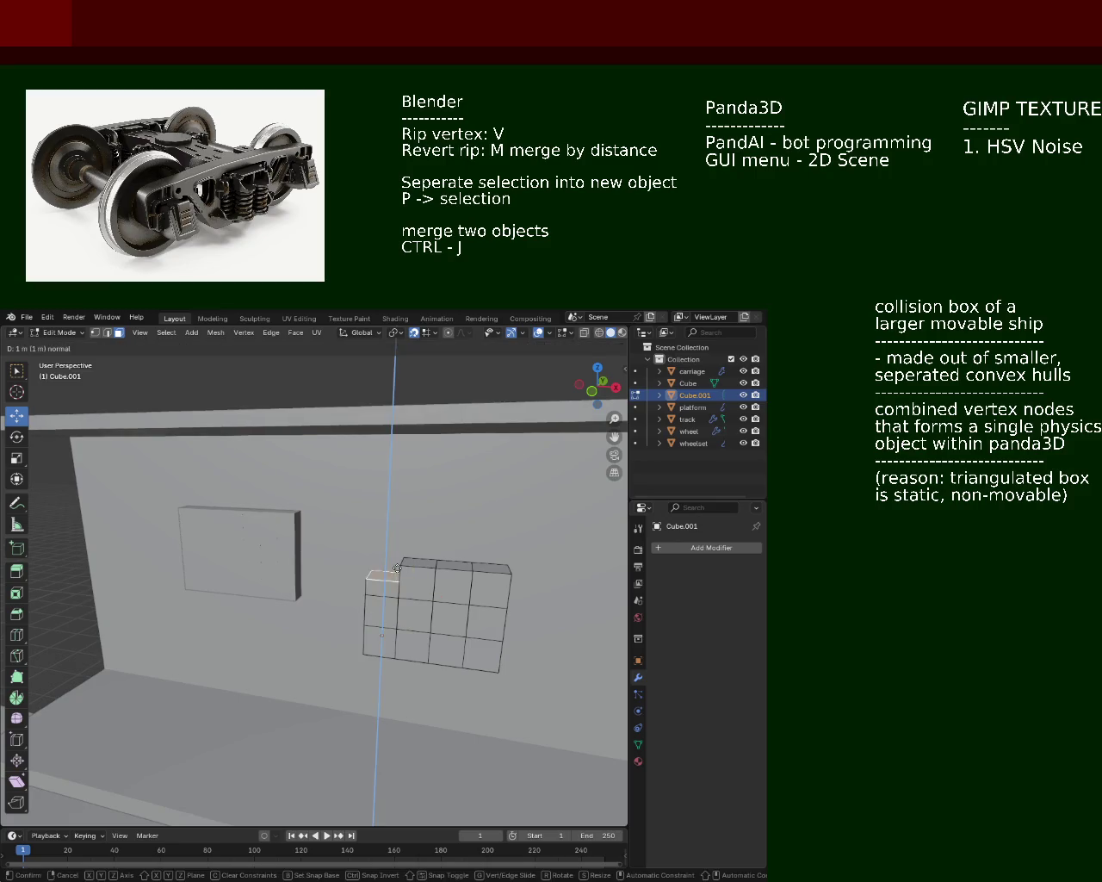
left_click(381, 559)
left_click_drag(381, 559, 428, 539)
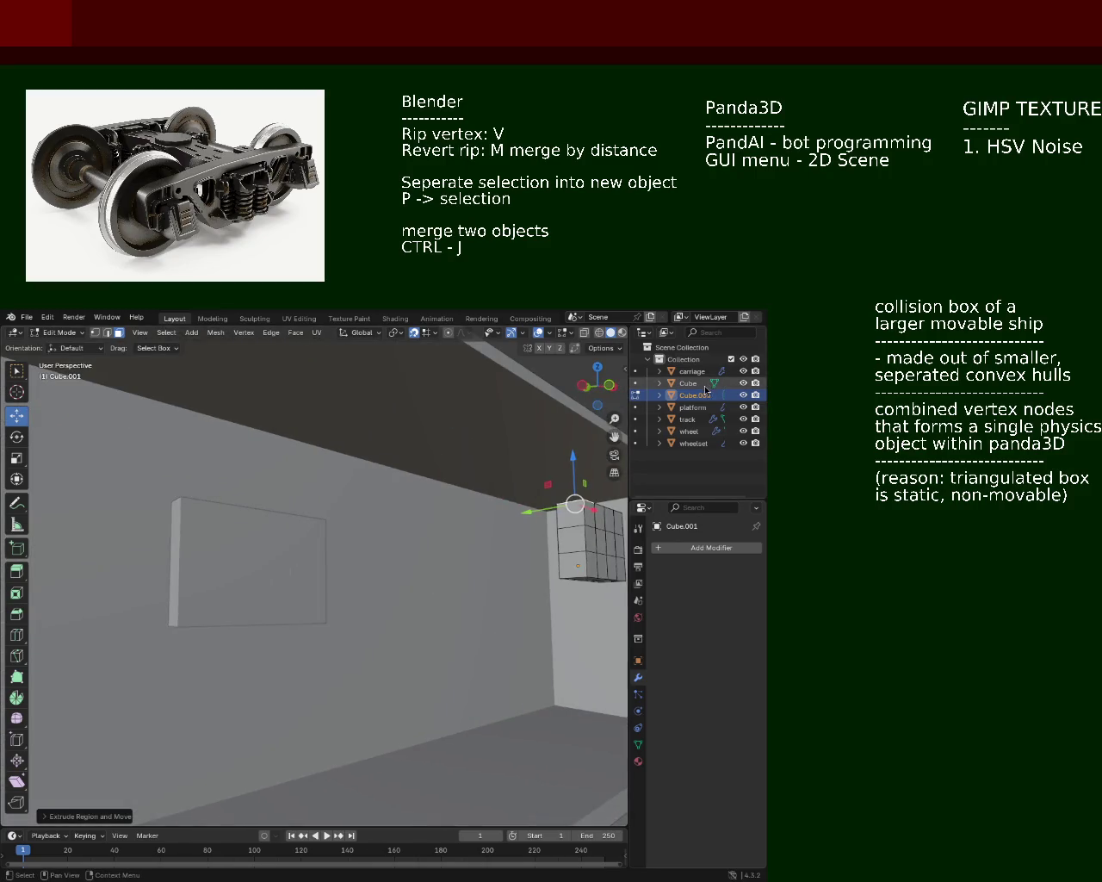
Step: Select the original Cube object and frame it head-on in the view
left_click(693, 384)
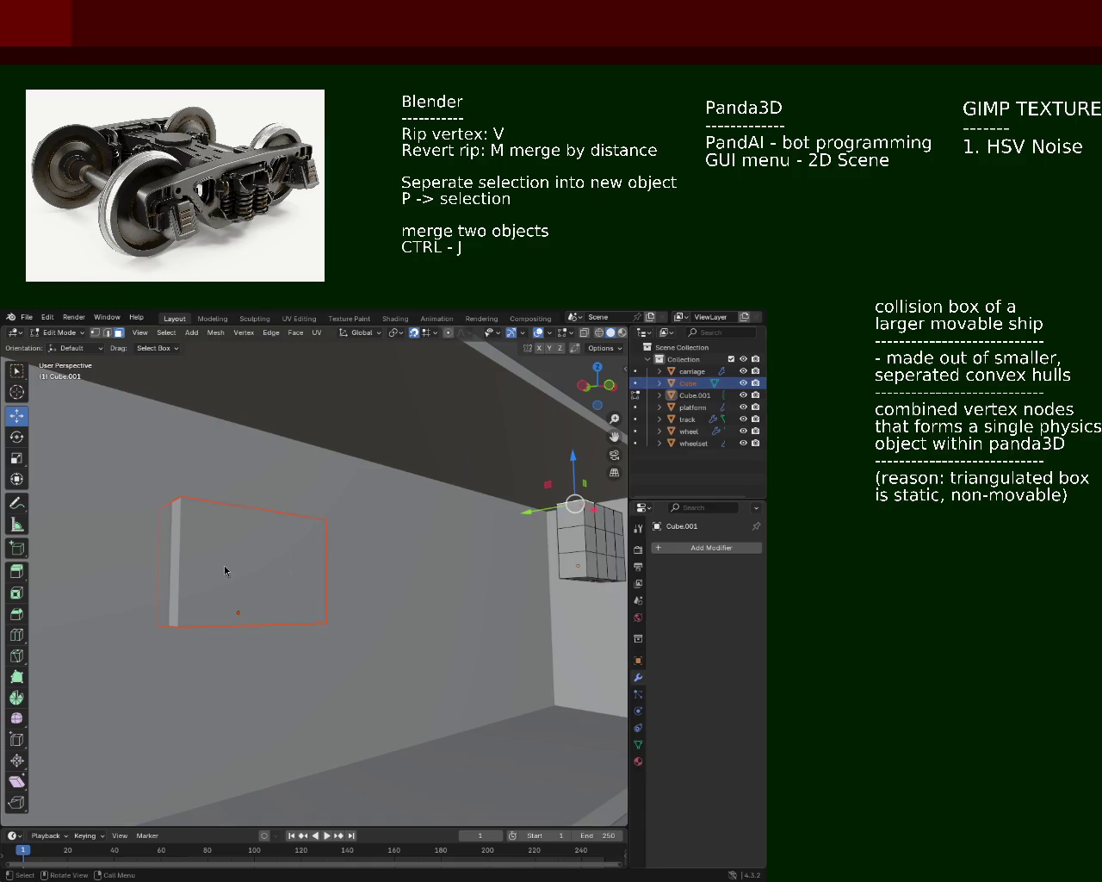
key("KP_Decimal")
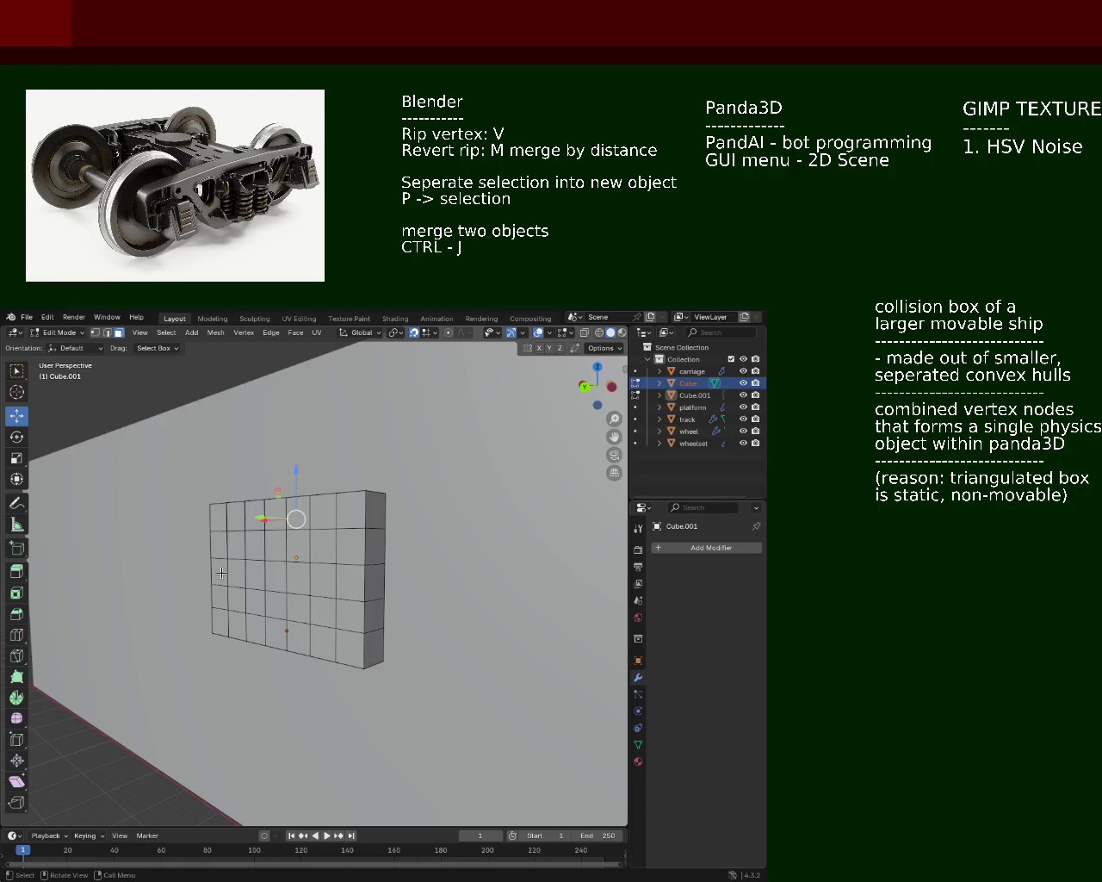
left_click_drag(224, 620, 276, 549)
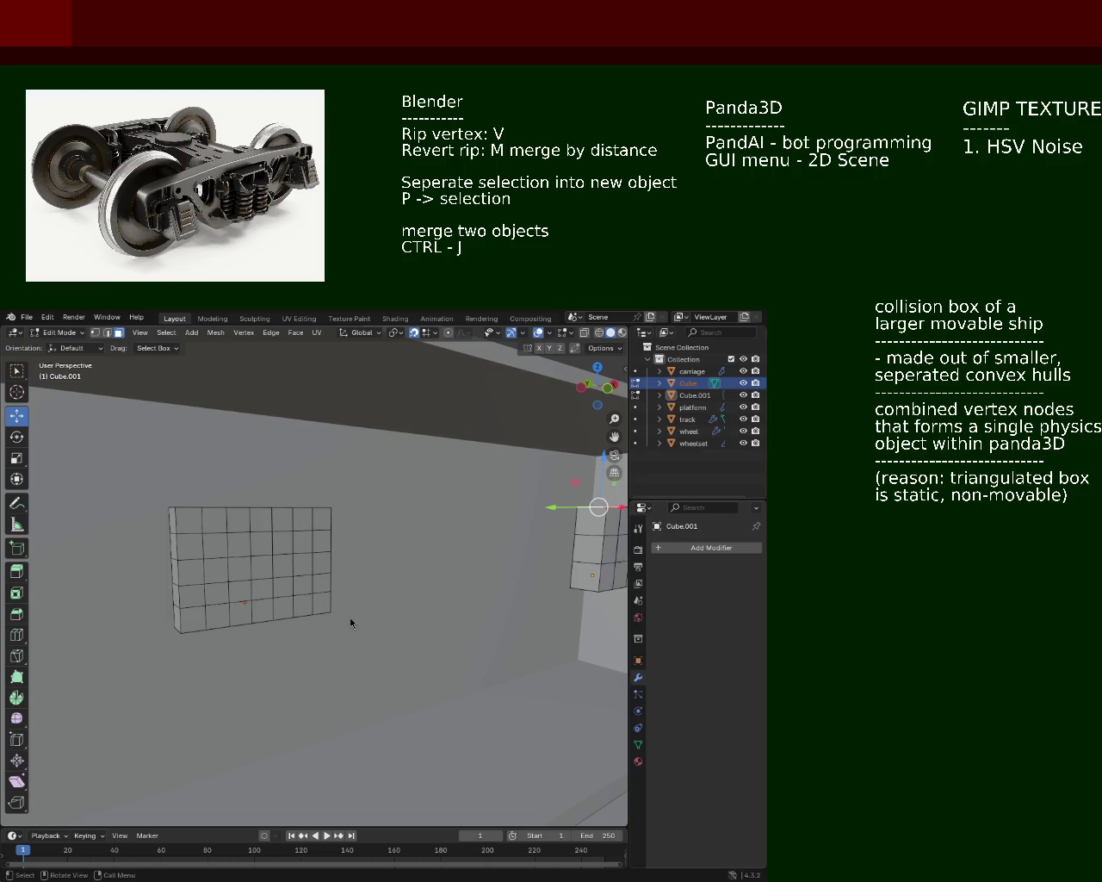
Step: Extrude the right-side face of Cube.001 2 m outward to form an arm
left_click_drag(292, 545, 294, 572)
left_click(400, 560)
left_click(214, 540)
key("e")
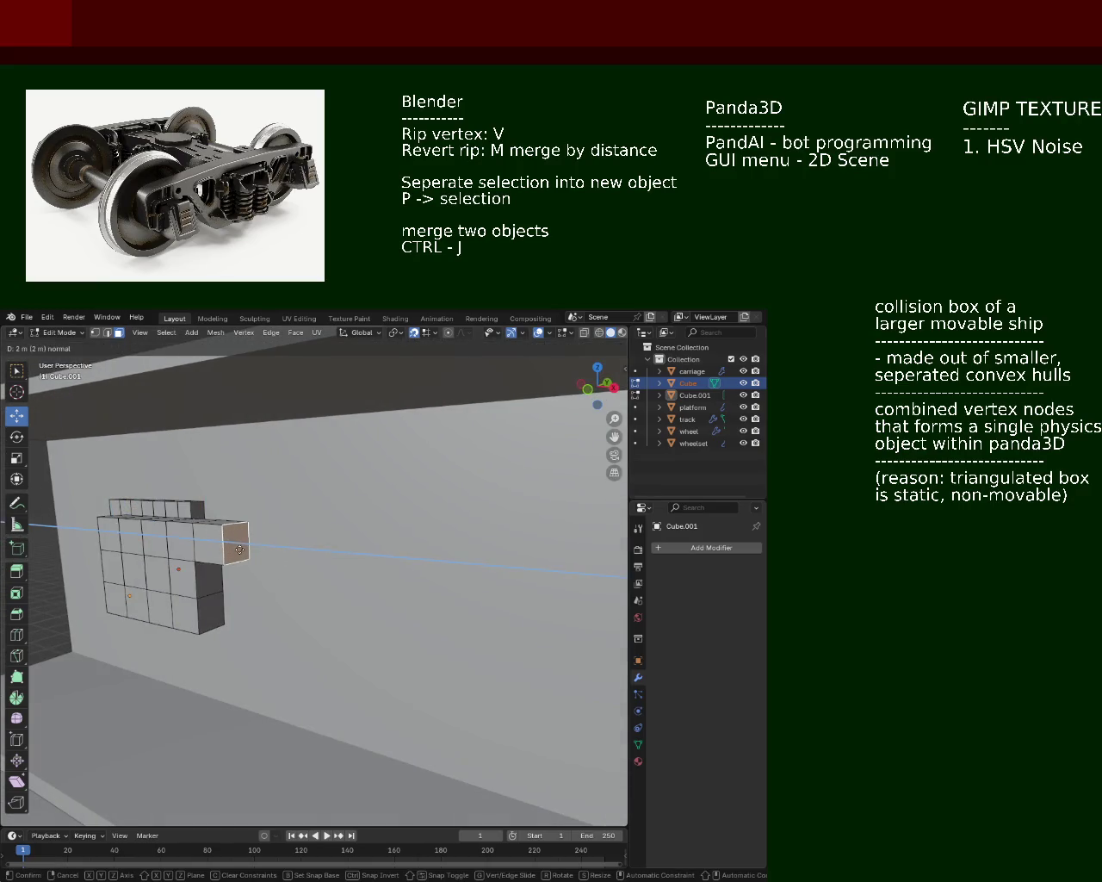
left_click(238, 550)
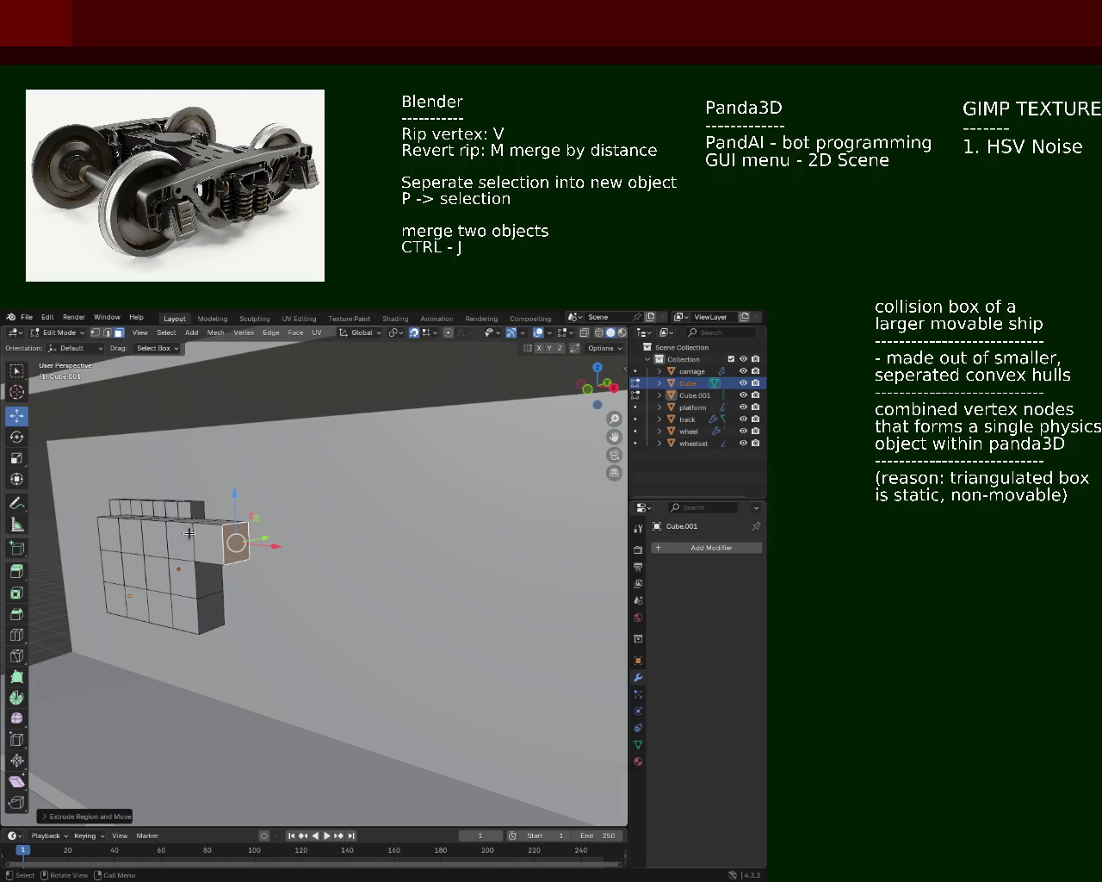
key("e")
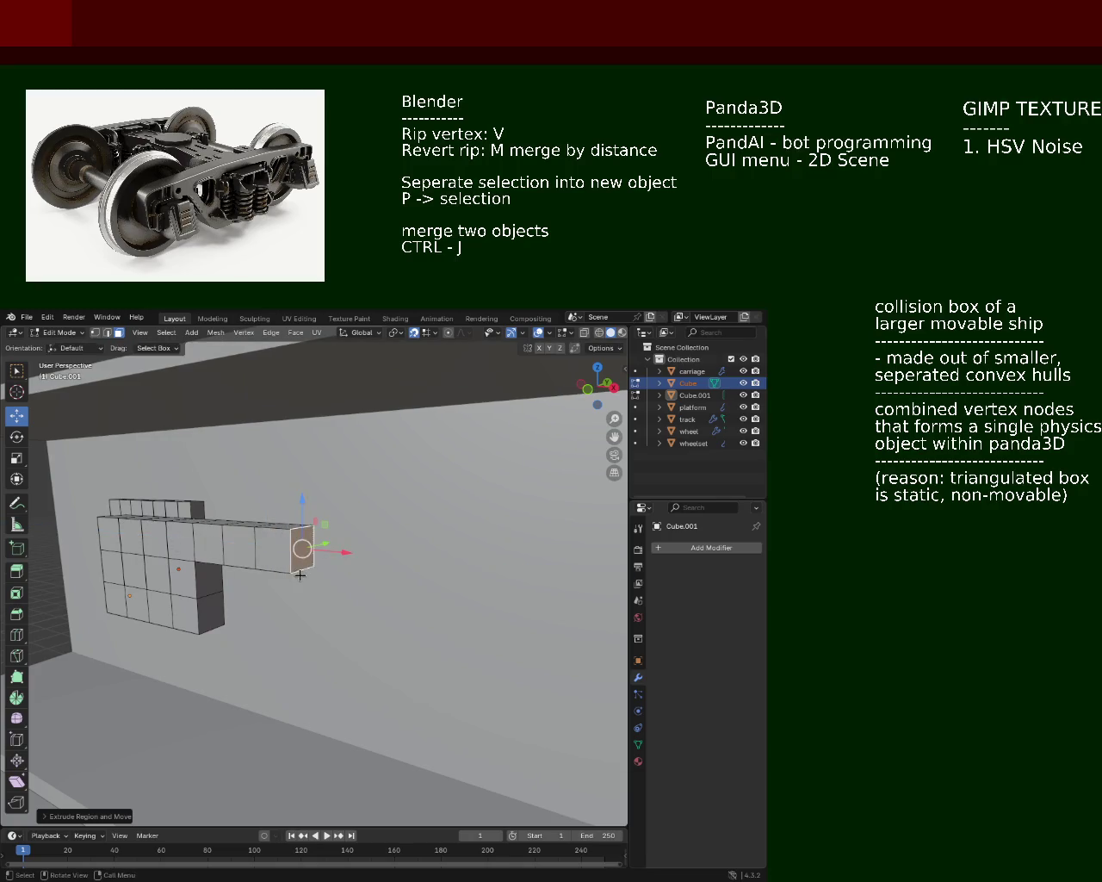
left_click(300, 576)
Step: Extrude the strip of faces under the new arm downward
left_click_drag(300, 576, 283, 514)
left_click(249, 430)
left_click(314, 408)
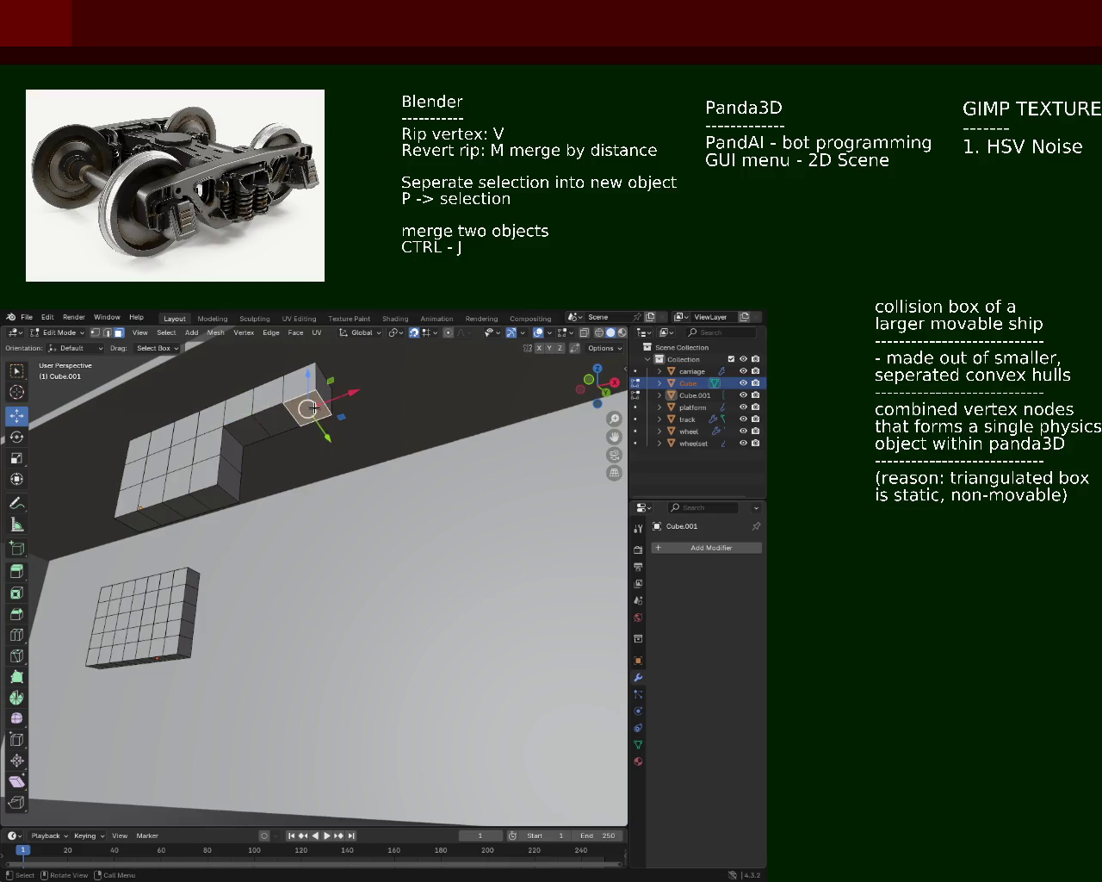
left_click_drag(313, 409, 309, 438)
key("ctrl+z")
left_click(249, 444)
key("e")
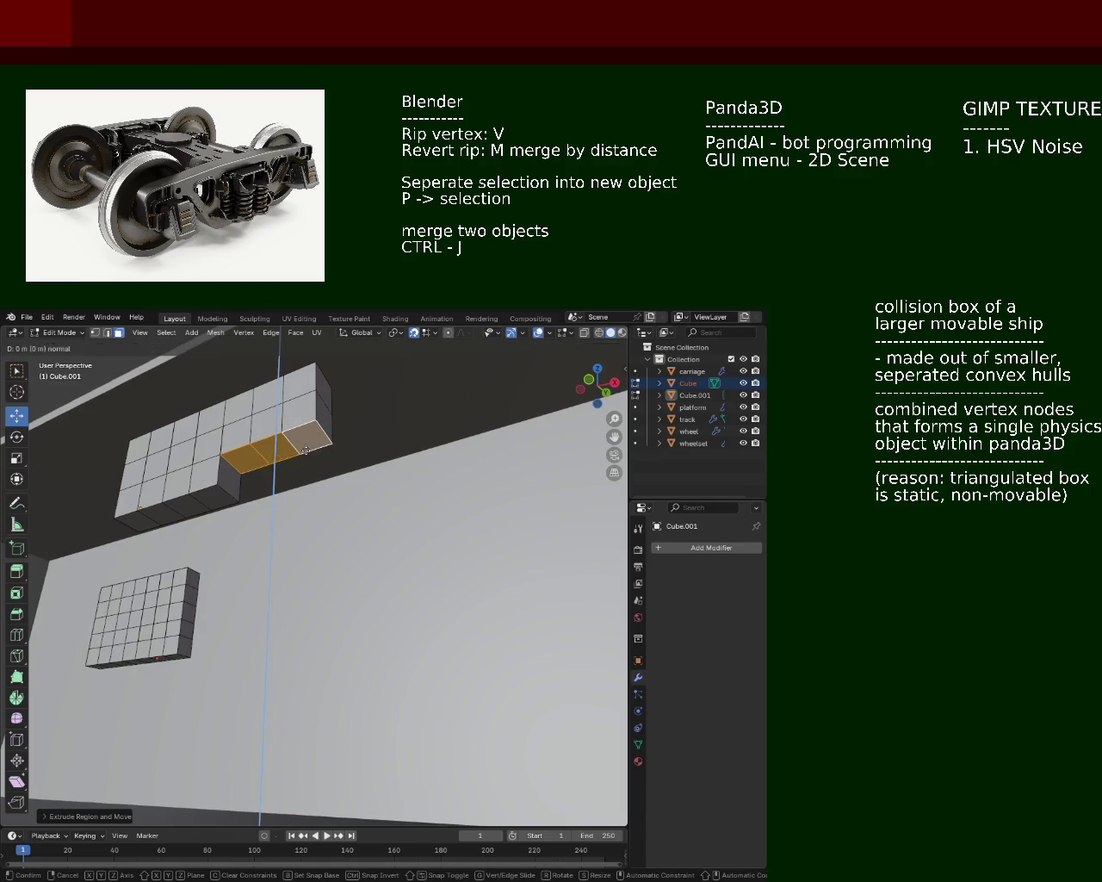
left_click(302, 476)
Step: Extrude the extruded block's front faces downward into a new lower block
left_click_drag(300, 504, 471, 519)
left_click(471, 520)
left_click(418, 519)
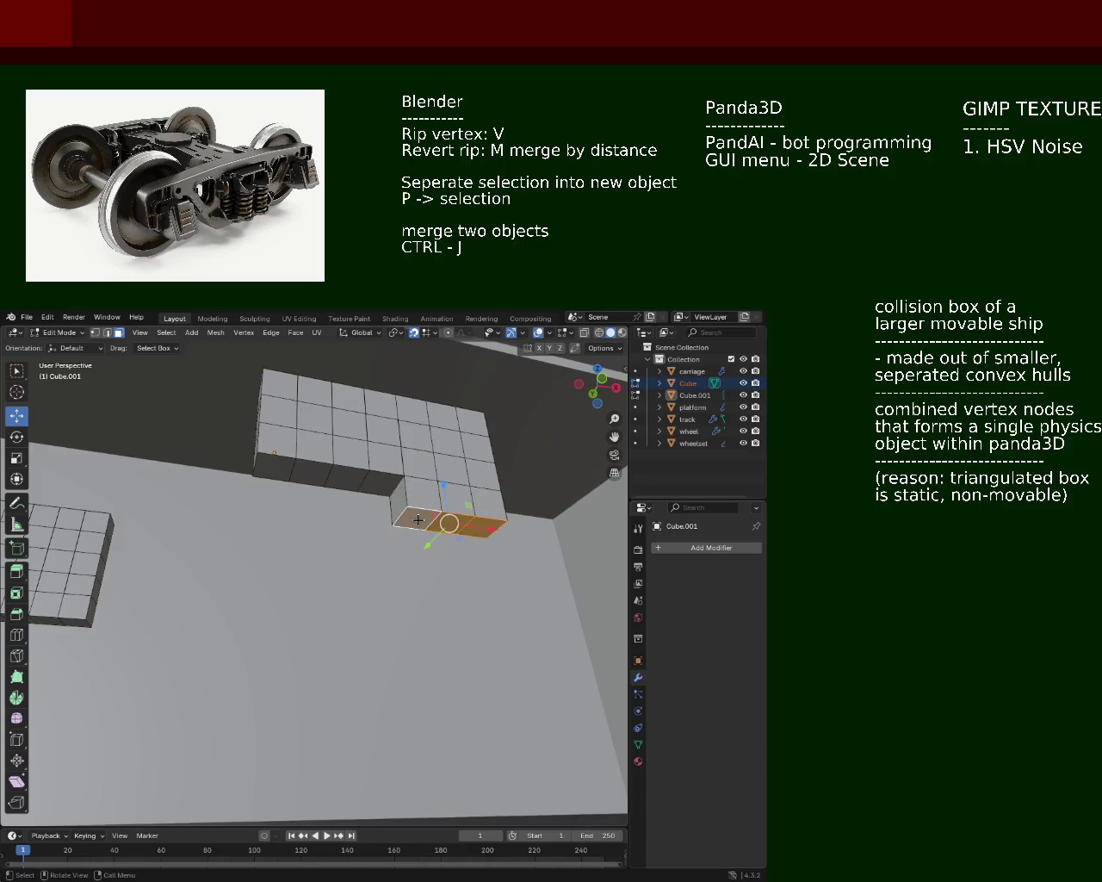
key("e")
left_click(357, 504)
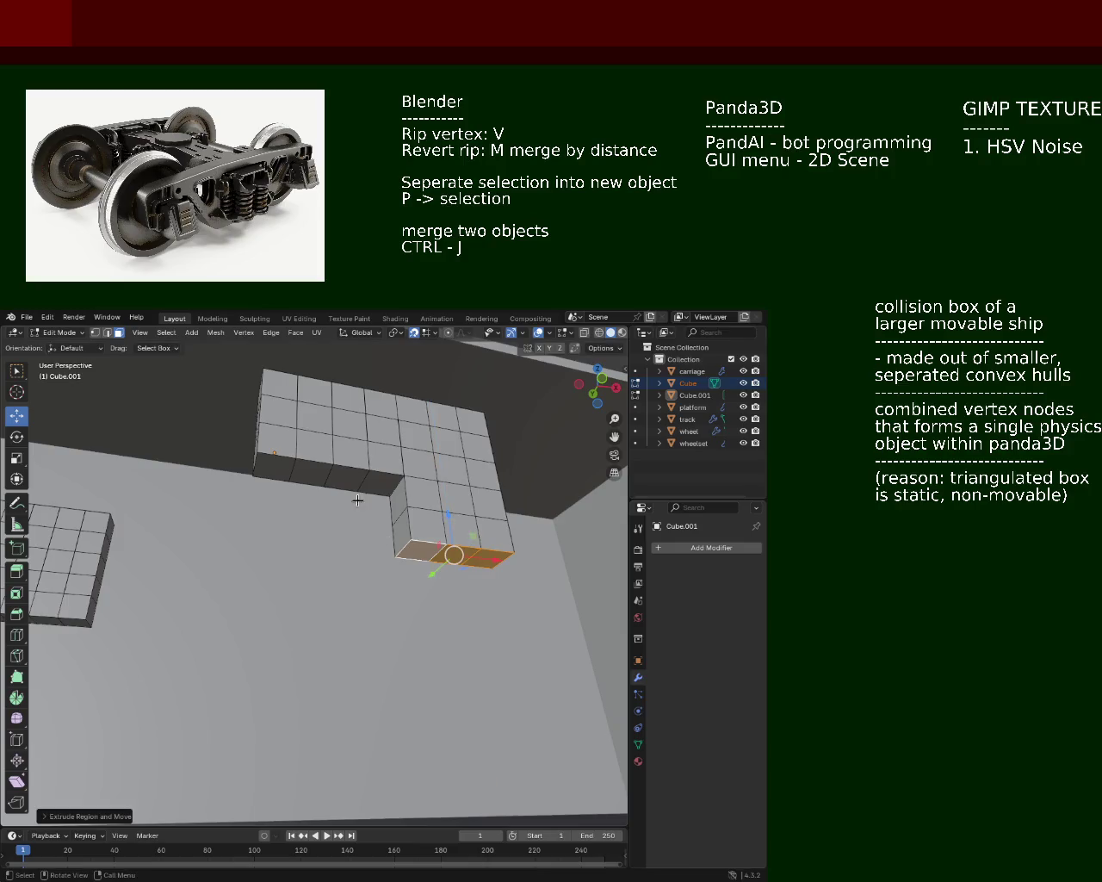
Step: Extrude a row of four faces downward, then leave Edit Mode
left_click(351, 482)
left_click(348, 472)
left_click(312, 469)
left_click(273, 465)
key("e")
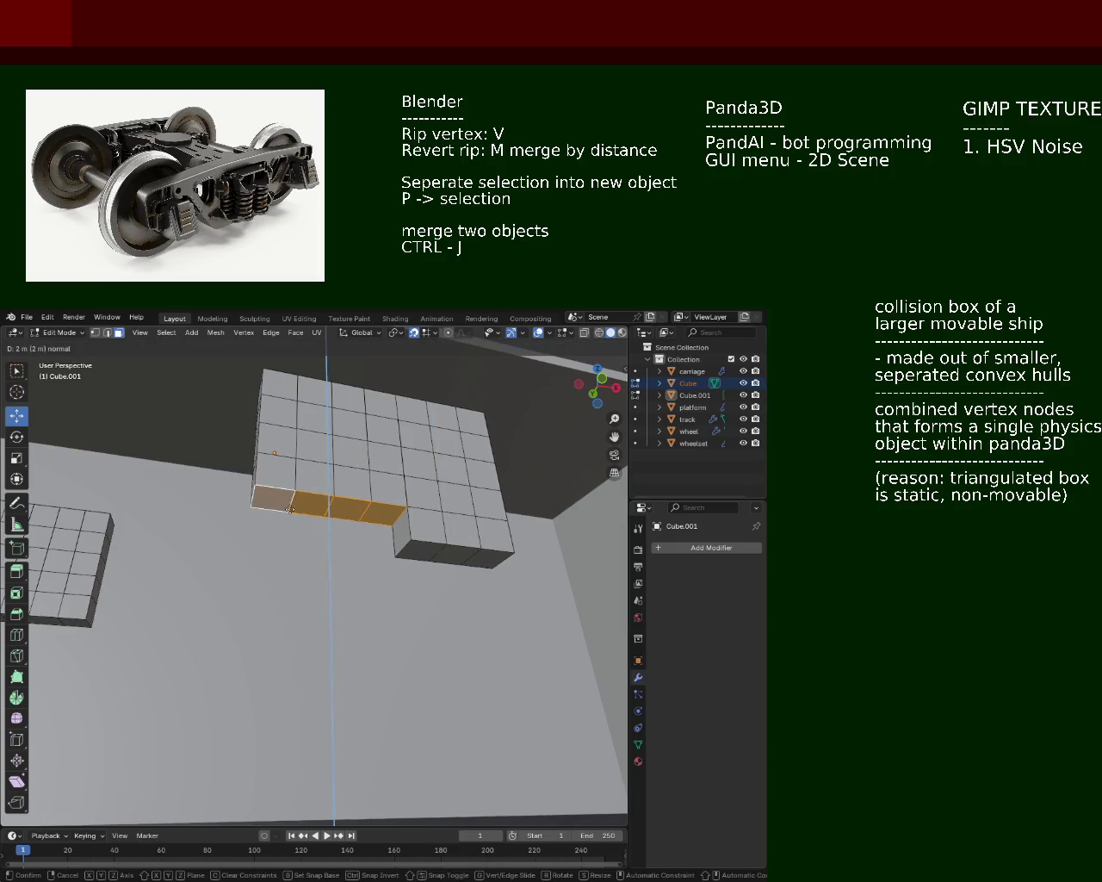
left_click(290, 535)
left_click_drag(437, 468, 365, 591)
key("e")
key("Escape")
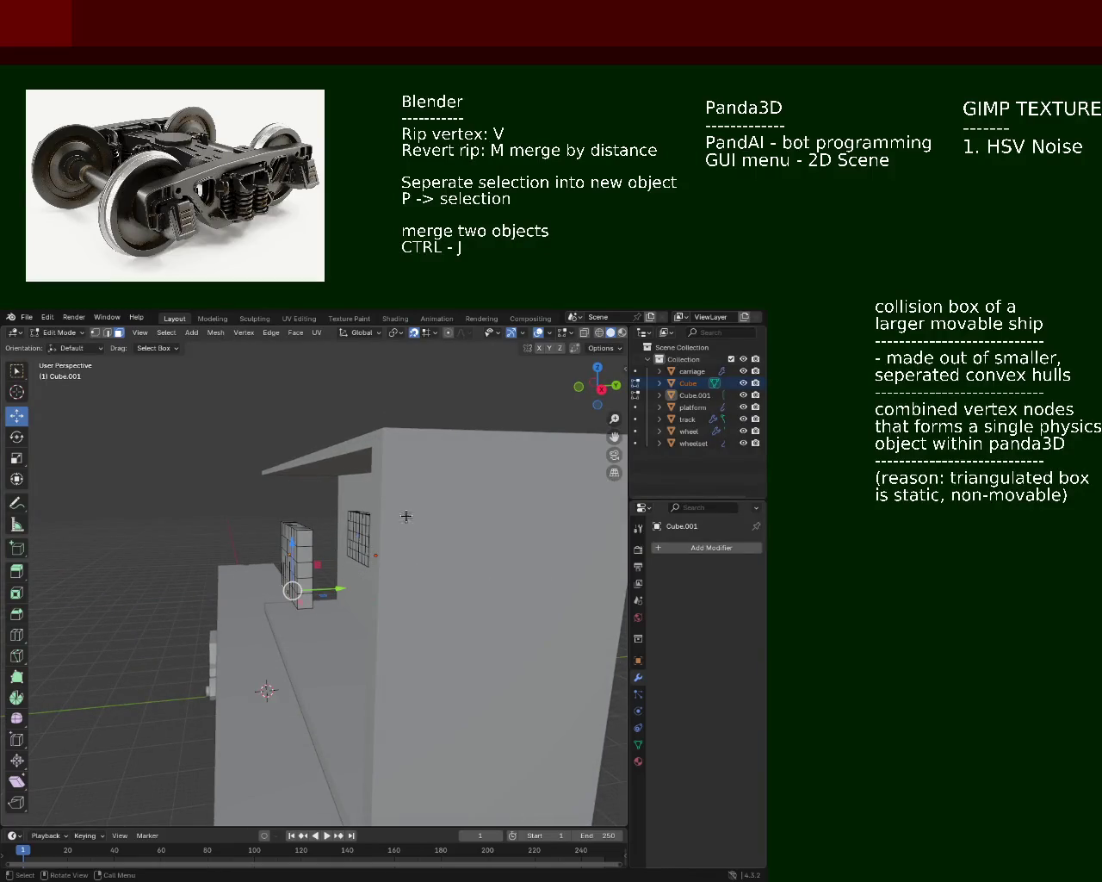
key("Tab")
Step: Select Cube.001 and slide it roughly 8 m along Y onto the carriage wall
left_click(685, 407)
left_click(694, 396)
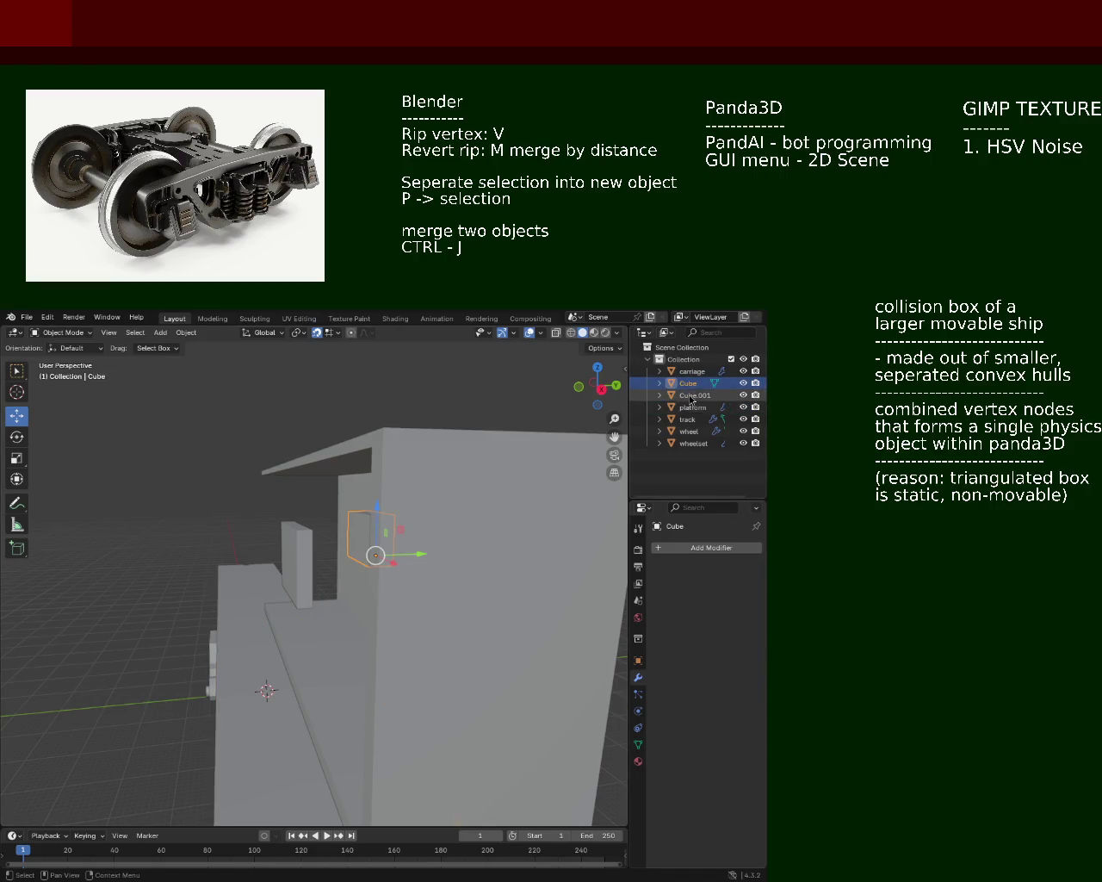
left_click_drag(334, 556, 422, 549)
left_click_drag(421, 549, 448, 606)
left_click_drag(478, 642, 422, 614)
left_click(422, 614)
left_click_drag(422, 614, 238, 582)
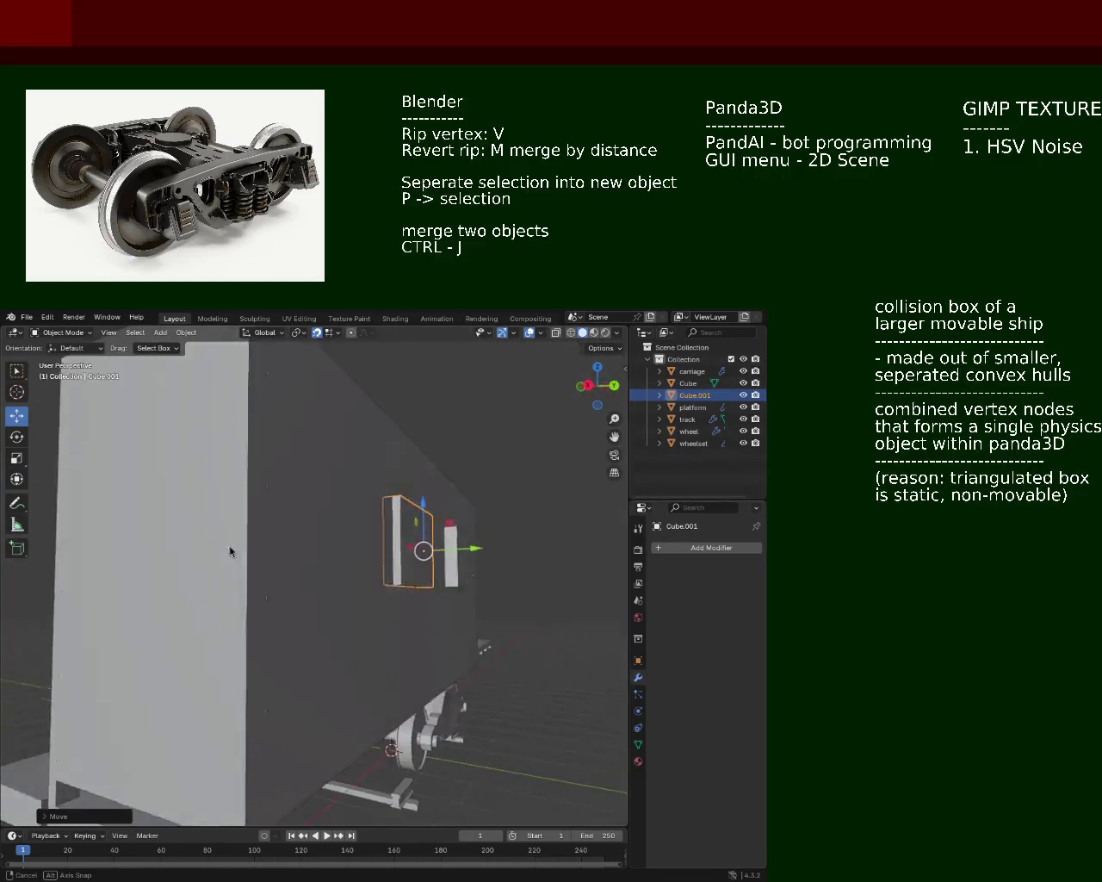
left_click_drag(464, 583, 395, 596)
left_click_drag(394, 596, 377, 500)
key("Tab")
Step: Select all faces in the top two rows of Cube.001's grid
left_click(377, 500)
left_click(378, 502)
left_click(362, 503)
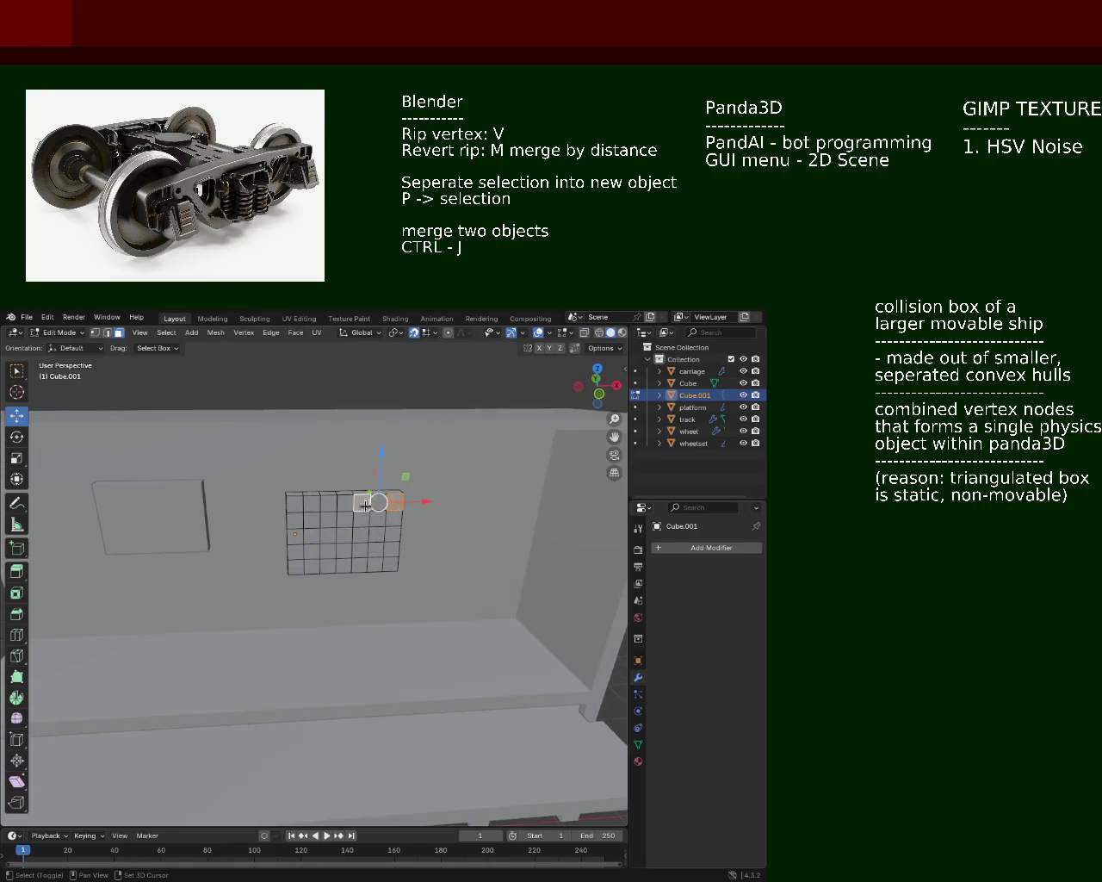
left_click(343, 505)
left_click(327, 503)
left_click(311, 503)
left_click(294, 503)
left_click(294, 521)
left_click(311, 520)
left_click(328, 518)
left_click(344, 518)
left_click(360, 517)
left_click(377, 516)
Step: Add the remaining lower grid faces, including the right column, to the selection
left_click(393, 533)
left_click(393, 550)
left_click(393, 566)
left_click(376, 566)
left_click(361, 551)
left_click(358, 567)
left_click(344, 567)
left_click(344, 550)
left_click(344, 534)
left_click(328, 550)
left_click(328, 566)
left_click(312, 566)
left_click(312, 550)
left_click(296, 534)
left_click(296, 551)
left_click(296, 566)
Step: Extrude all the selected grid faces into a thick box and return to Object Mode
left_click_drag(302, 565, 389, 568)
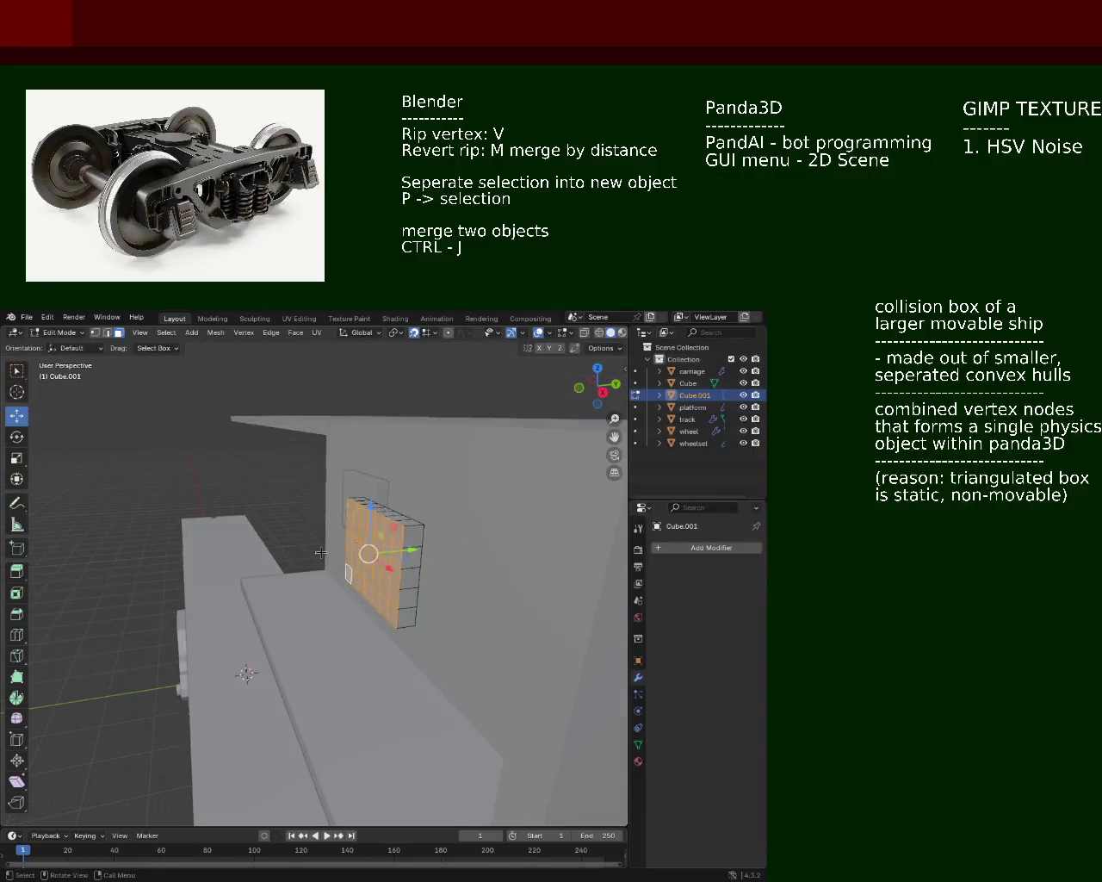
key("e")
left_click(389, 568)
key("Tab")
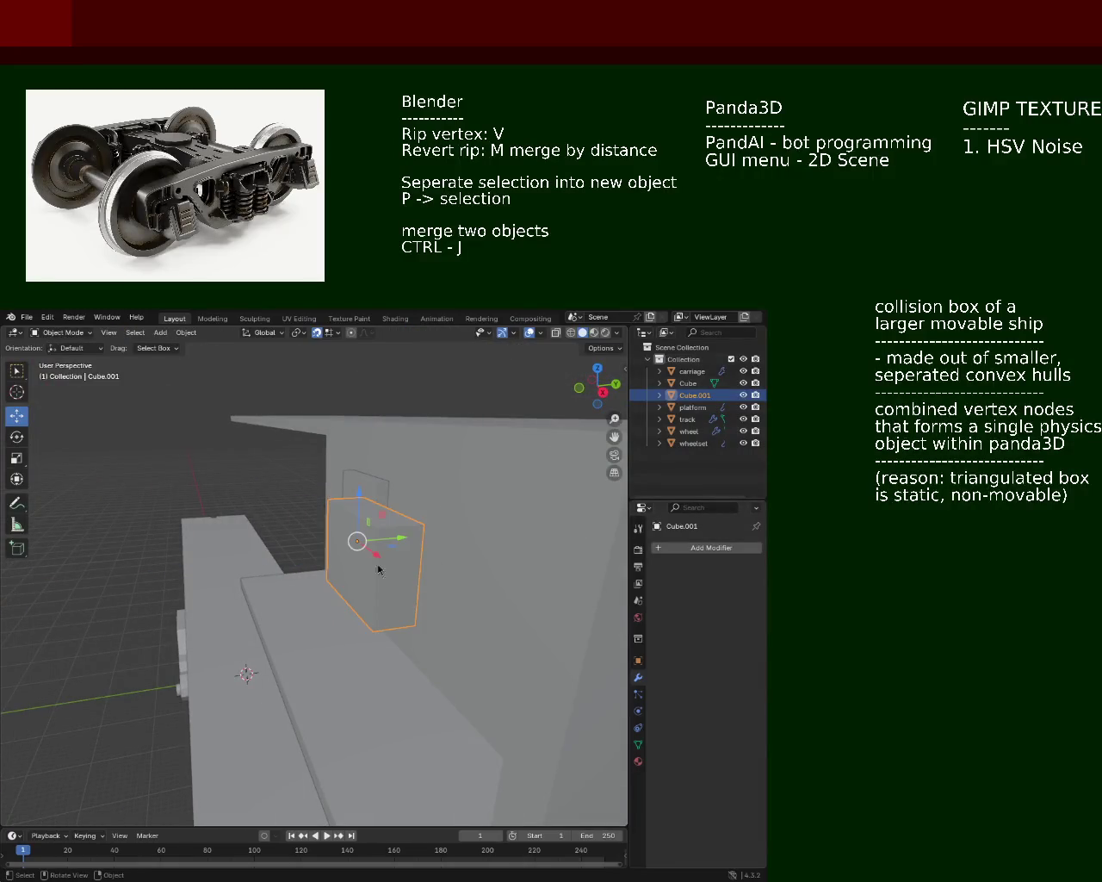
Step: Move Cube.001 along Y, then left along X toward the carriage side
key("g")
key("y")
left_click(393, 522)
left_click_drag(393, 522, 256, 581)
left_click_drag(289, 560, 211, 561)
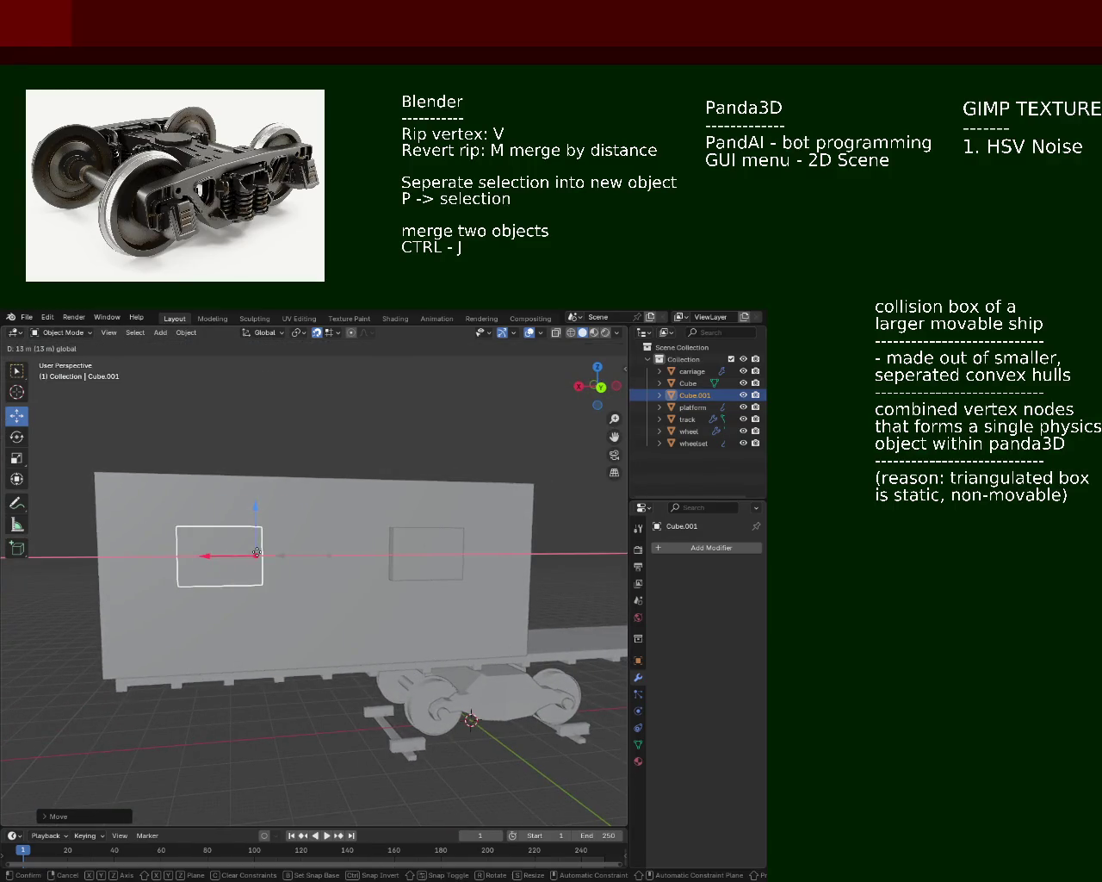
Step: Shift Cube along X on the right and slide Cube.001 into place on the left
left_click(386, 572)
left_click_drag(374, 577, 230, 576)
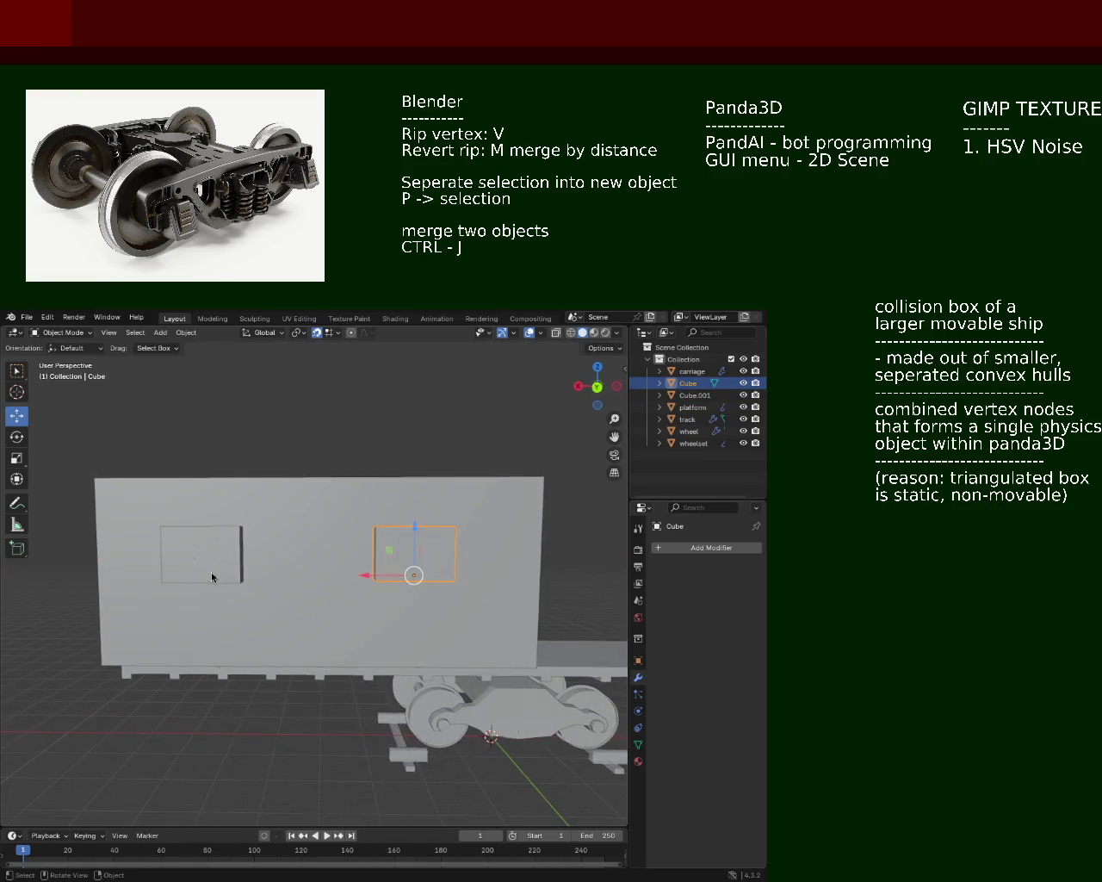
left_click(194, 573)
left_click(397, 566)
left_click_drag(372, 576, 419, 584)
left_click(197, 554)
left_click_drag(241, 556, 282, 556)
left_click_drag(301, 568, 340, 564)
Step: Check both boxes' placement in front and right orthographic views and by orbiting the carriage
key("KP_1")
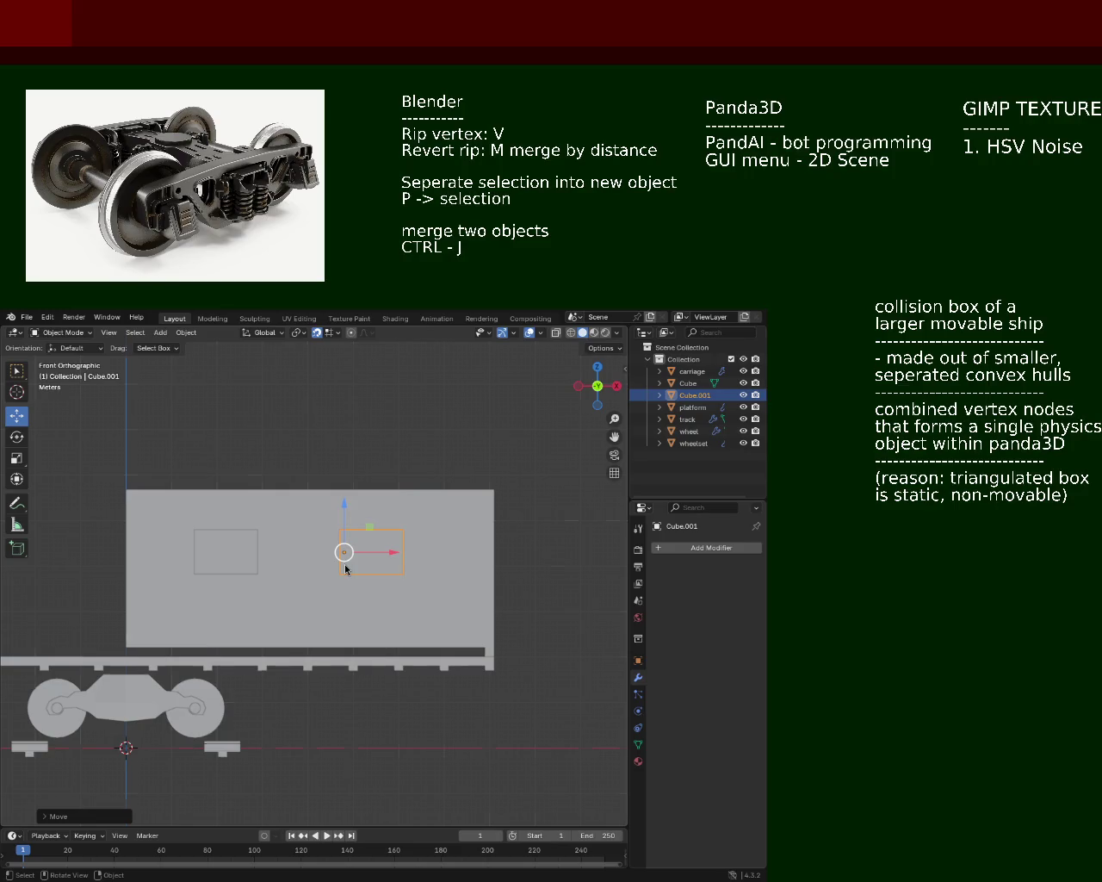
key("KP_3")
key("KP_1")
left_click_drag(351, 536, 167, 644)
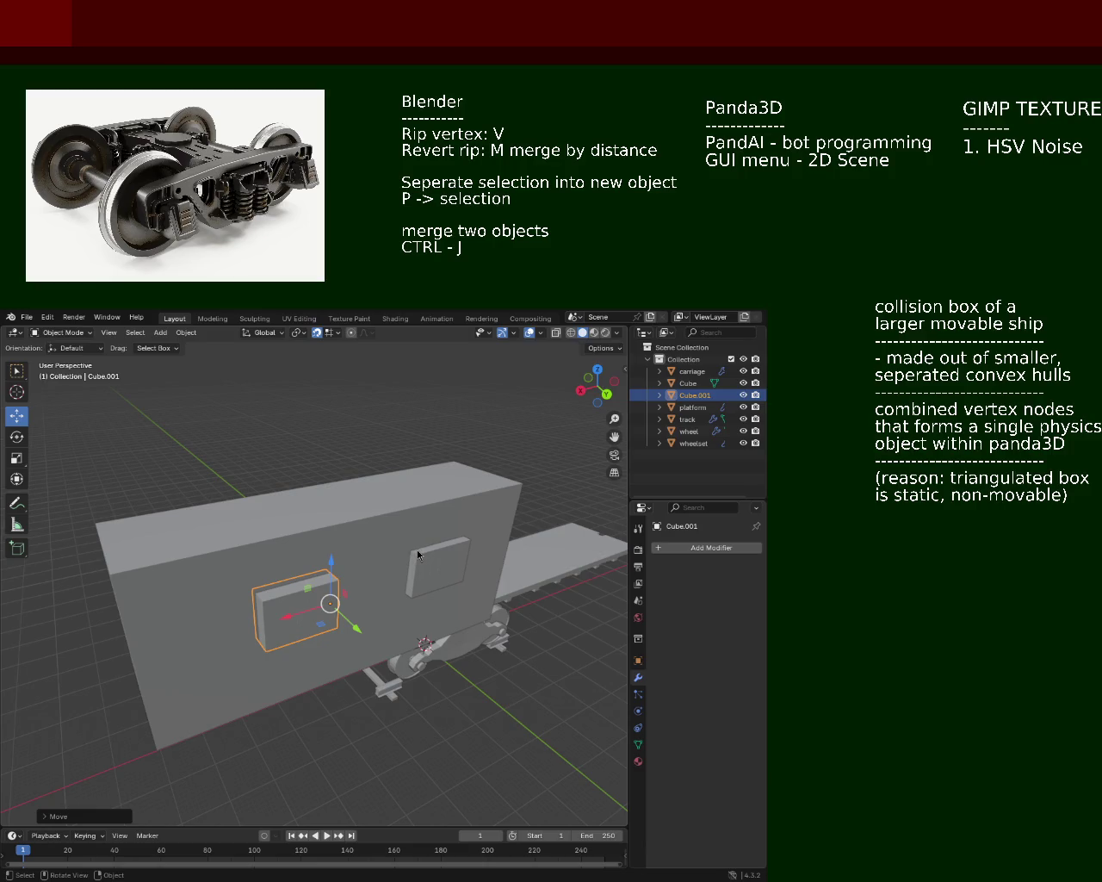
left_click_drag(418, 556, 426, 551)
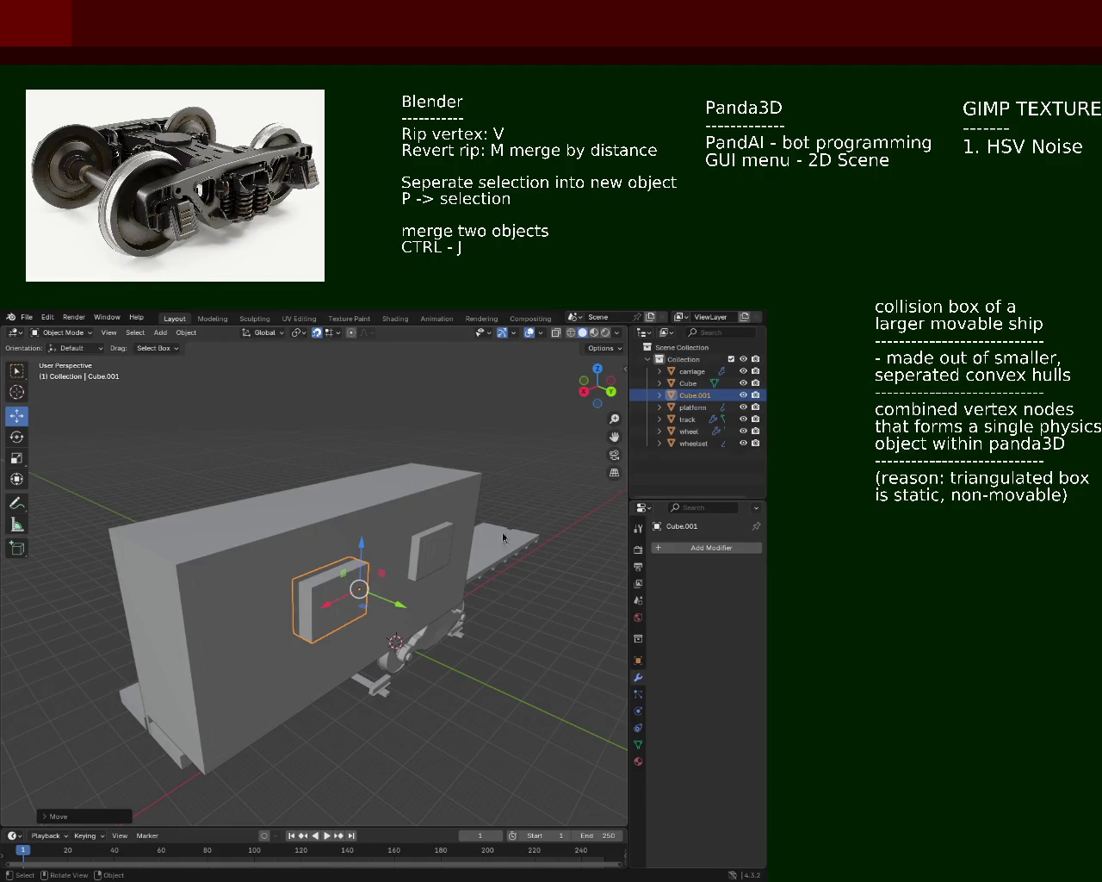
left_click_drag(264, 476, 410, 541)
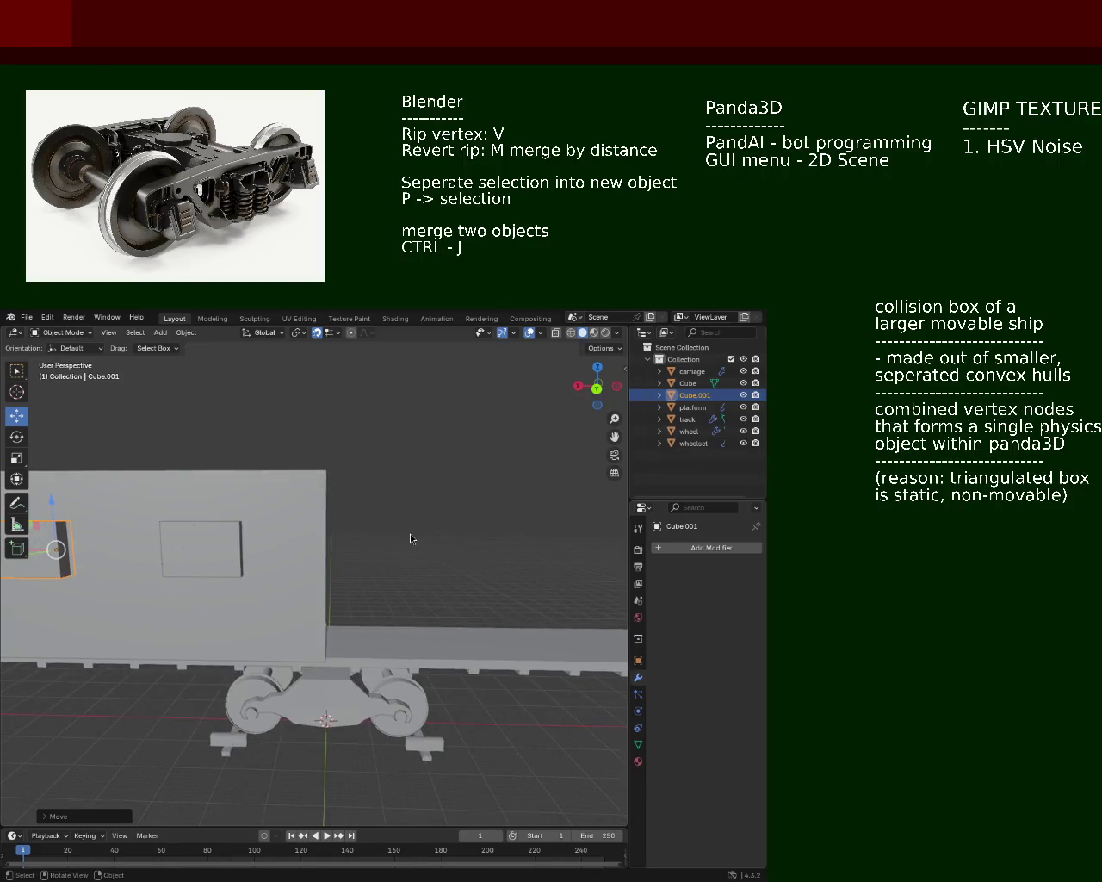
left_click_drag(304, 543, 418, 564)
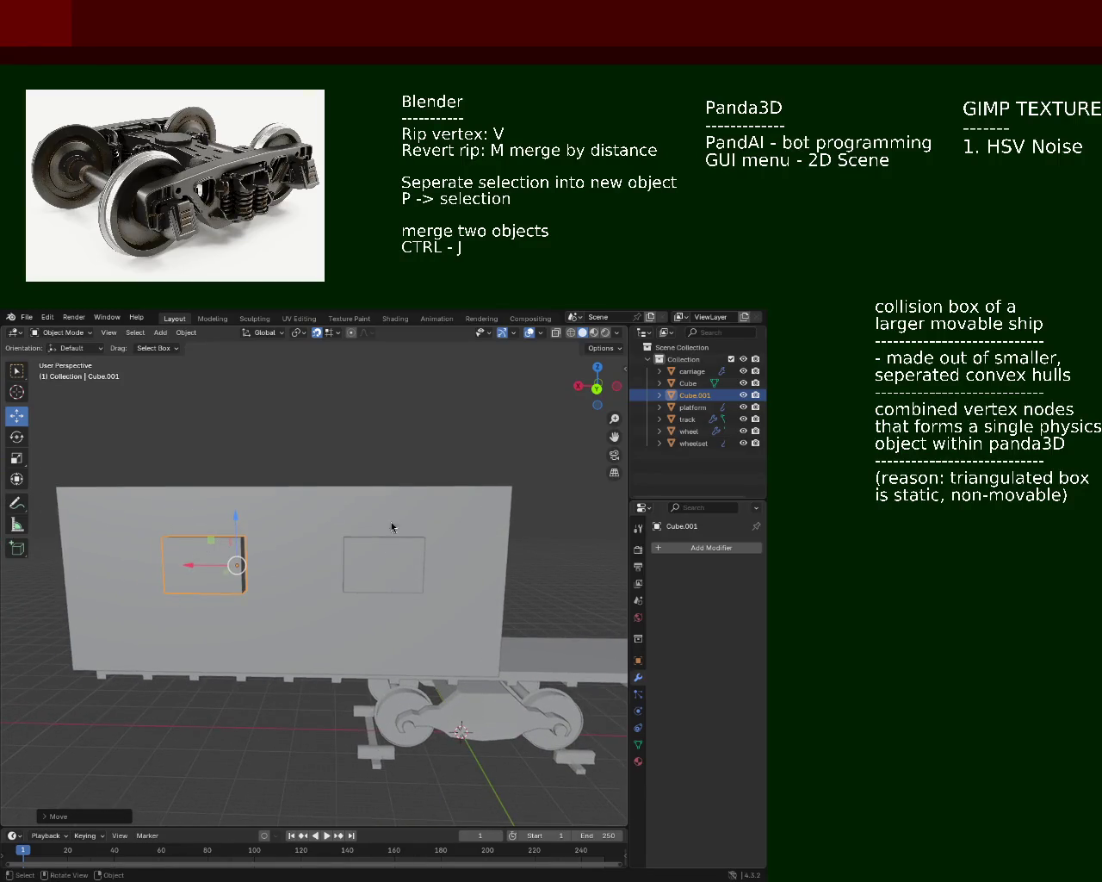
left_click_drag(495, 570, 361, 527)
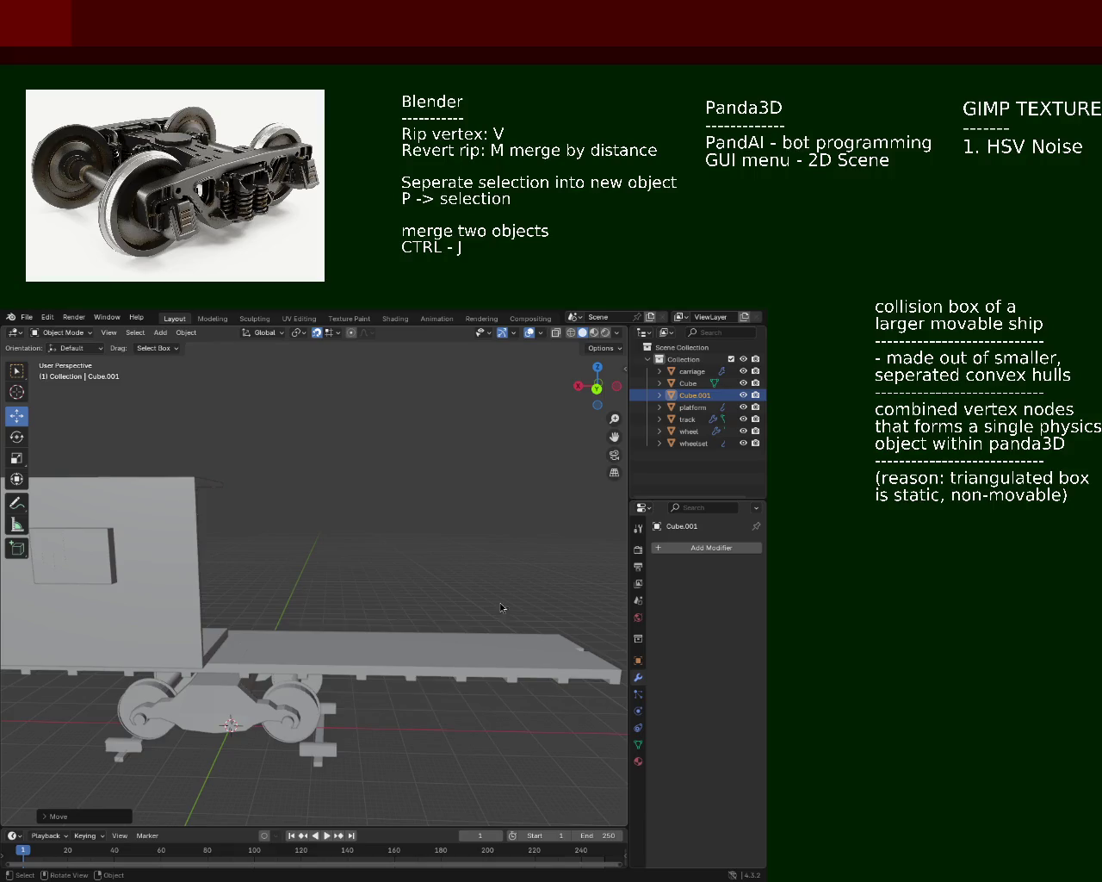
left_click_drag(461, 549, 363, 562)
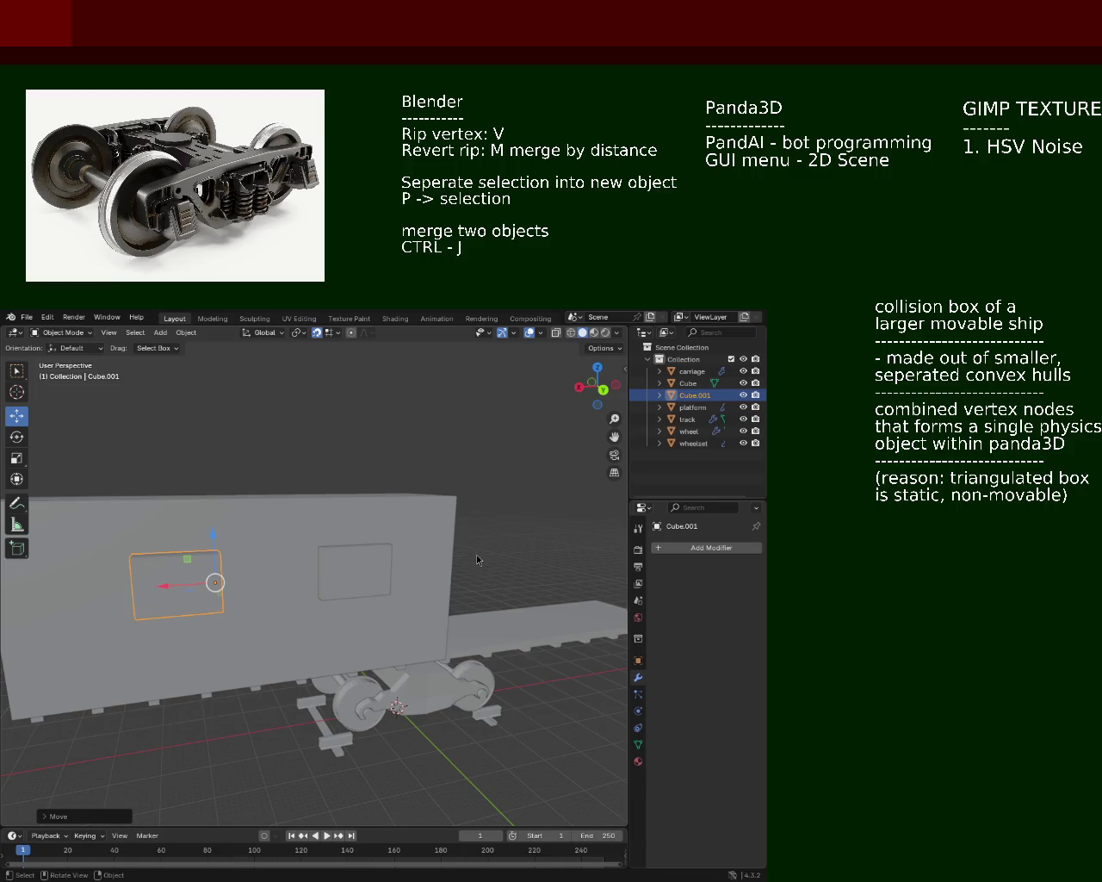
left_click_drag(342, 592, 420, 596)
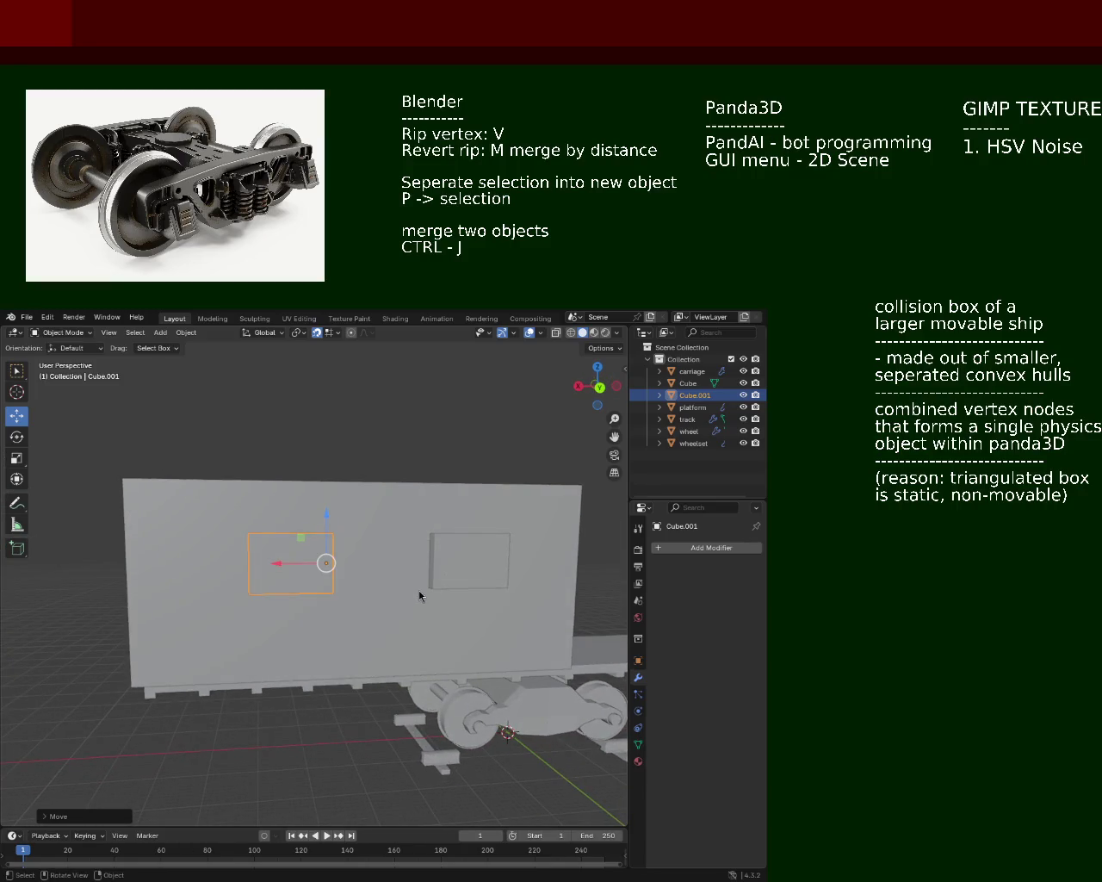
left_click_drag(432, 653, 340, 605)
left_click(688, 383)
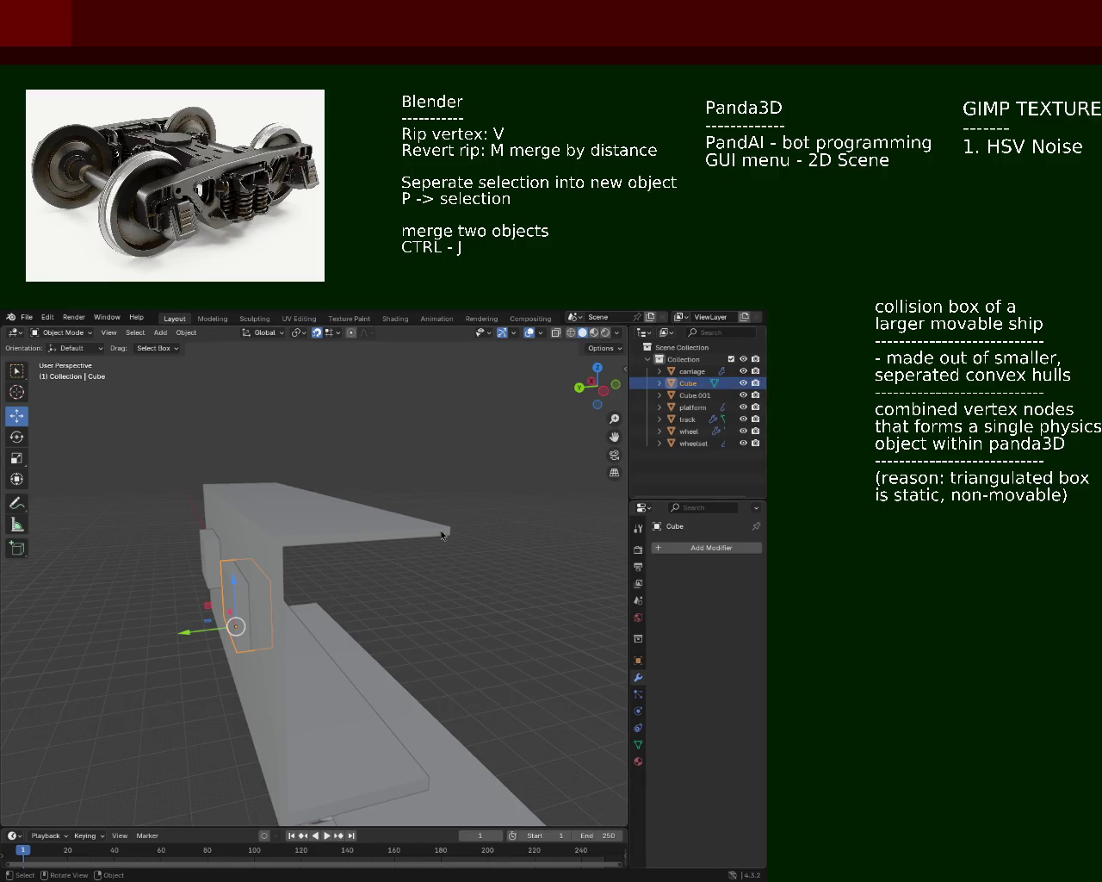
Step: Join the Cube block into the carriage object with Ctrl+J
left_click(691, 371)
left_click_drag(258, 583, 339, 594)
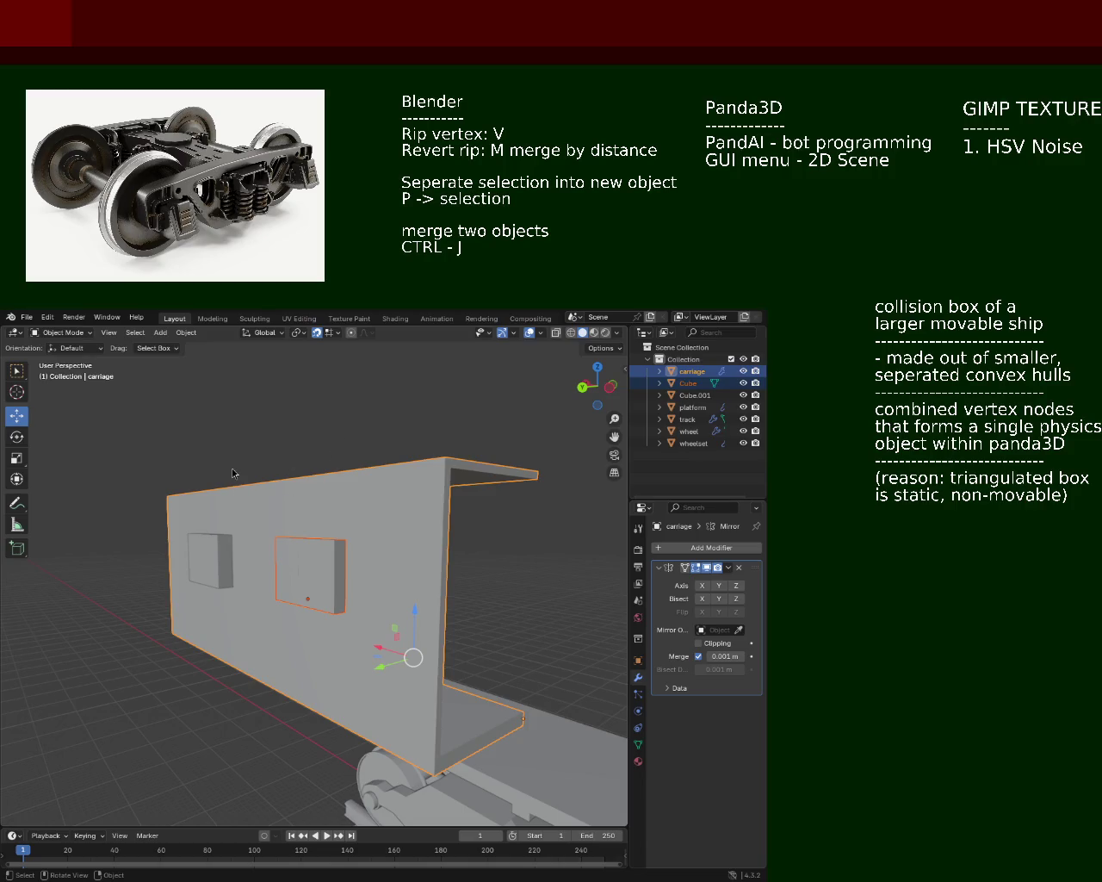
key("ctrl+j")
left_click_drag(374, 575, 241, 589)
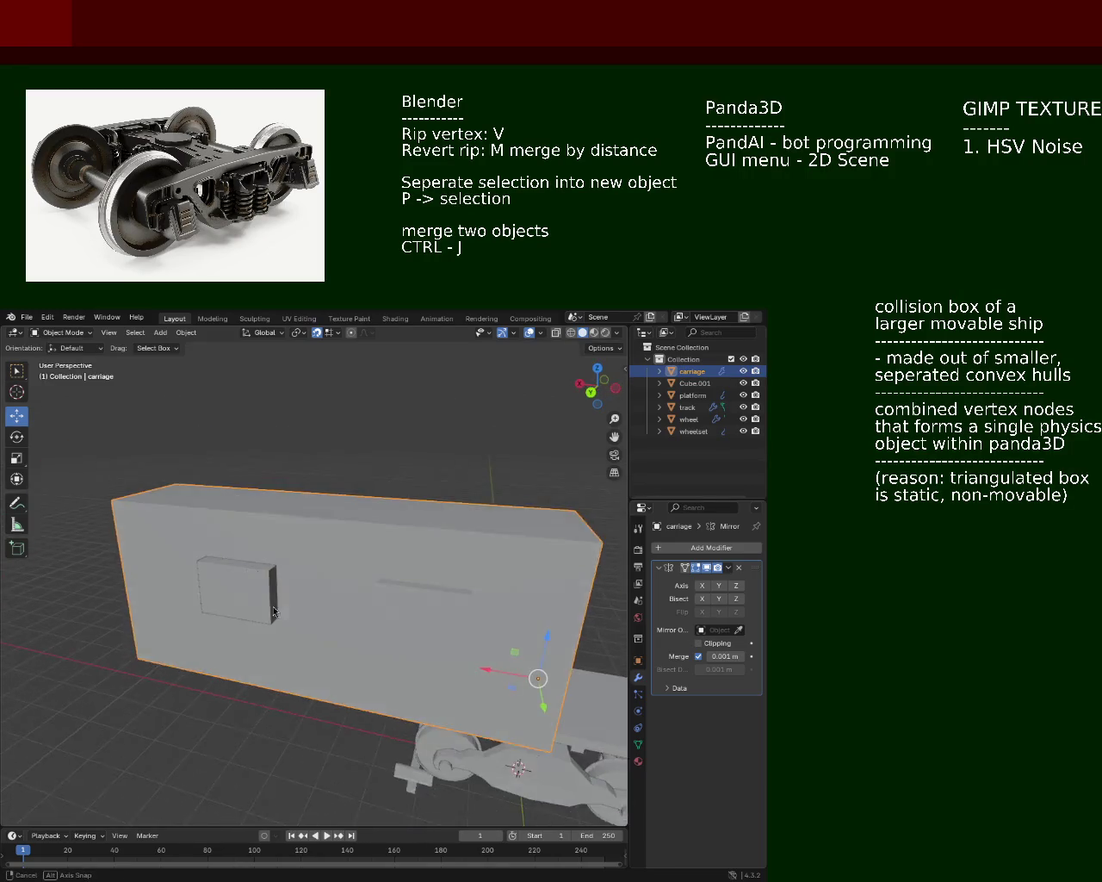
Step: Join Cube.001 into the carriage as well, with the carriage active
left_click(242, 589)
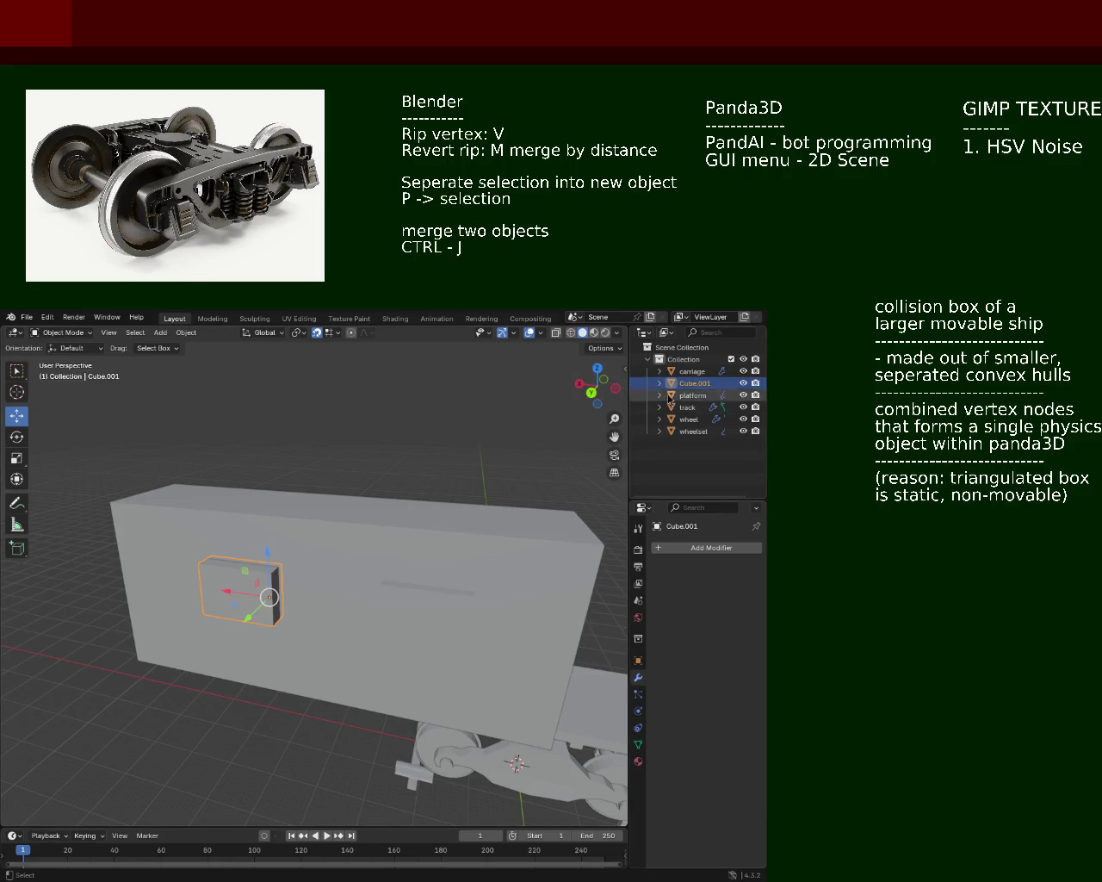
left_click(680, 373)
left_click_drag(468, 571, 293, 565)
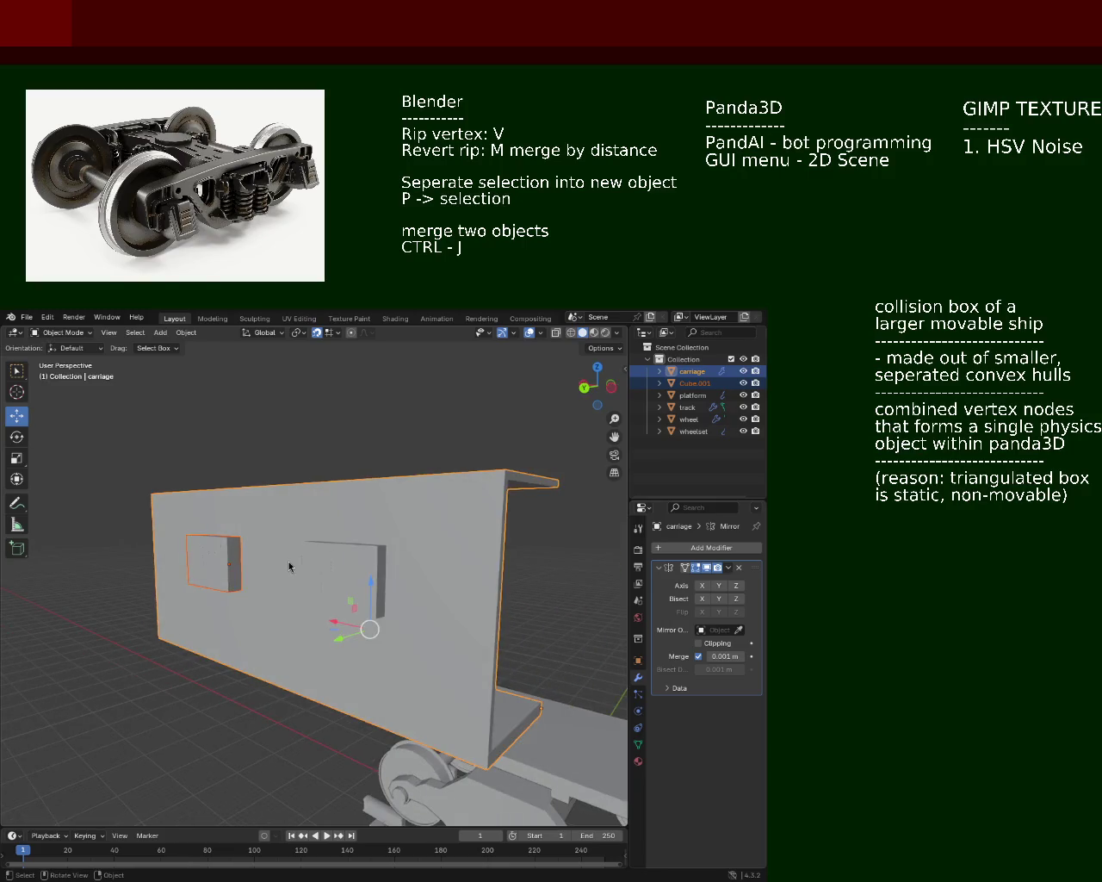
key("ctrl+j")
left_click_drag(336, 572, 274, 601)
Step: Enter Edit Mode on the carriage and frame the inner-wall panel in front view
key("Tab")
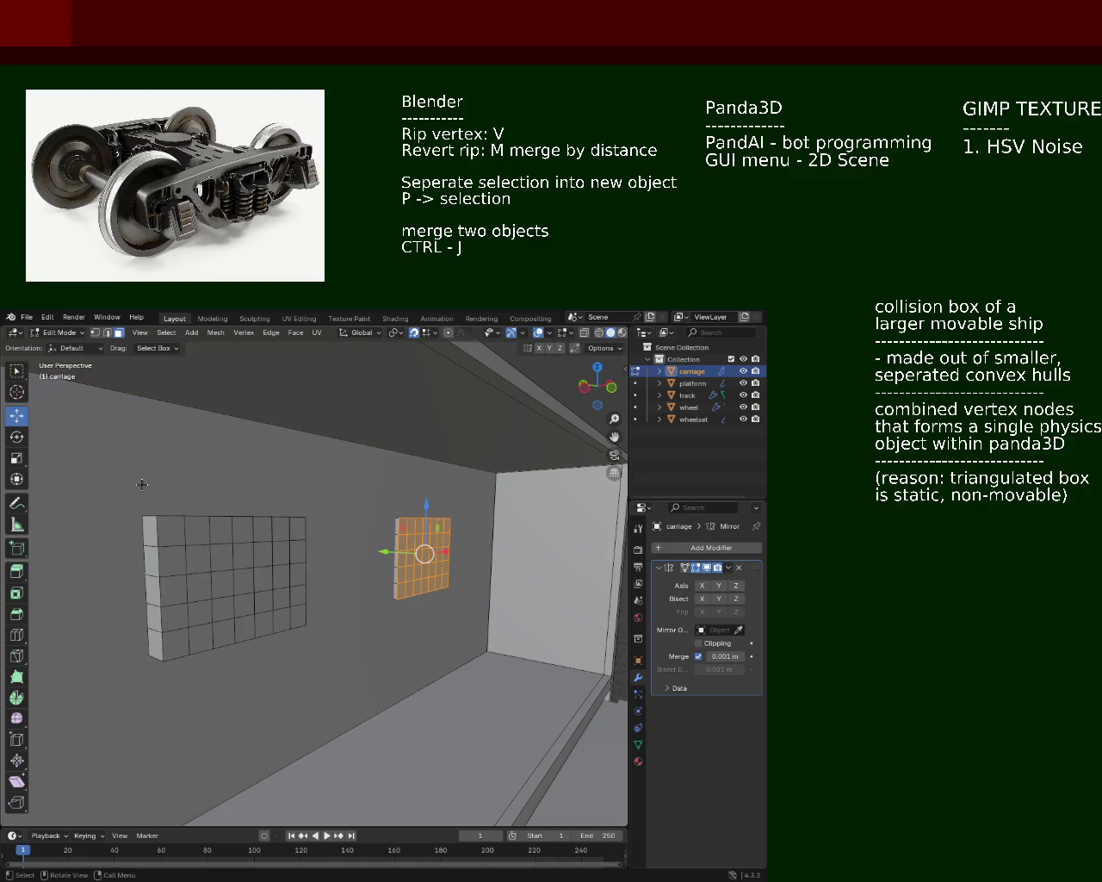
key("KP_1")
key("KP_Decimal")
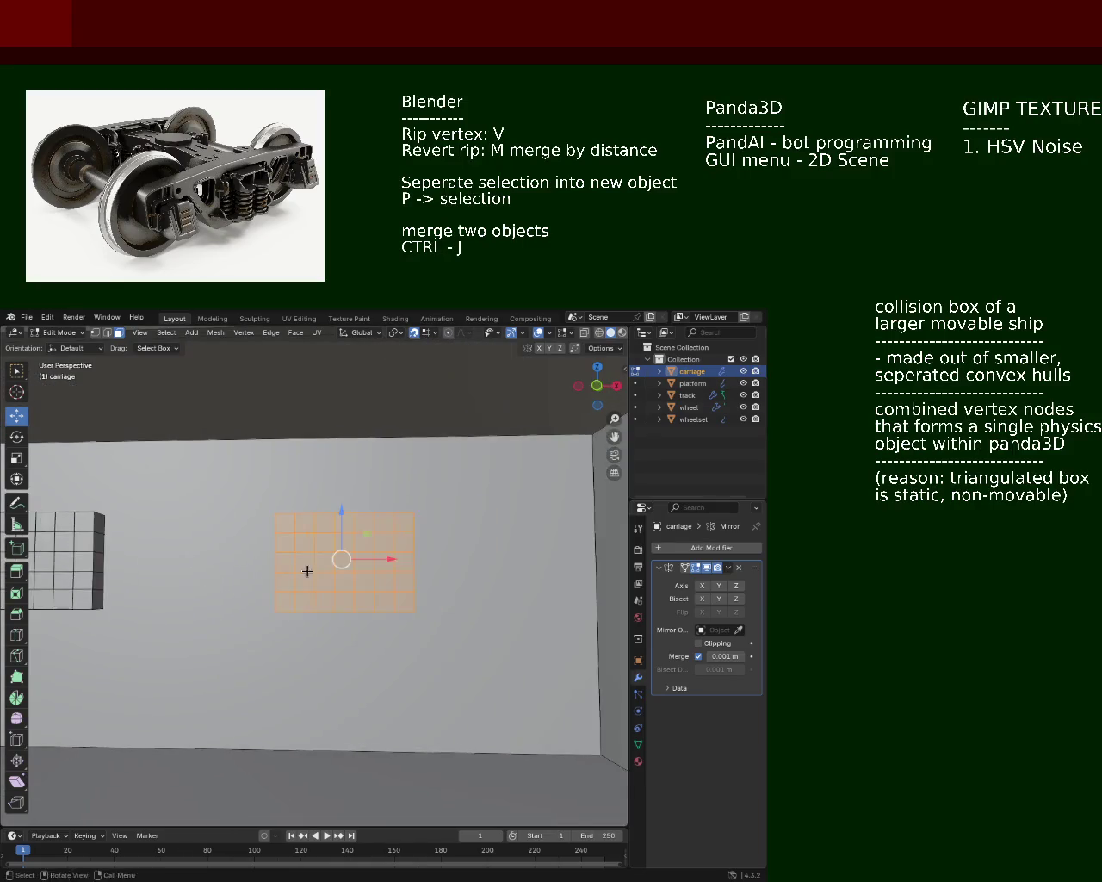
left_click(239, 487)
left_click_drag(442, 619, 415, 610)
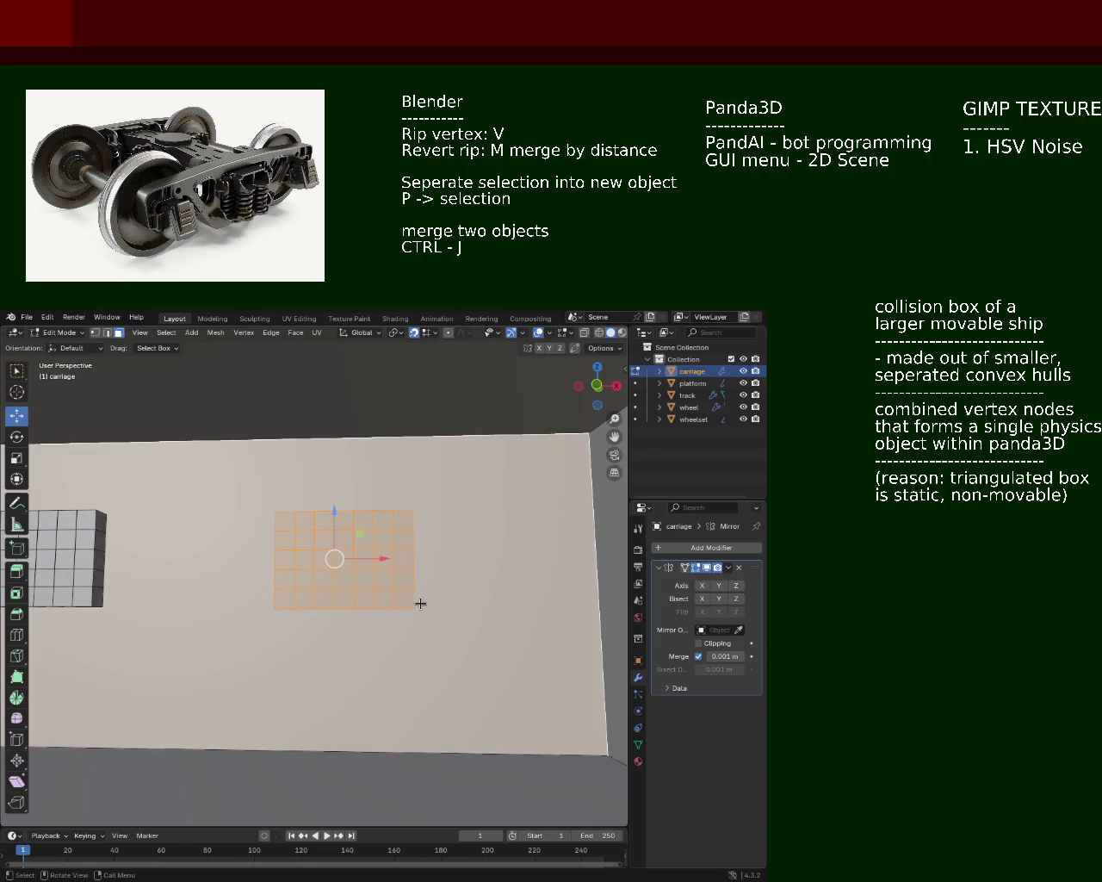
left_click(406, 613)
key("alt+a")
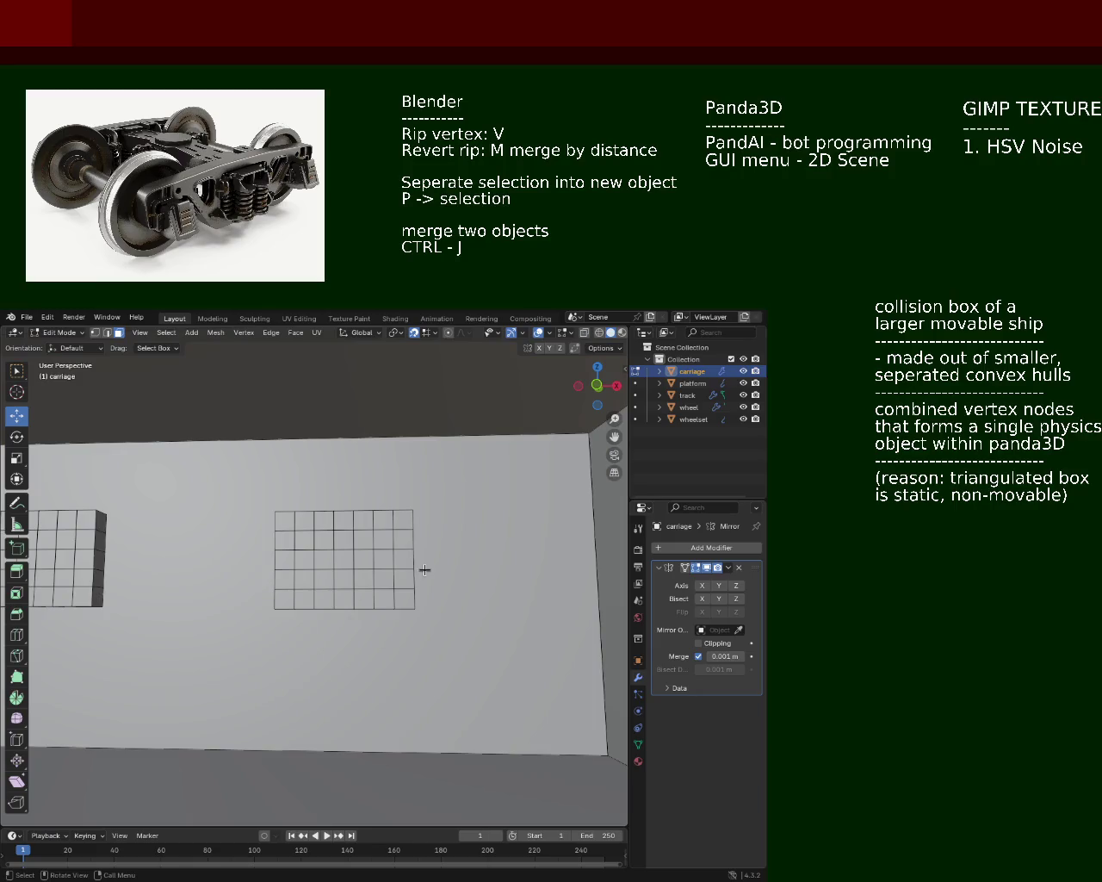
key("a")
left_click_drag(336, 579, 381, 602)
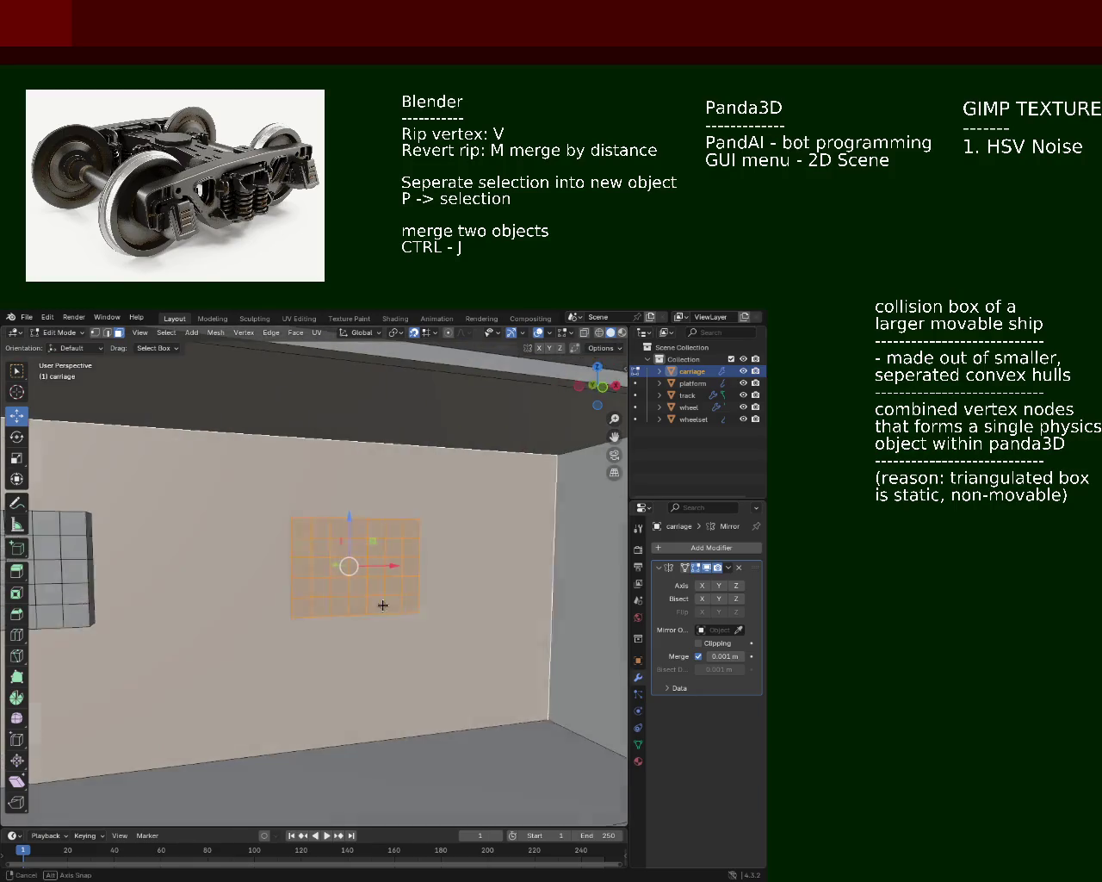
Step: Select the panel's grid faces across its top row, columns and bottom row
left_click(369, 530)
left_click(304, 531)
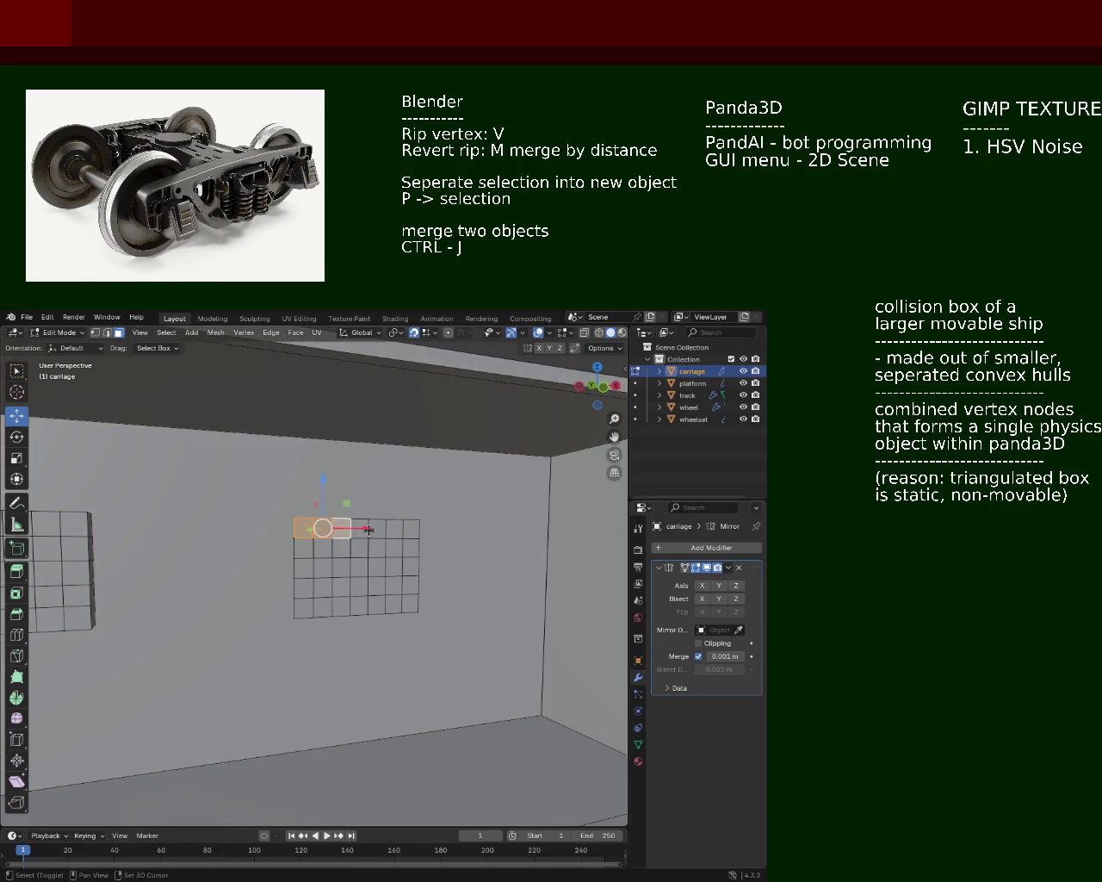
left_click(415, 530)
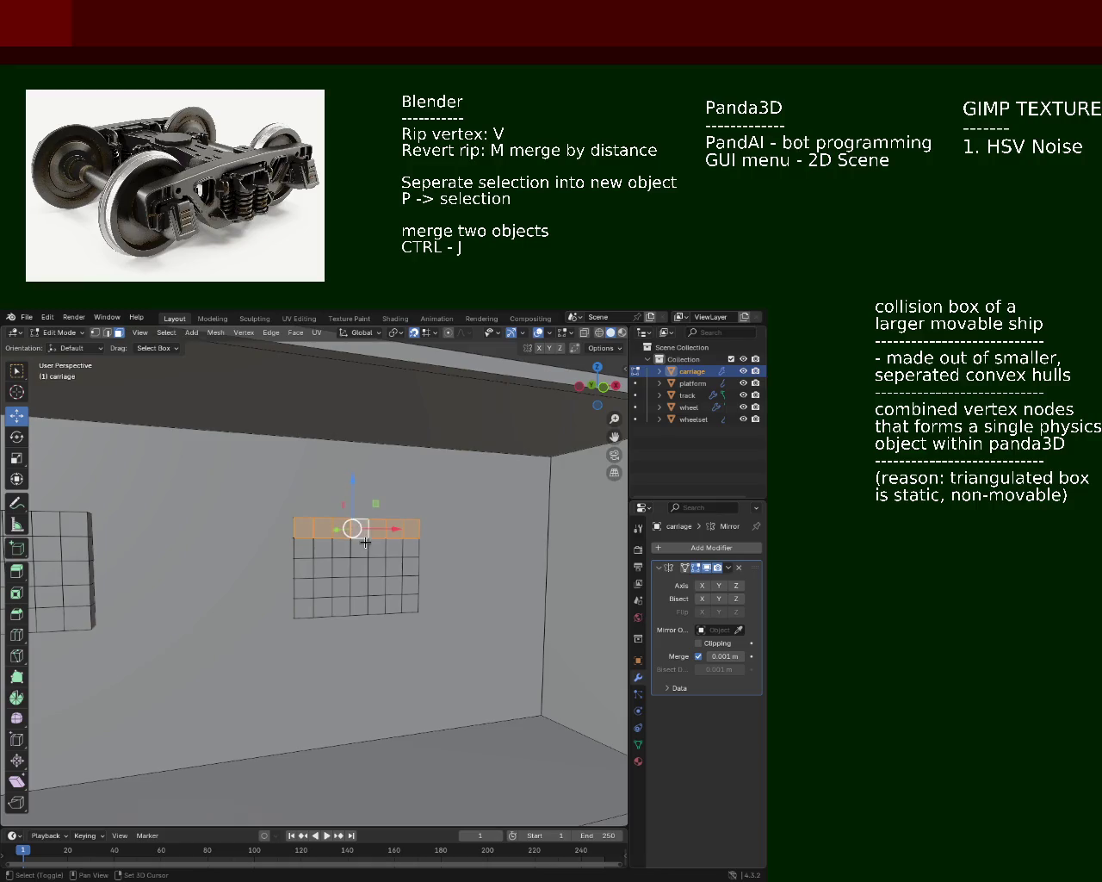
left_click(413, 566)
left_click(412, 589)
left_click(387, 605)
left_click(393, 585)
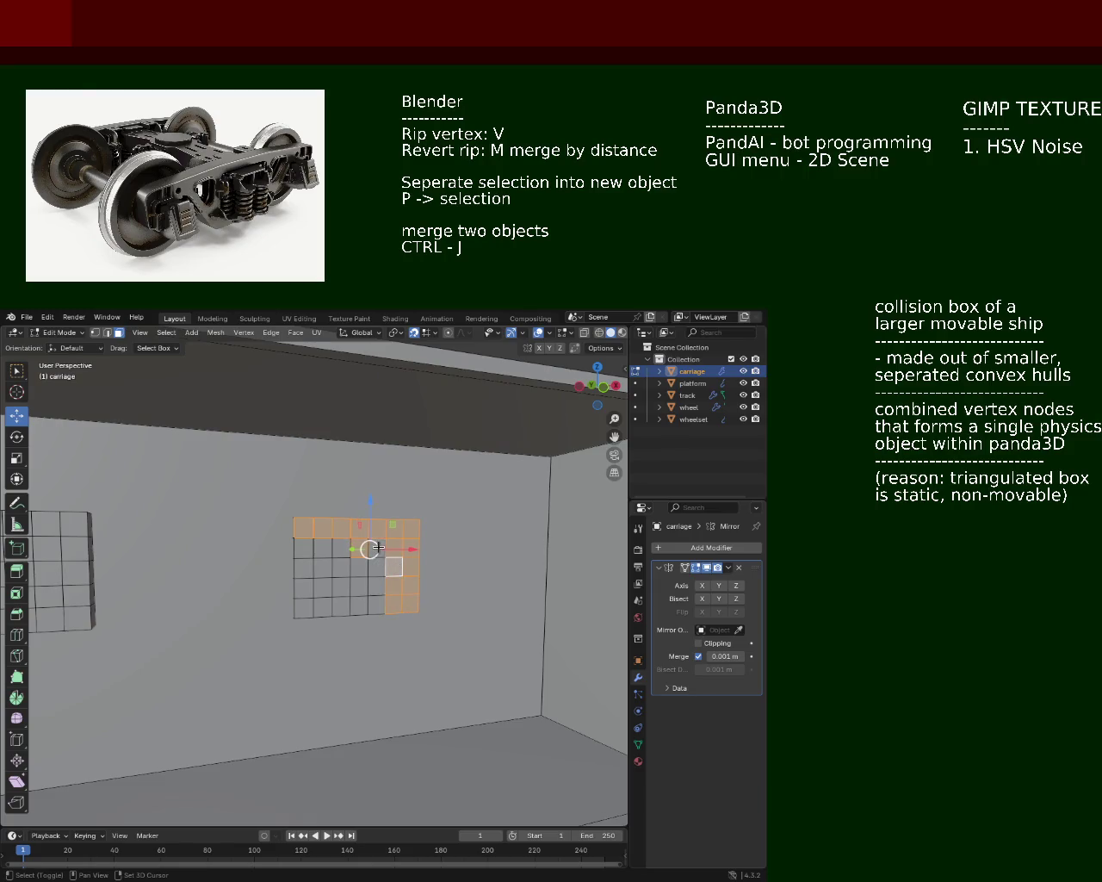
left_click(355, 601)
left_click(355, 585)
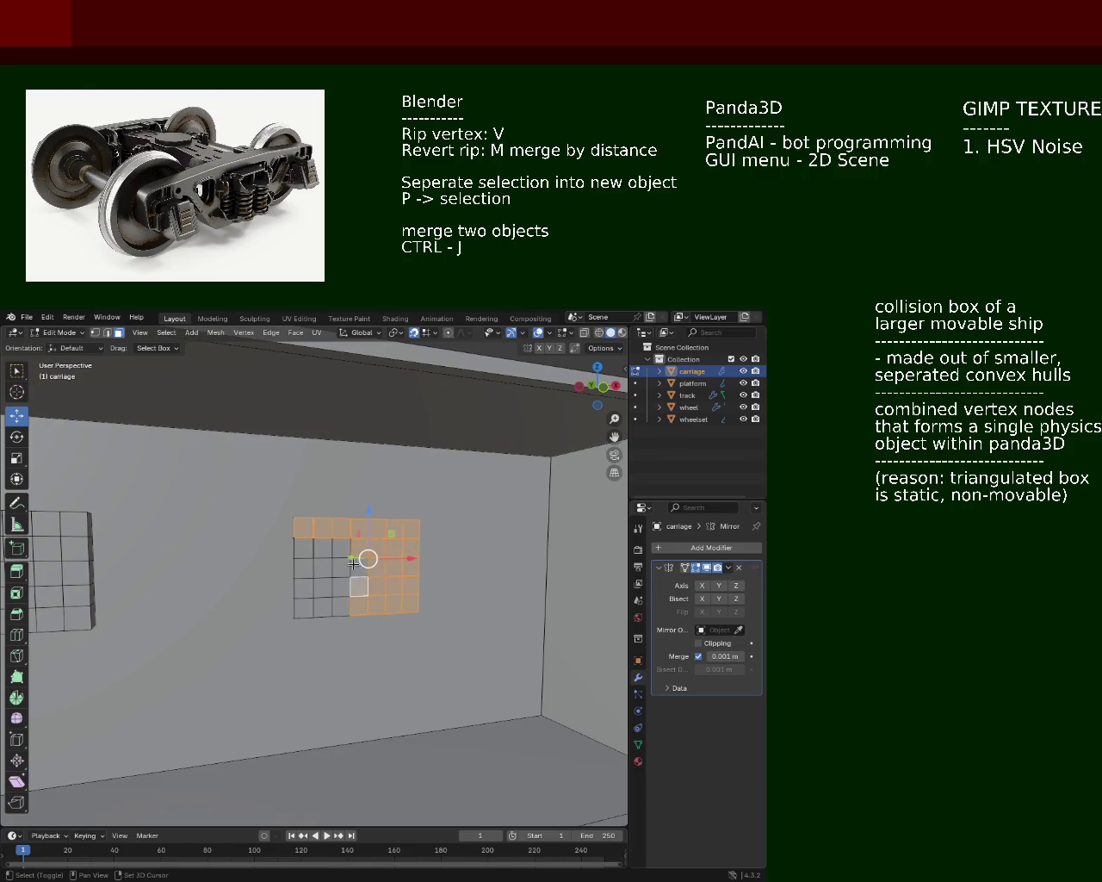
left_click(337, 607)
left_click(322, 606)
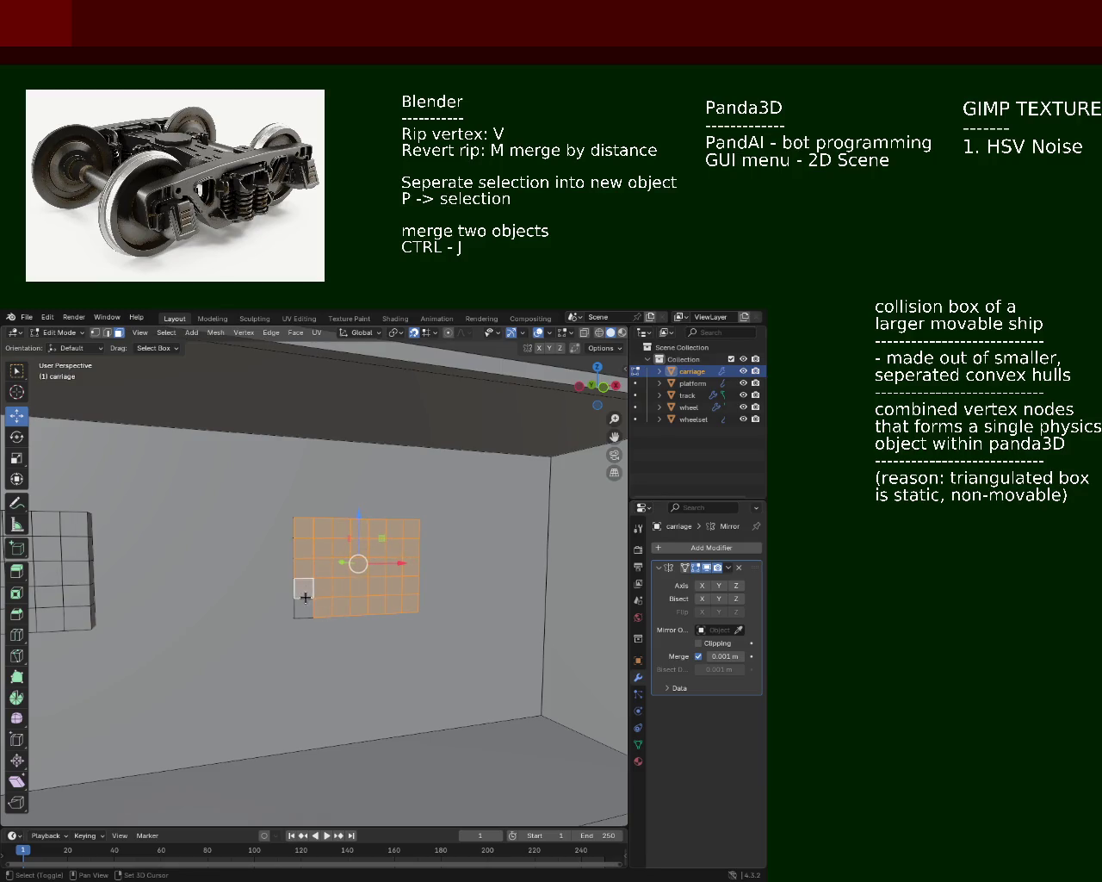
Step: Dissolve the selected grid faces using the X delete menu
key("x")
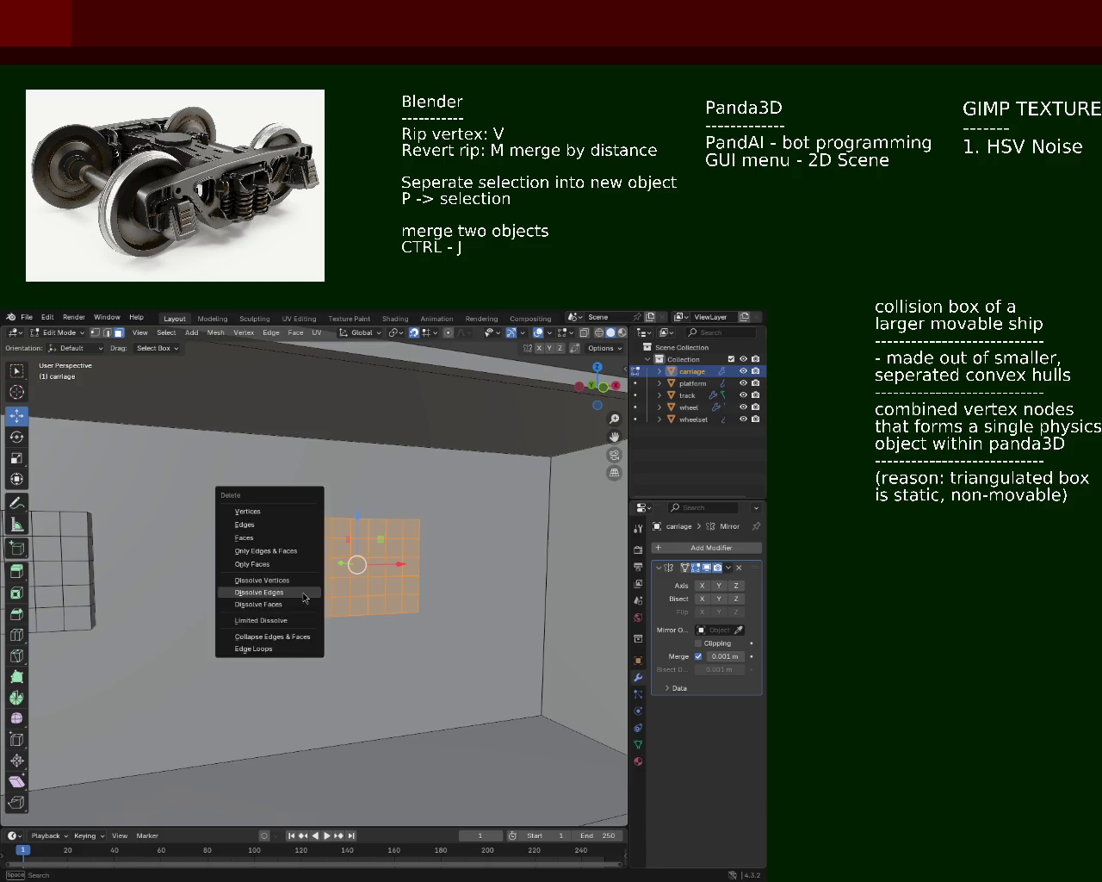
left_click(293, 541)
left_click_drag(292, 541, 319, 541)
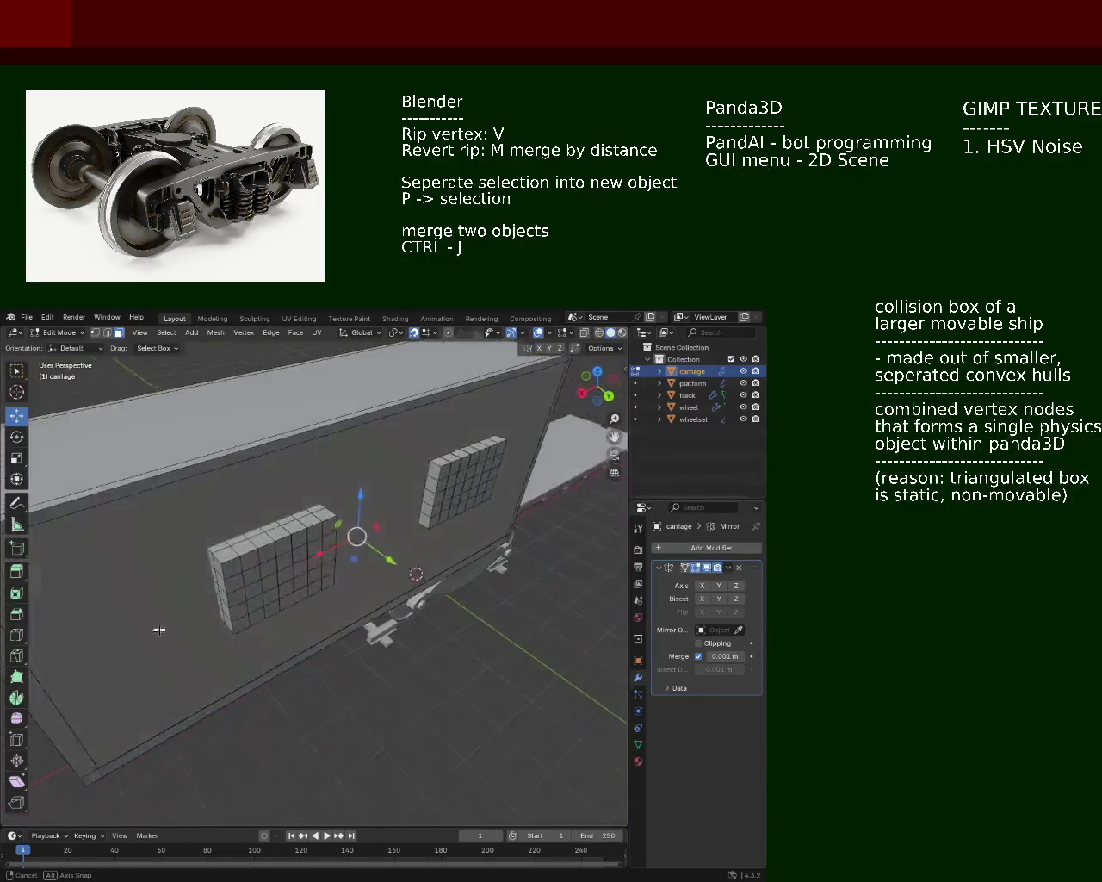
Step: Box-select the carriage's large outer wall face together with all faces of the left window grid
left_click(242, 561)
left_click(242, 561)
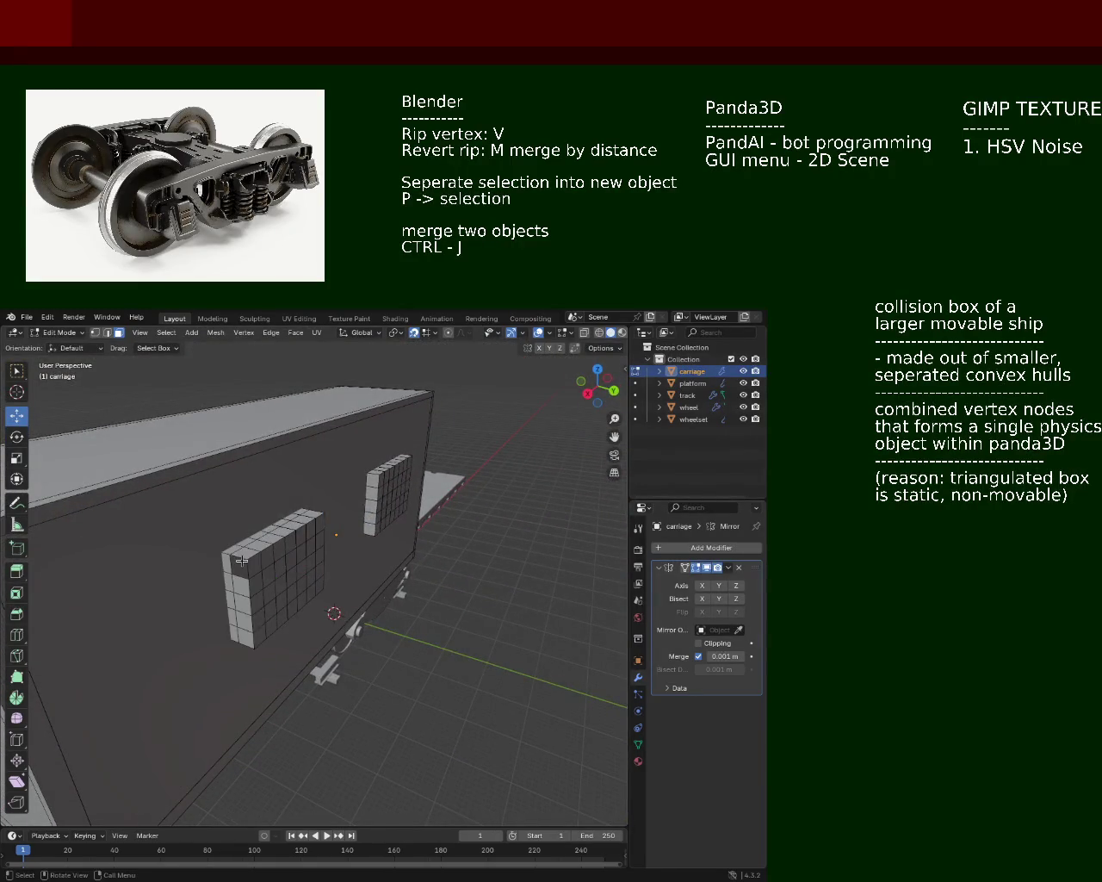
left_click_drag(223, 564, 387, 544)
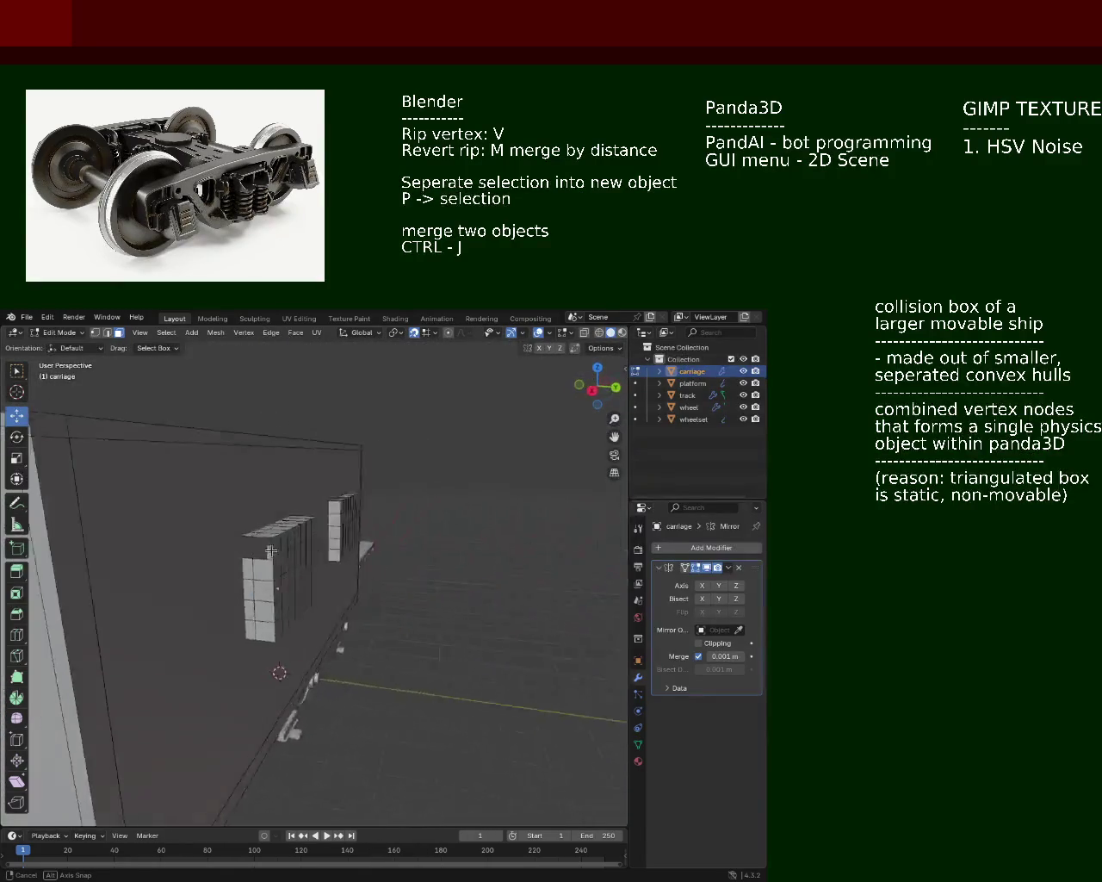
left_click_drag(387, 544, 415, 542)
left_click(418, 565)
left_click(418, 565)
key("l")
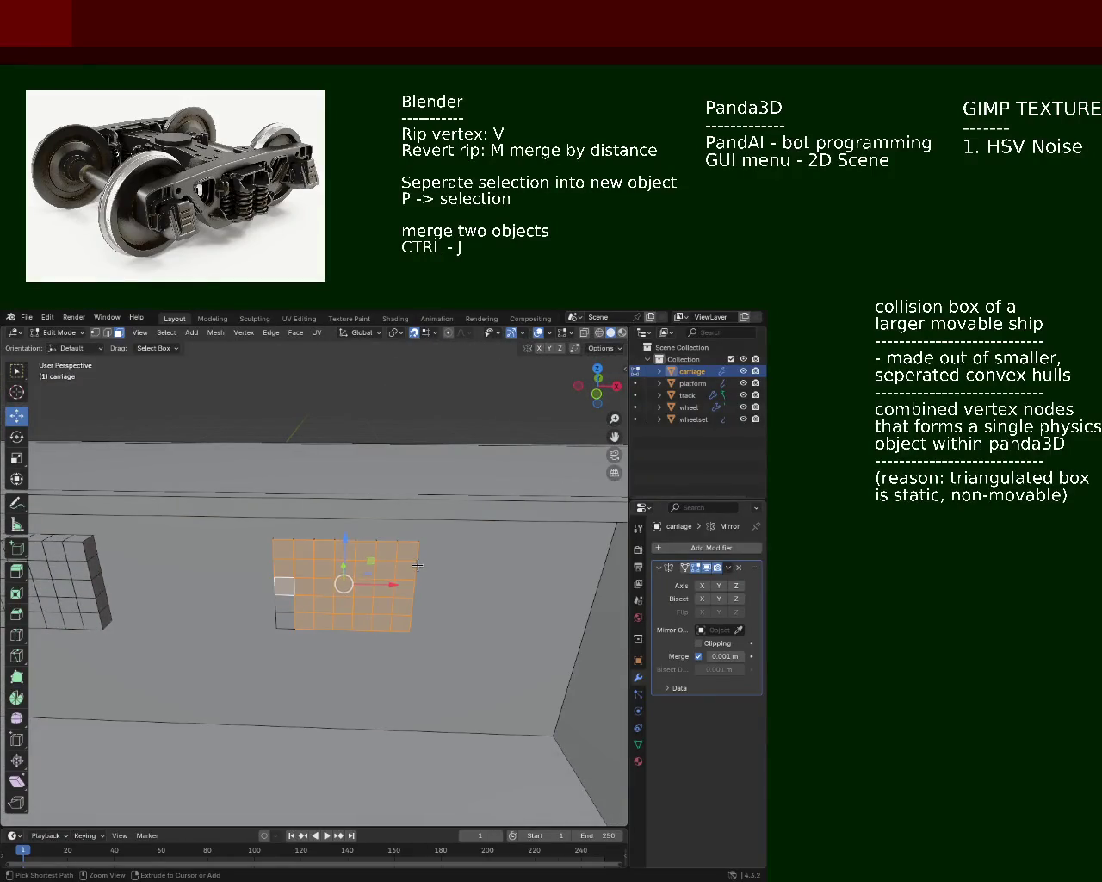
key("ctrl+z")
key("ctrl+z")
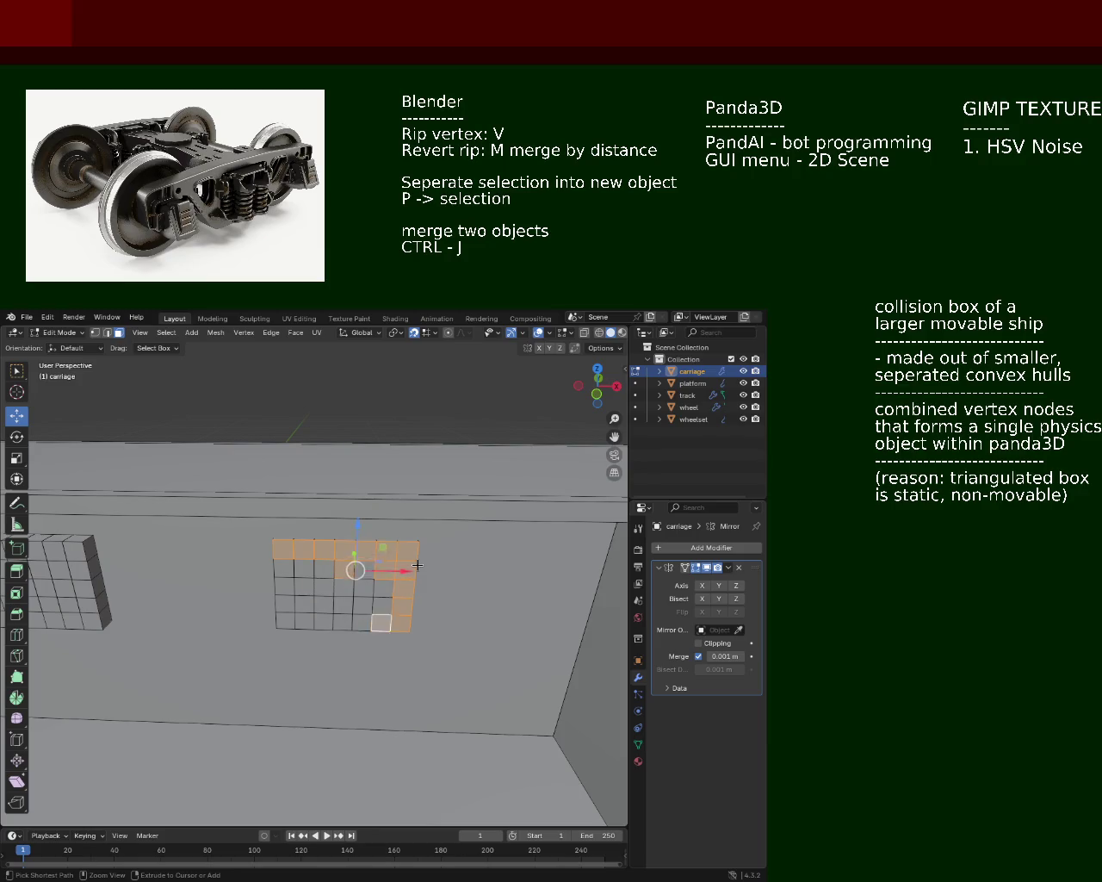
key("ctrl+z")
left_click_drag(345, 584, 237, 568)
key("Escape")
left_click_drag(362, 615, 372, 622)
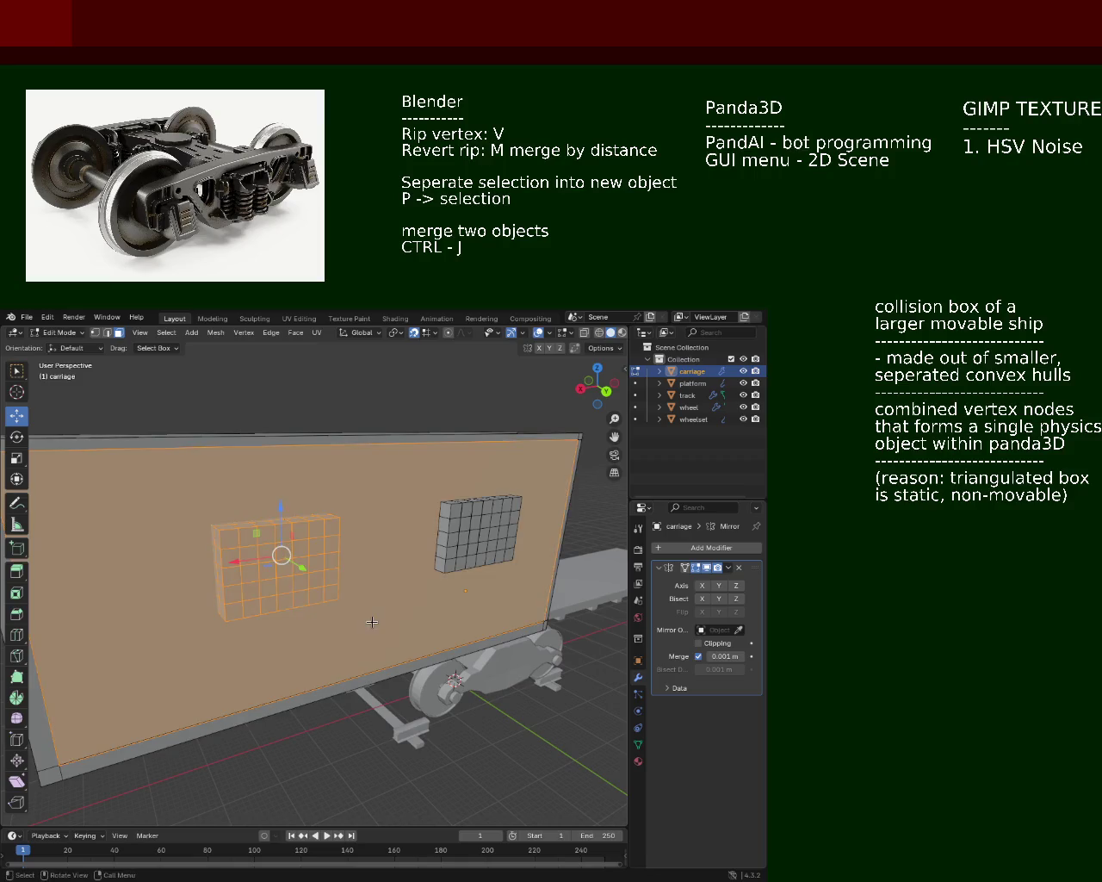
Step: Delete the selected wall face and left window grid faces
left_click(314, 586)
left_click_drag(313, 586, 226, 543)
left_click_drag(190, 500, 397, 632)
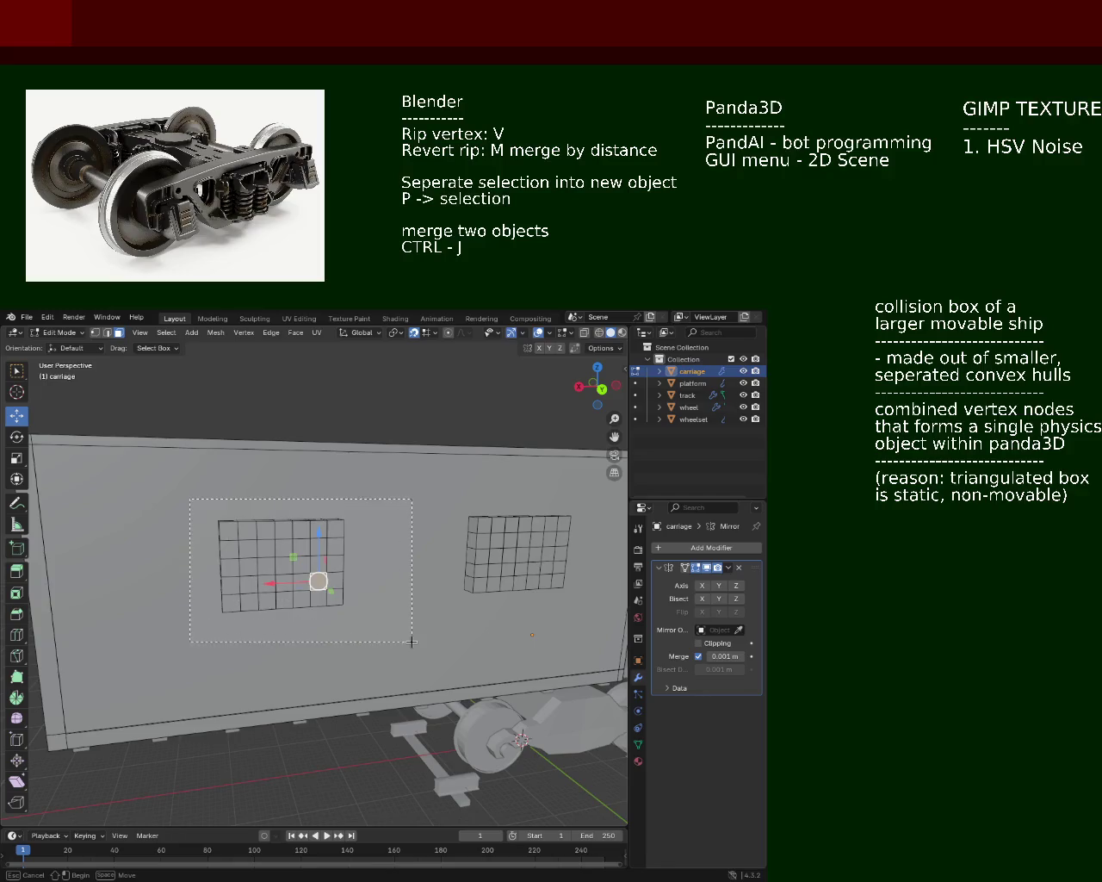
key("x")
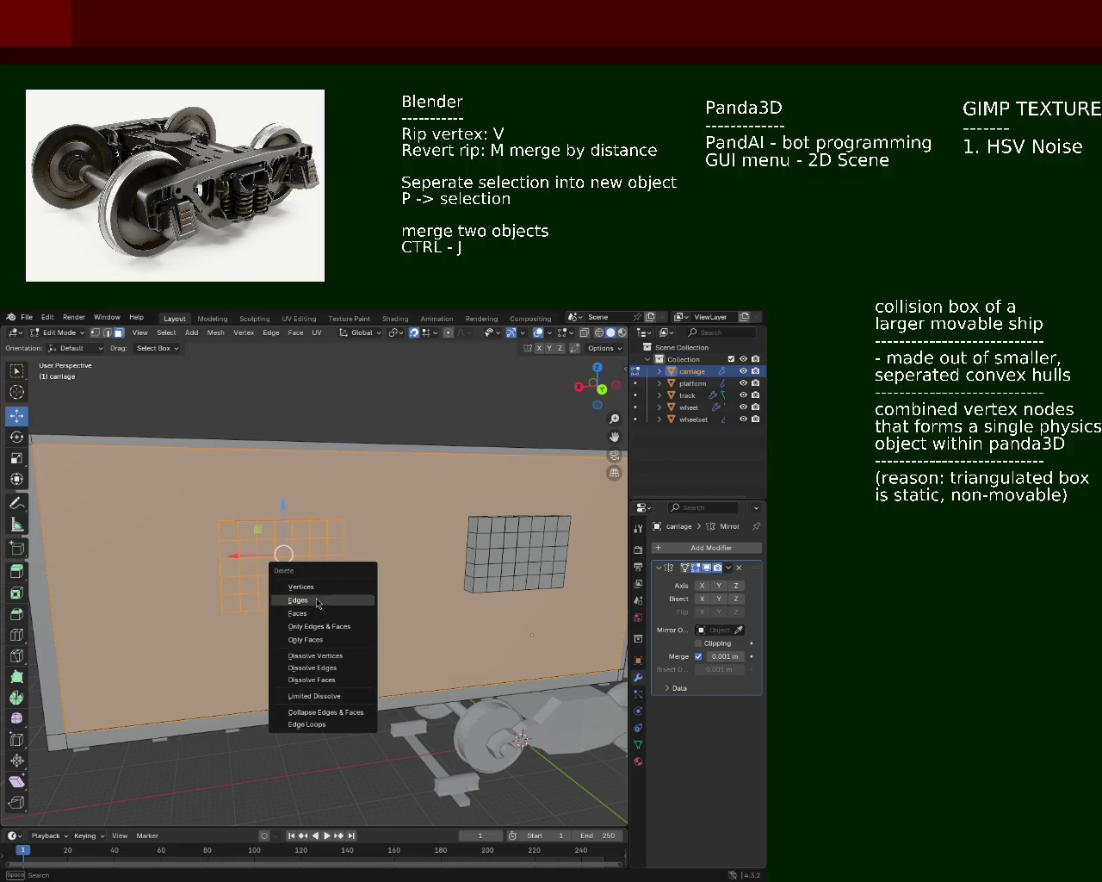
left_click(323, 613)
key("x")
left_click(347, 613)
key("x")
Step: Delete the left window grid's faces, then its leftover window edges
left_click_drag(209, 505, 383, 608)
key("x")
left_click(343, 602)
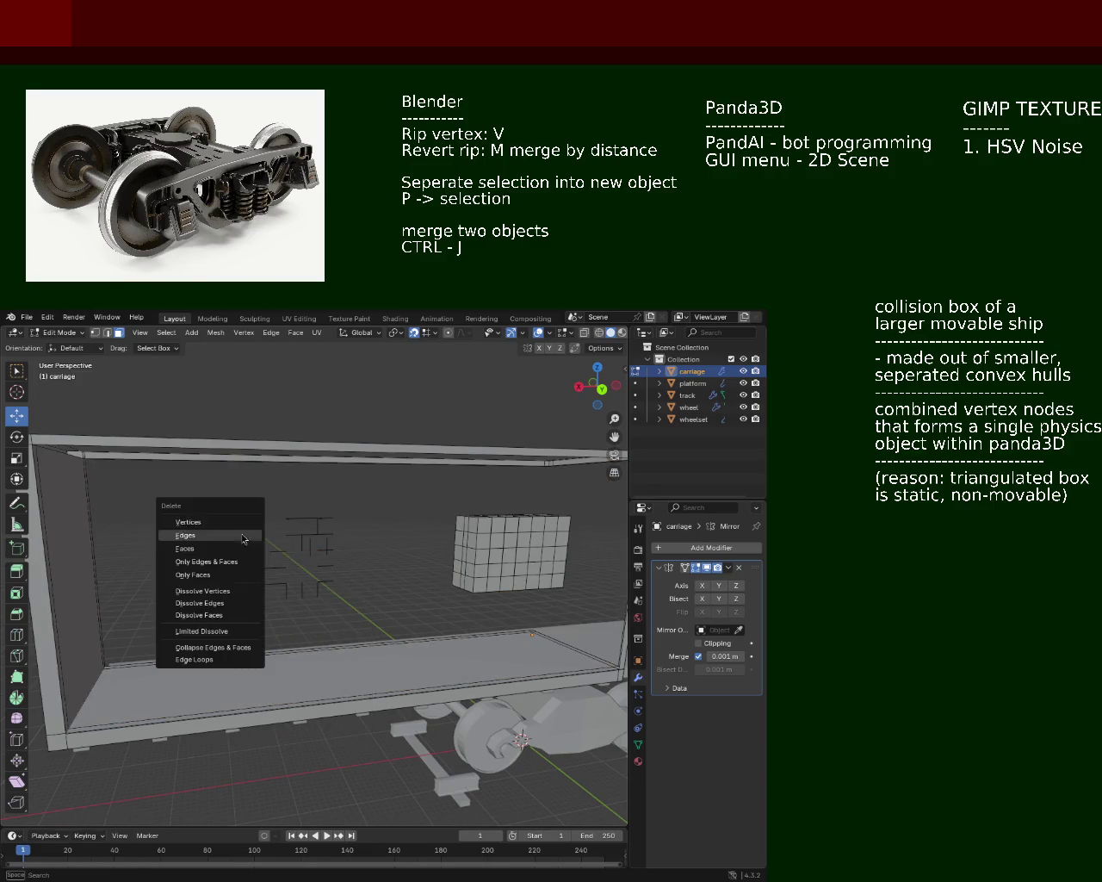
left_click_drag(373, 515, 215, 646)
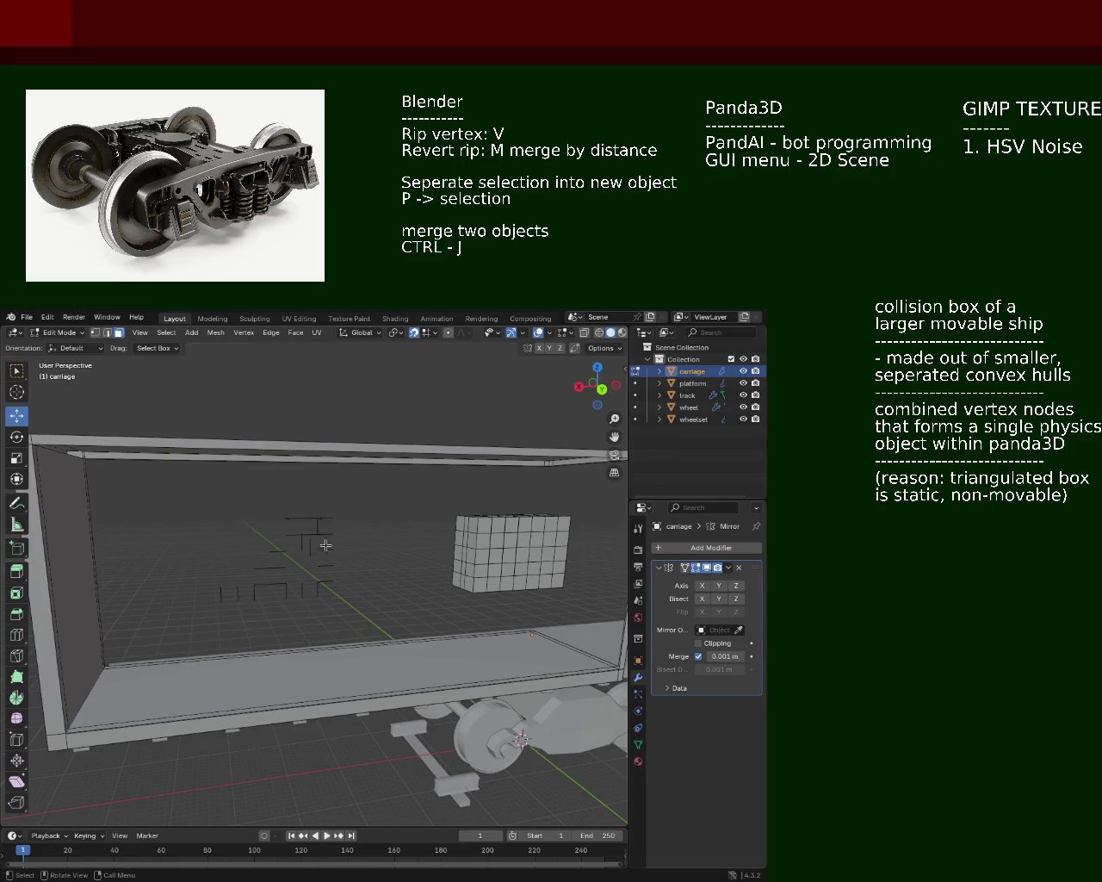
left_click_drag(168, 471, 354, 614)
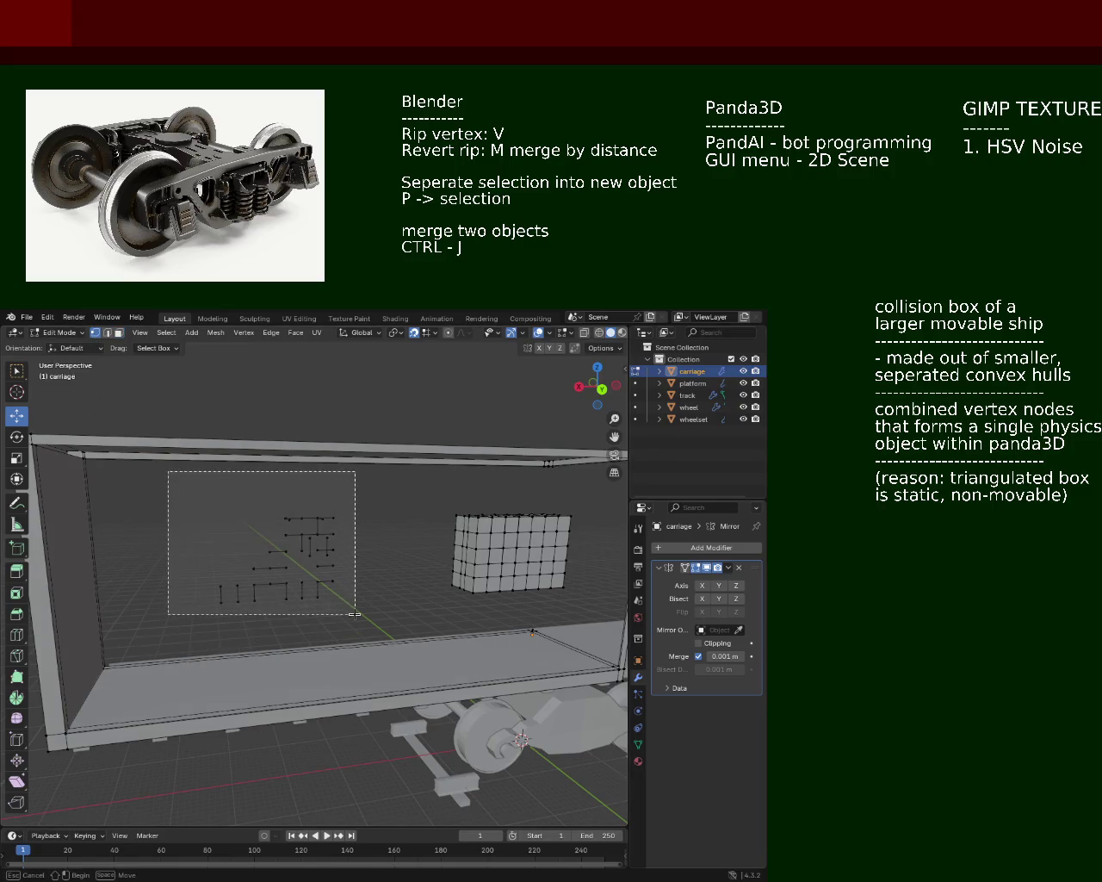
key("x")
left_click(348, 616)
Step: Delete the loose leftover vertices and the cube grid on the wall
left_click_drag(231, 498, 300, 554)
key("x")
left_click(275, 594)
left_click_drag(427, 564, 232, 501)
left_click_drag(232, 501, 396, 607)
key("x")
left_click(372, 609)
Step: Delete the remaining leftover geometry and small stray vertices, then view inside the carriage
left_click_drag(249, 501, 413, 617)
key("x")
left_click(360, 608)
left_click_drag(282, 517, 358, 580)
key("x")
left_click(358, 581)
left_click_drag(276, 576, 282, 598)
left_click_drag(350, 596, 514, 603)
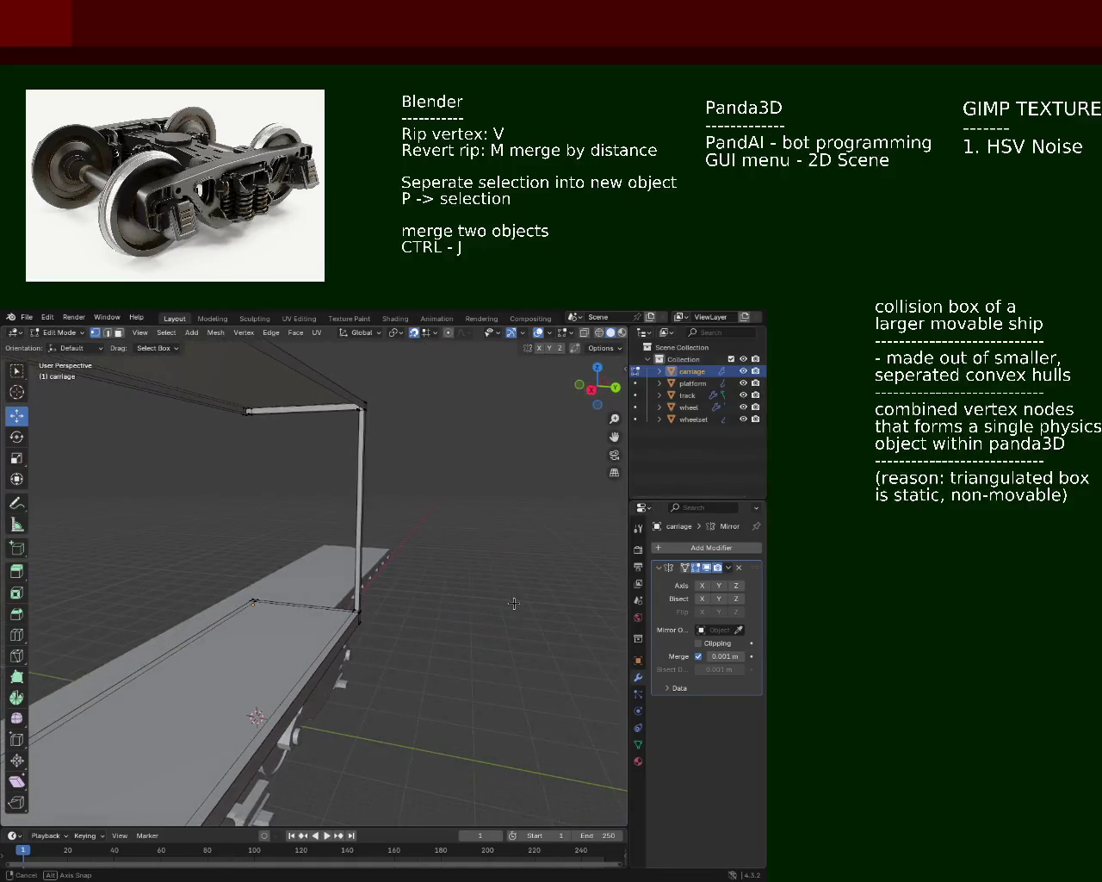
Step: Undo the deletions to restore the wall grid and block
key("ctrl+z")
key("ctrl+z")
key("ctrl+z")
key("ctrl+z")
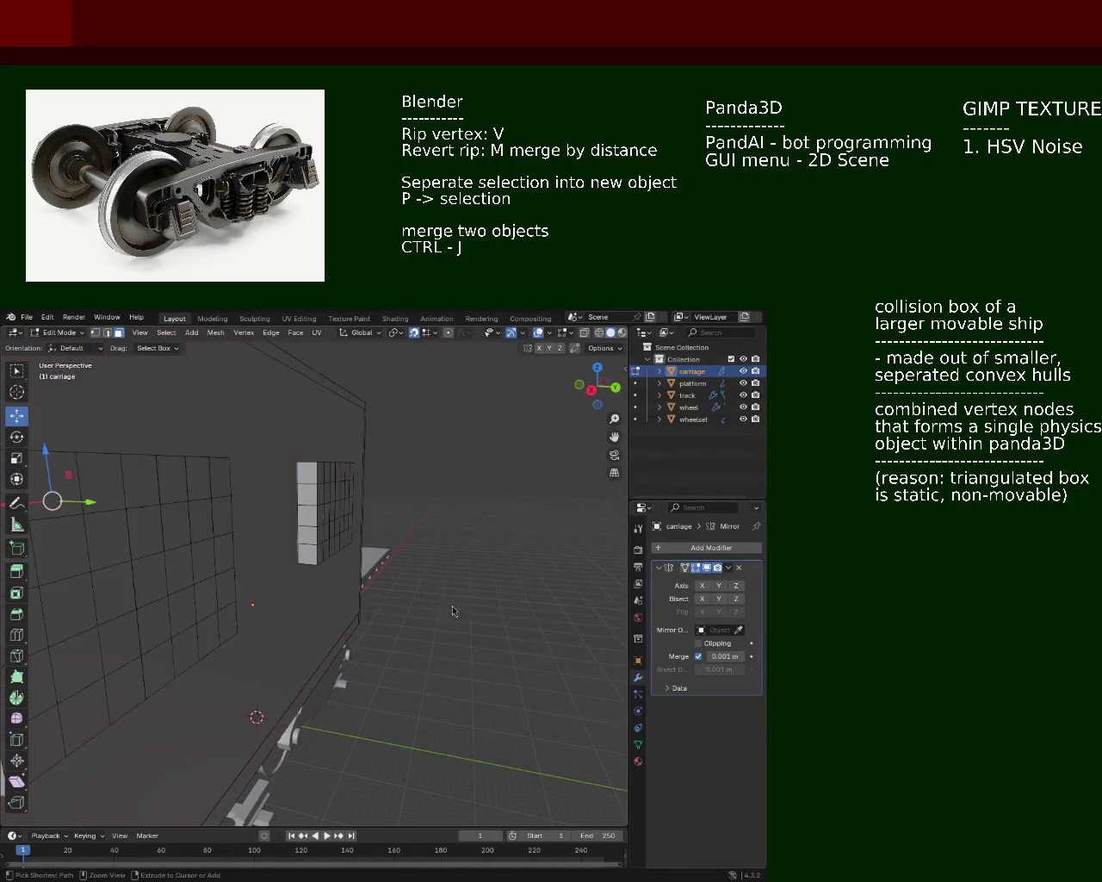
left_click_drag(438, 610, 310, 630)
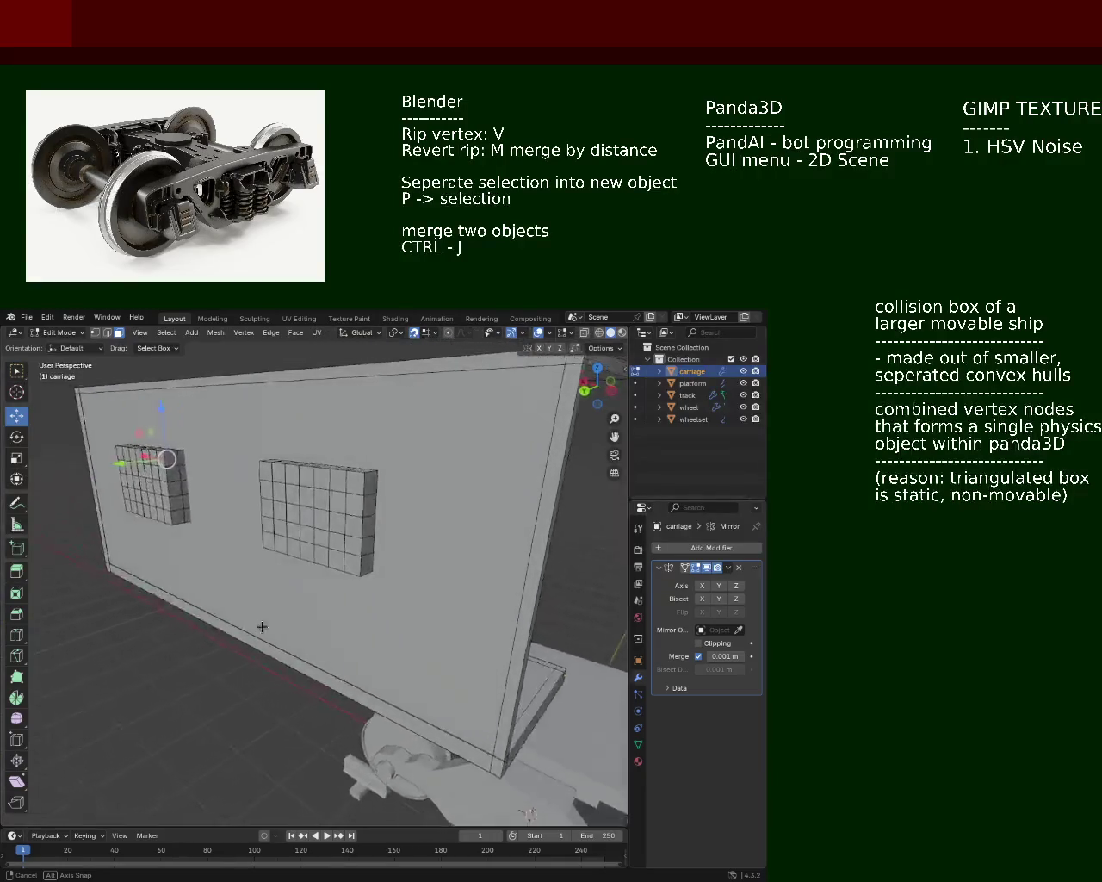
left_click_drag(310, 630, 87, 411)
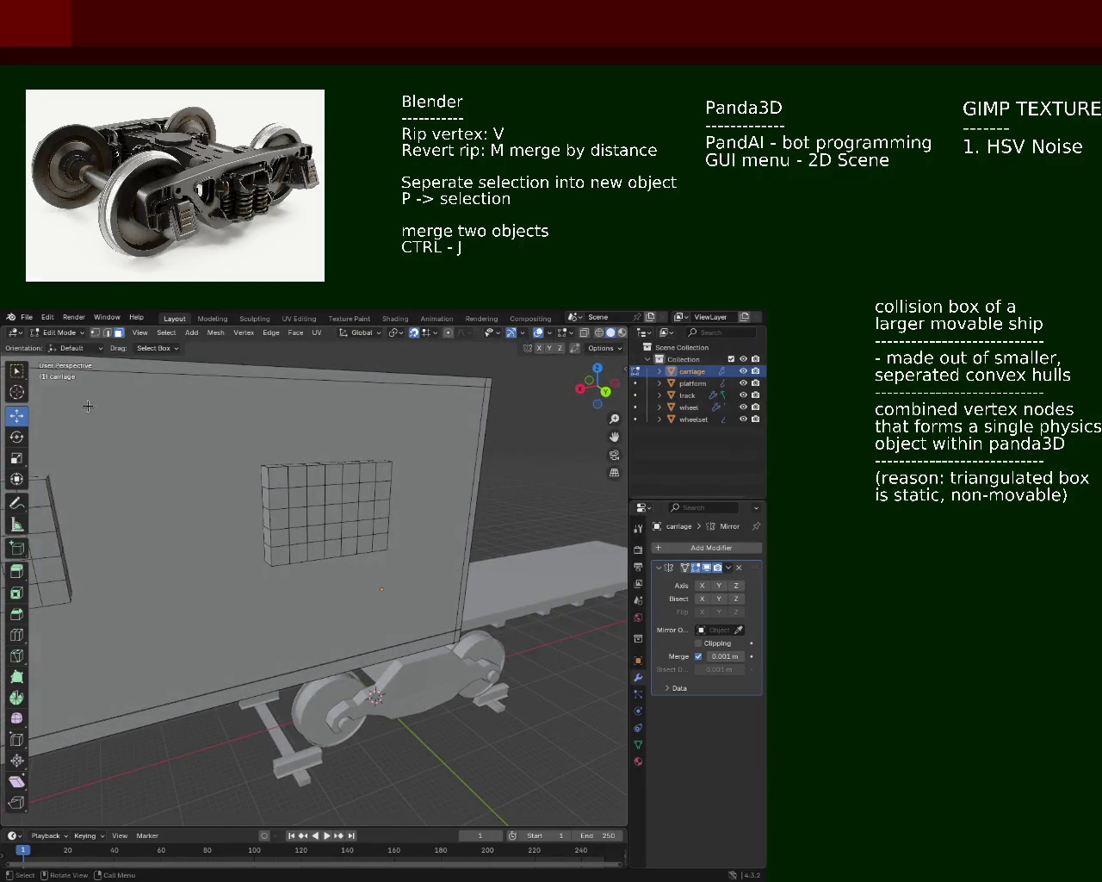
Step: Delete the carriage's large side wall face, leaving an open frame
left_click(155, 466)
right_click(155, 466)
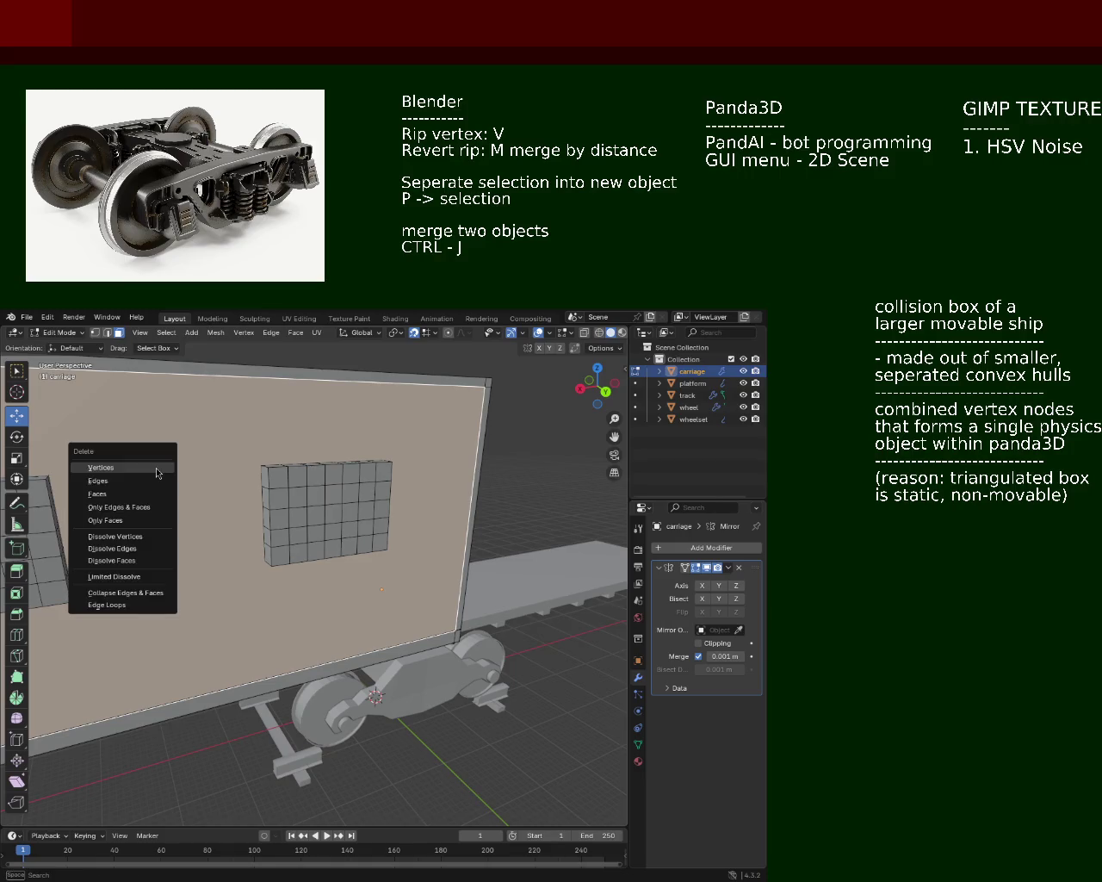
left_click(155, 492)
left_click_drag(198, 493, 428, 512)
left_click_drag(174, 425, 215, 465)
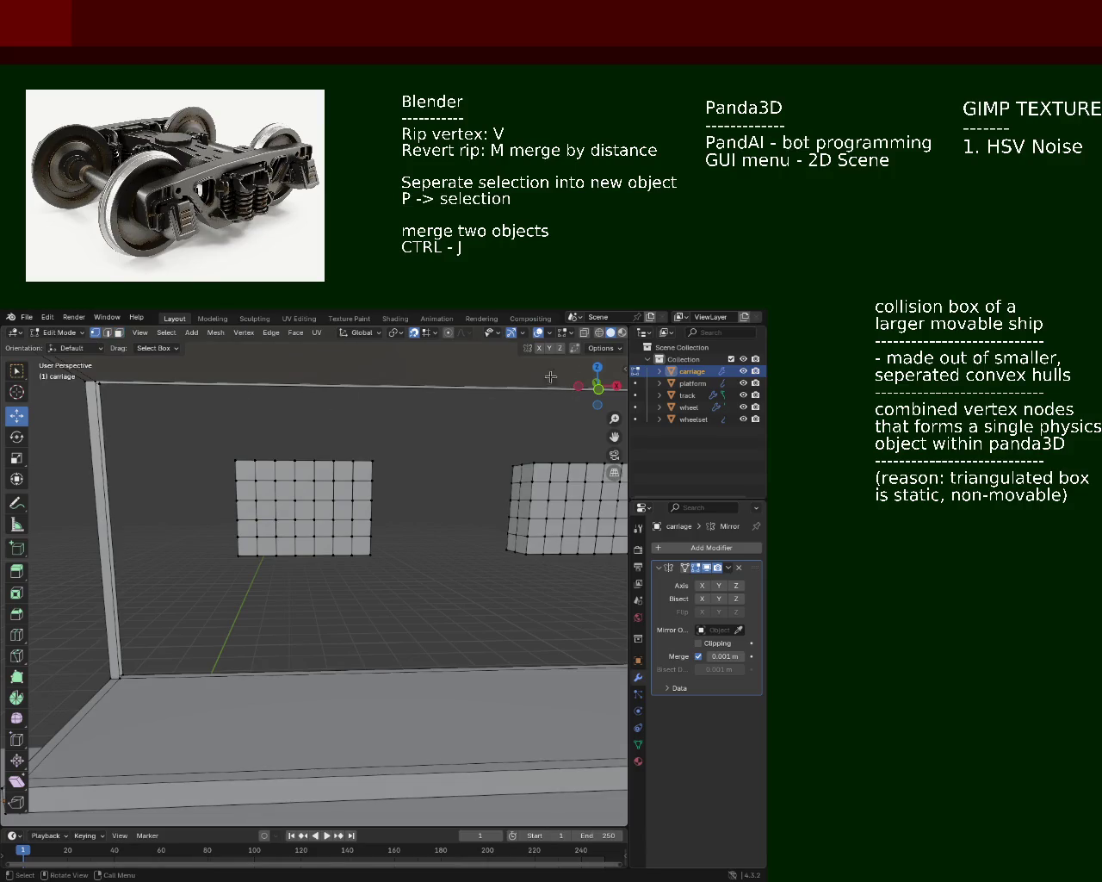
Step: In wireframe, delete the vertices of both leftover grids, then return to solid shading
left_click(601, 334)
left_click_drag(447, 601, 439, 601)
key("x")
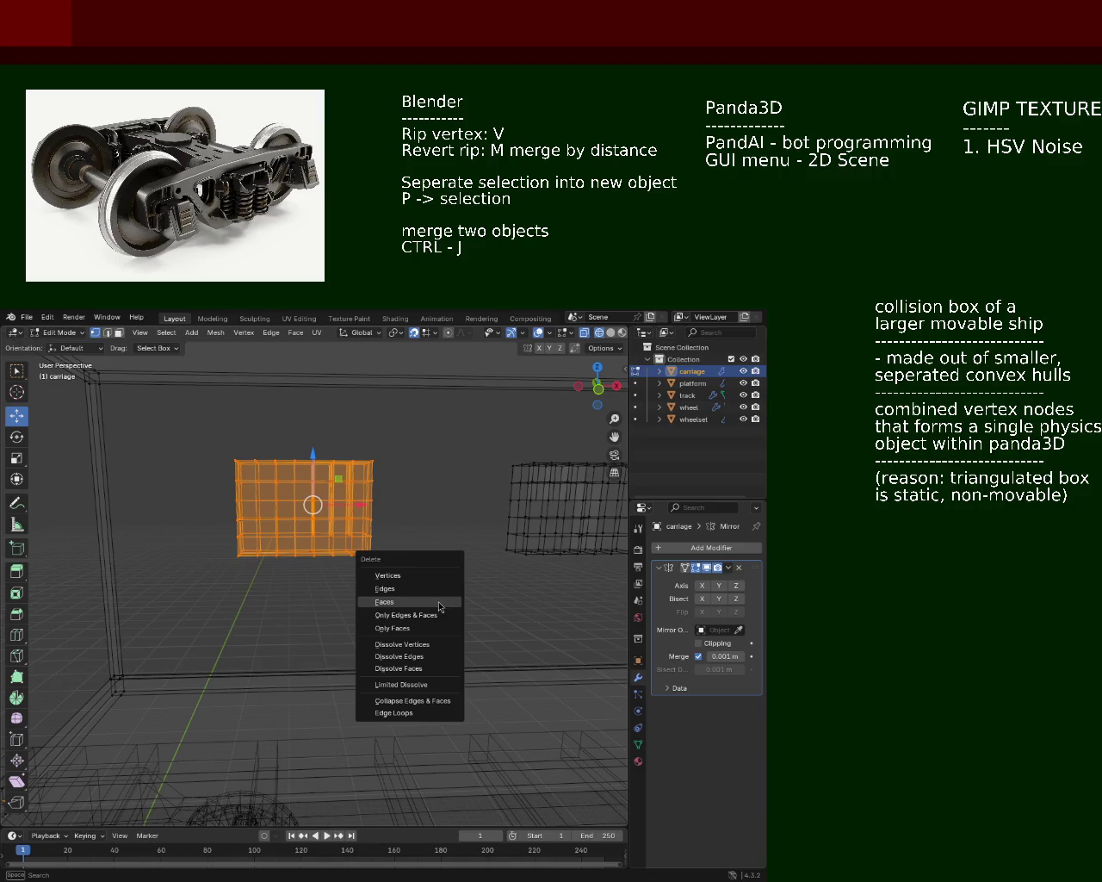
left_click(376, 433)
left_click_drag(376, 433, 206, 590)
left_click_drag(155, 475, 424, 636)
key("x")
left_click(360, 631)
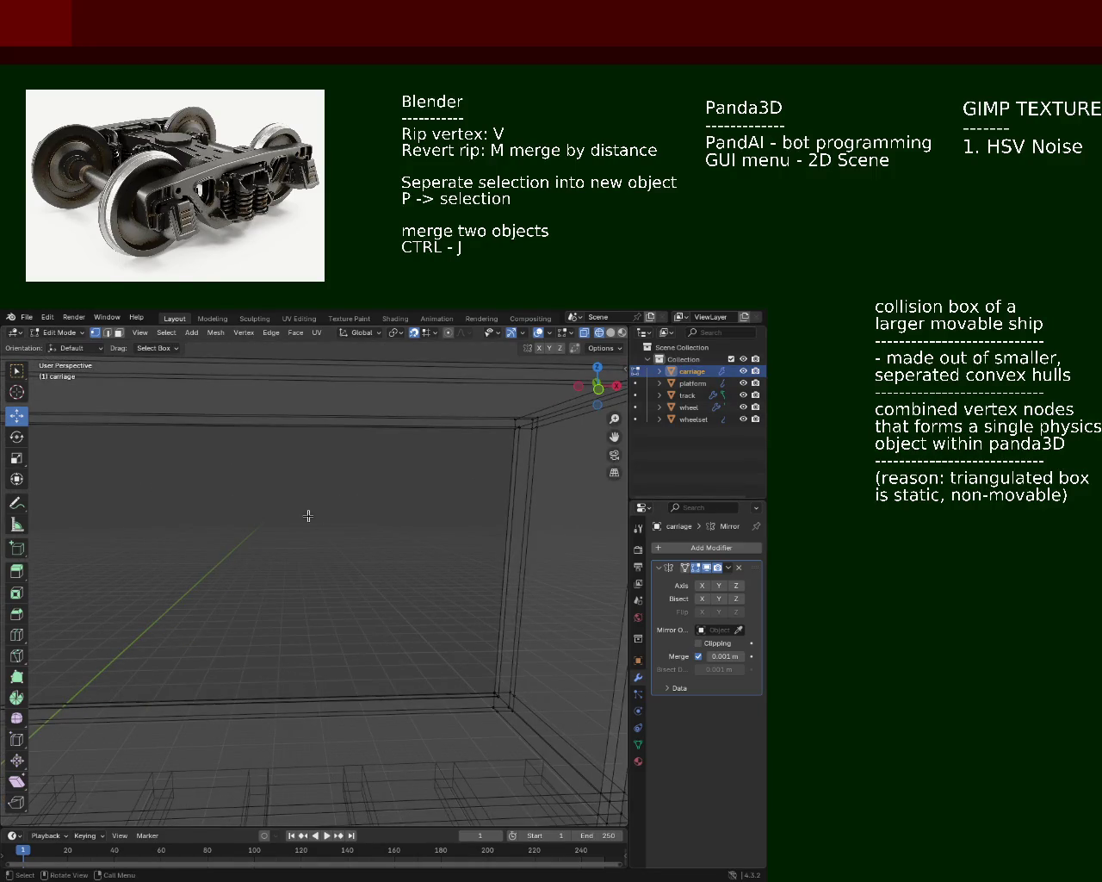
left_click(611, 333)
left_click_drag(363, 645, 223, 576)
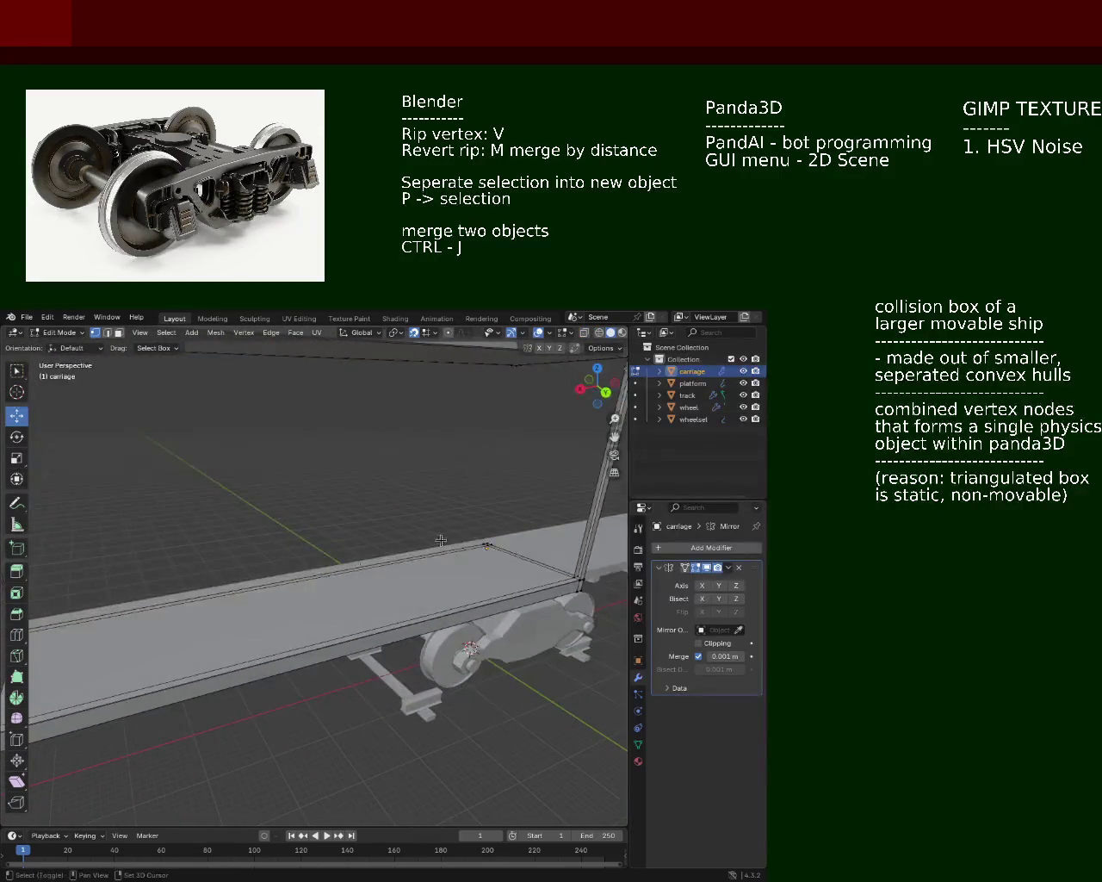
Step: Select corner vertices of the carriage frame and its wall face
left_click_drag(223, 576, 517, 560)
left_click(571, 458)
left_click(560, 657)
left_click(558, 656)
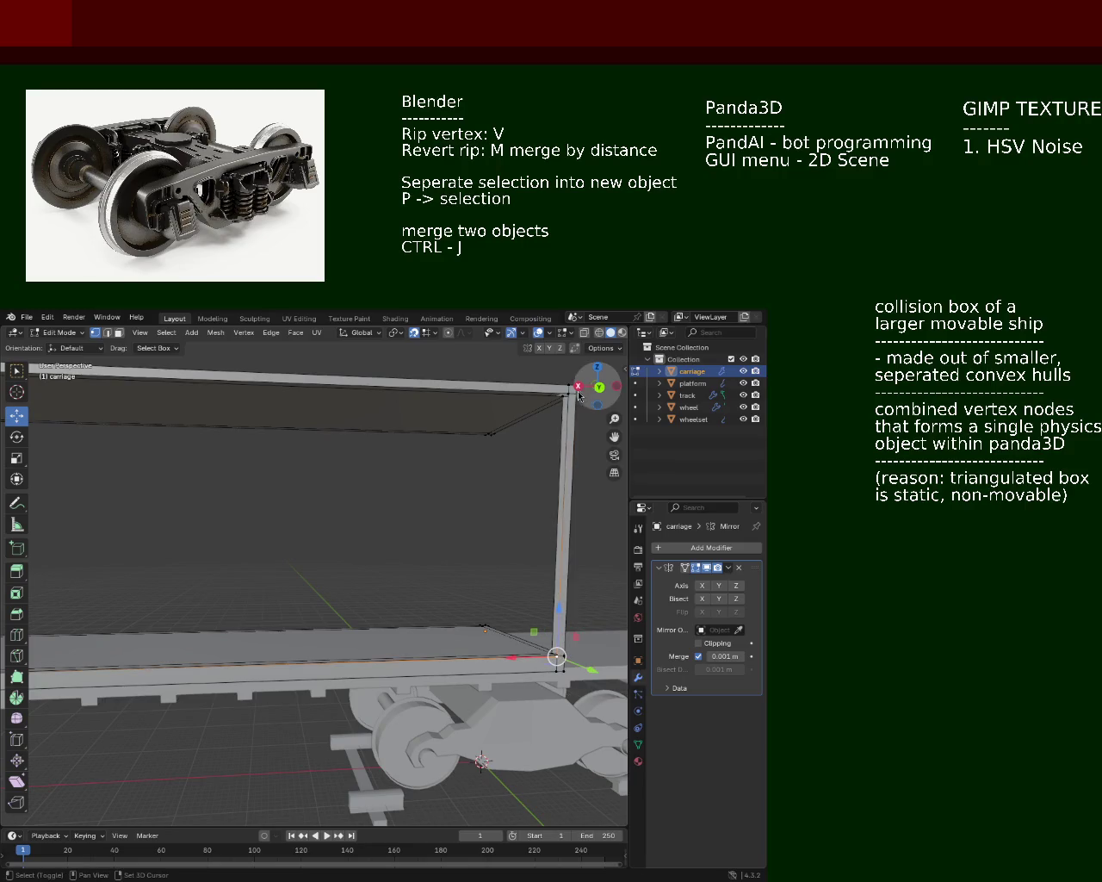
left_click_drag(565, 389, 564, 426)
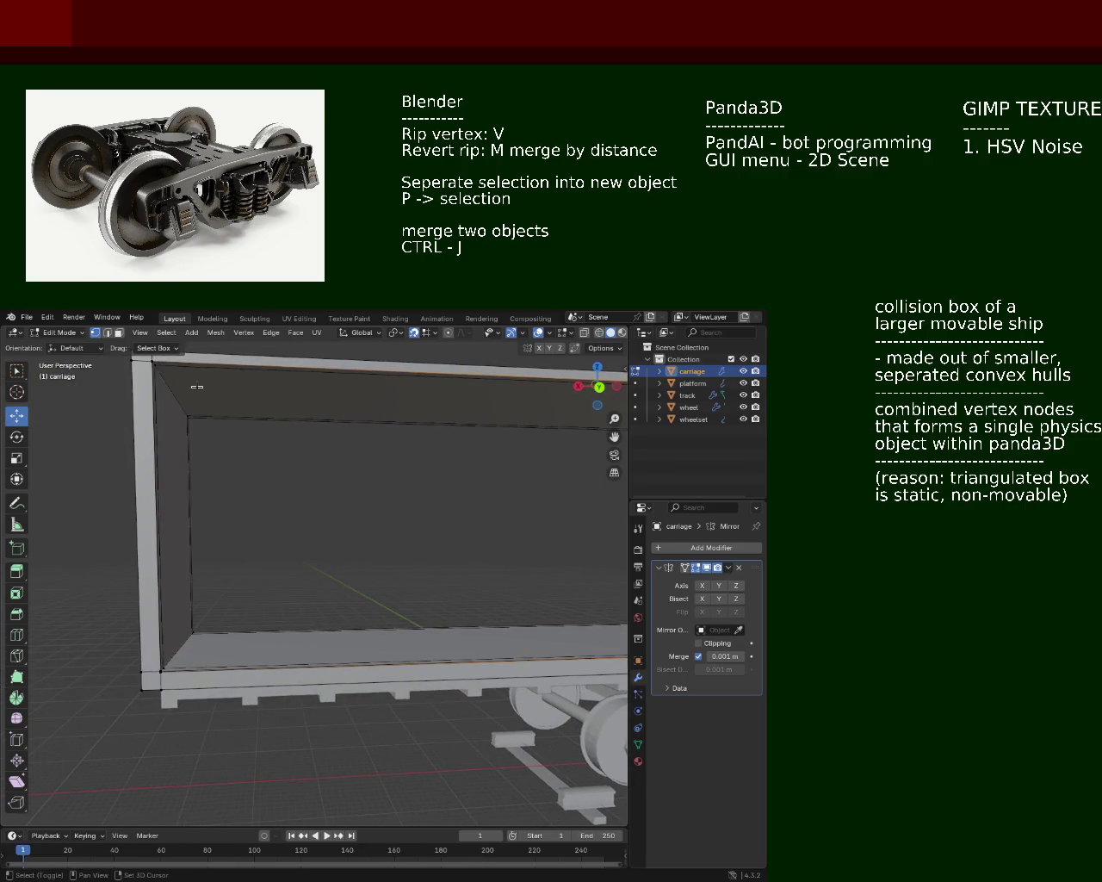
left_click(153, 362)
left_click(161, 668)
Step: Select the floor edge, upper-left corner and whole wall face from inside the box
scroll("up", 3)
left_click_drag(172, 672, 411, 704)
left_click(413, 652)
left_click(414, 702)
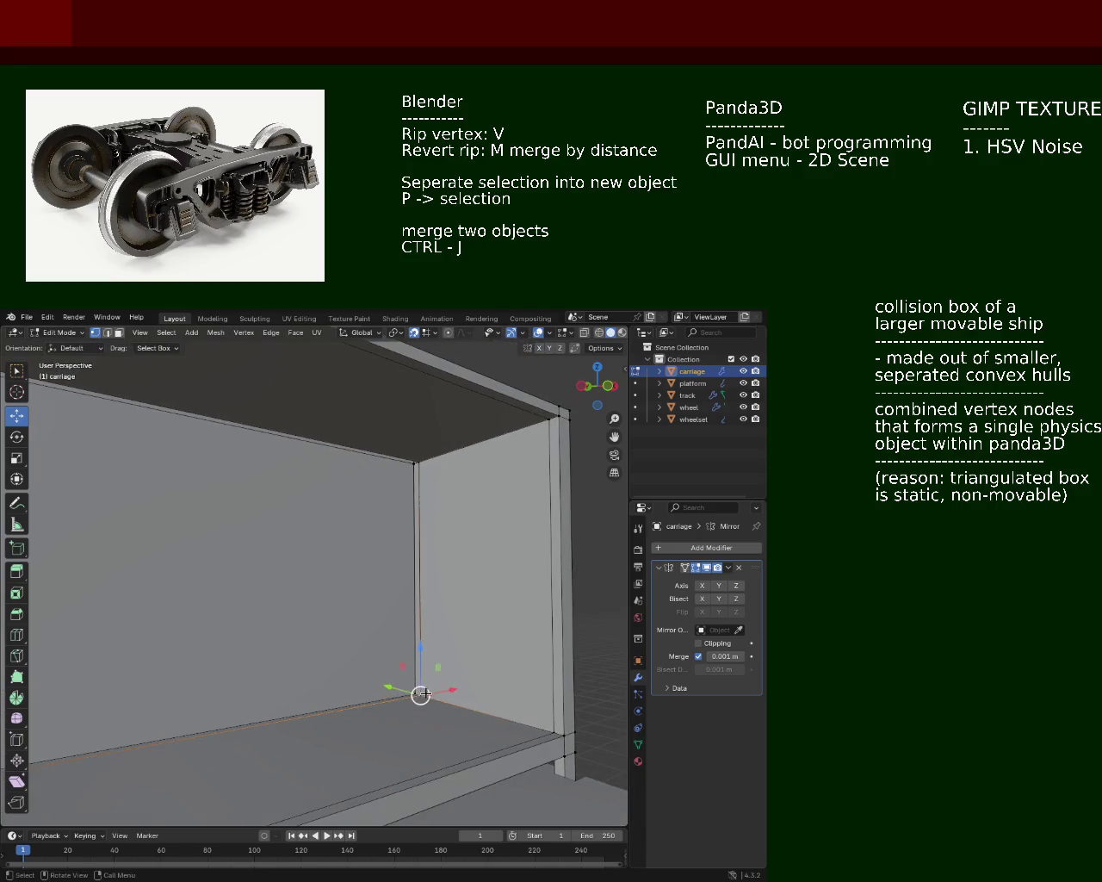
left_click_drag(445, 571, 234, 476)
left_click(170, 442)
left_click(178, 761)
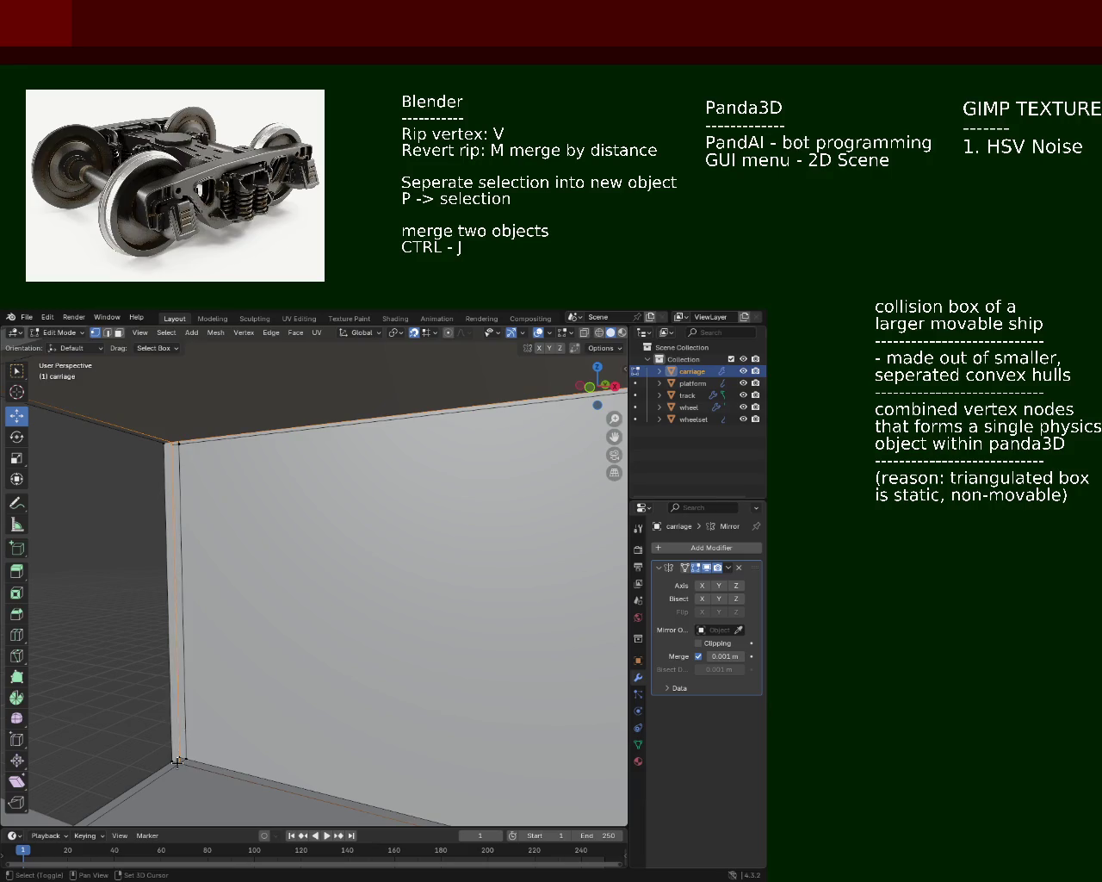
left_click_drag(179, 777, 494, 554)
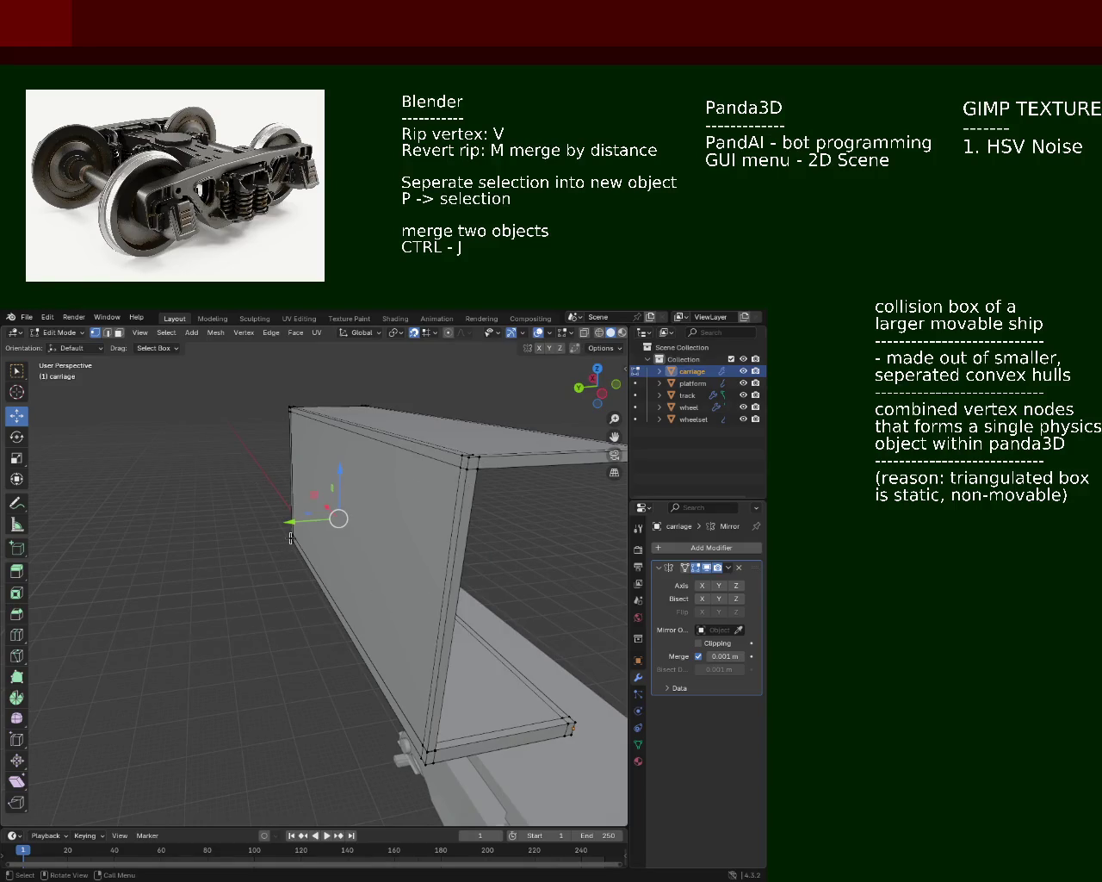
left_click_drag(252, 479, 349, 547)
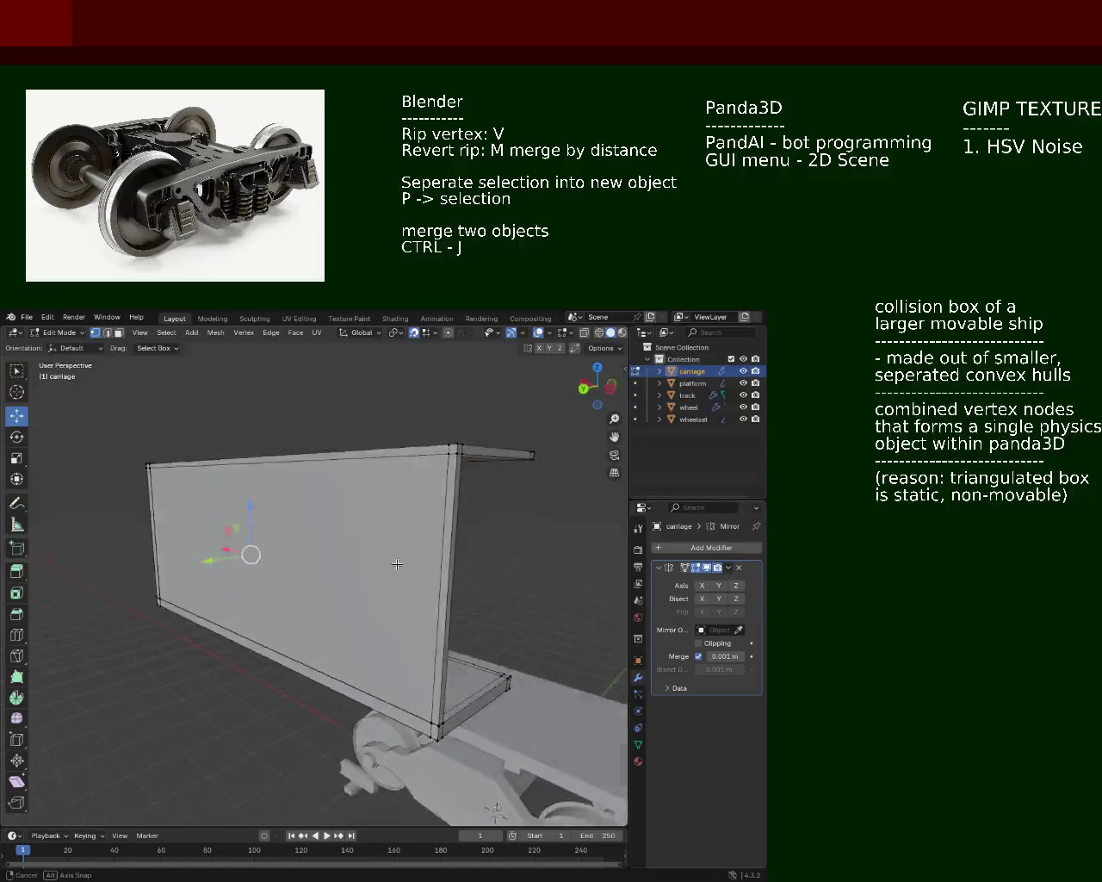
left_click_drag(349, 548, 379, 525)
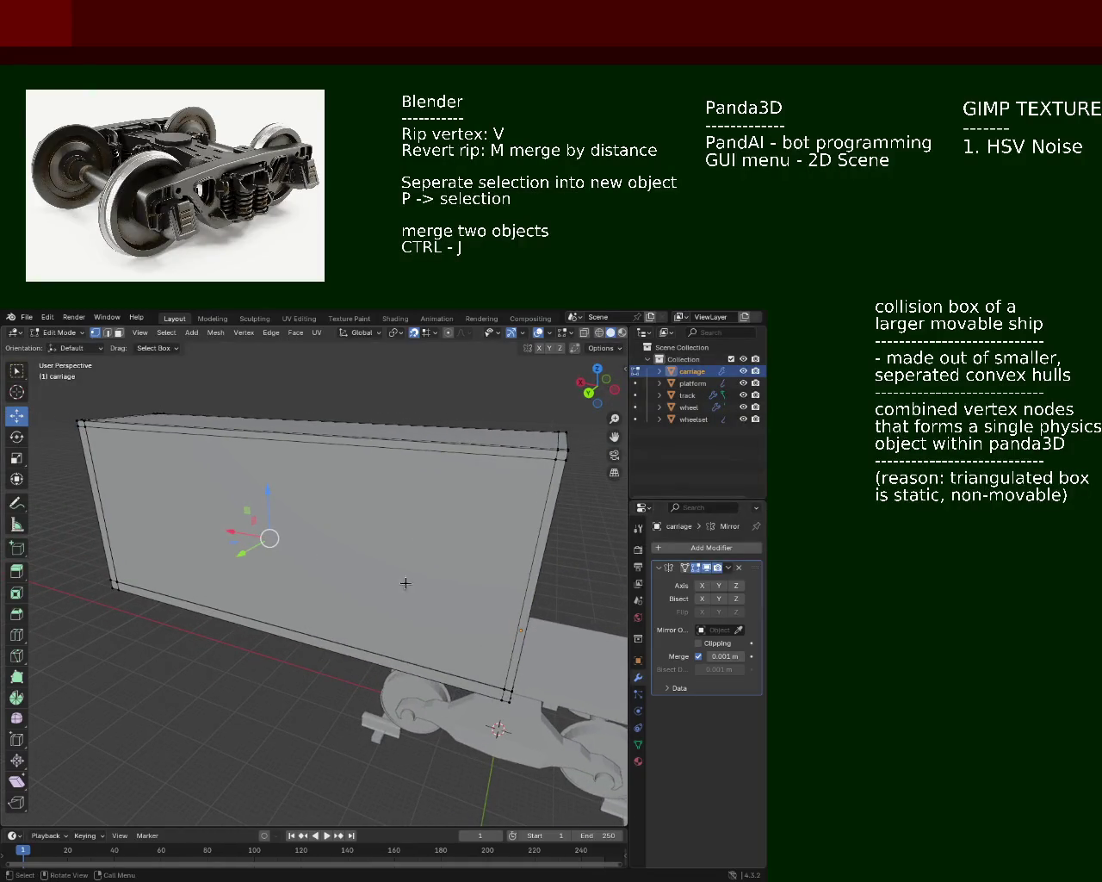
left_click_drag(452, 593, 552, 538)
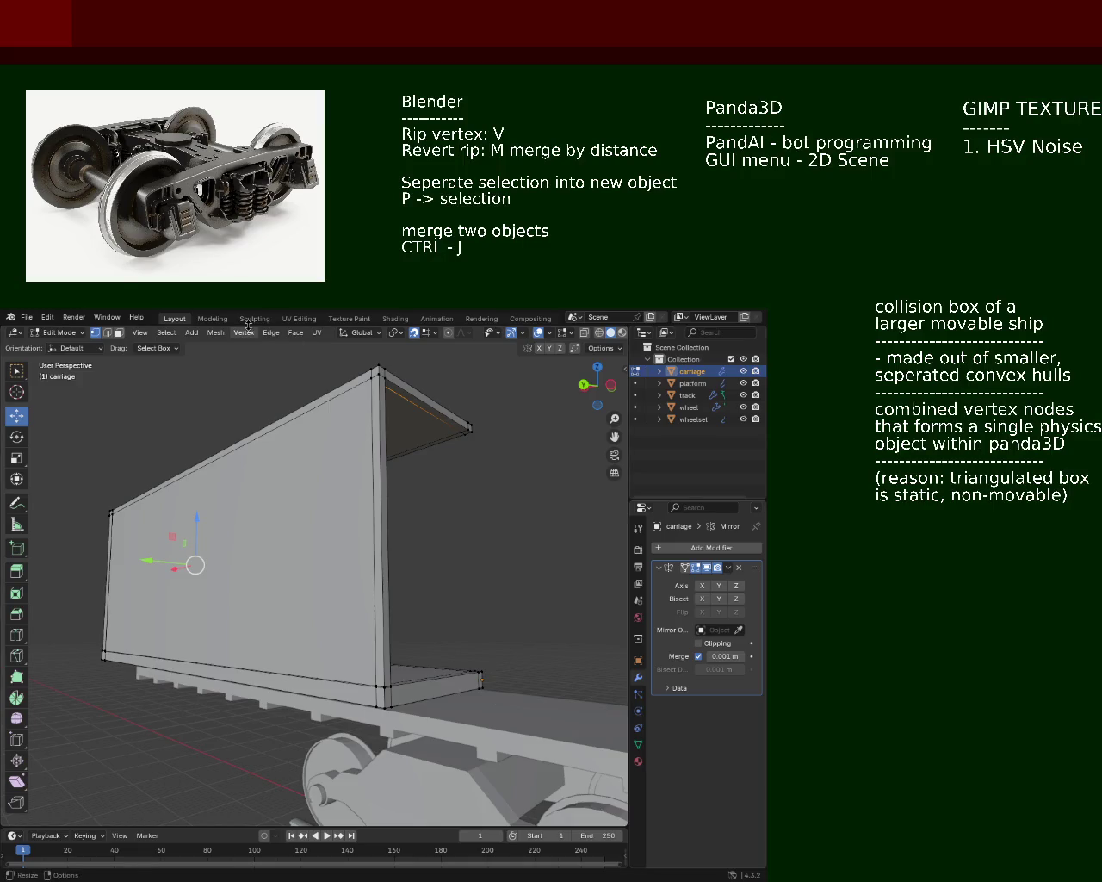
Step: Return to Object Mode and add a new Cube mesh to the scene
left_click(294, 333)
key("Escape")
key("Tab")
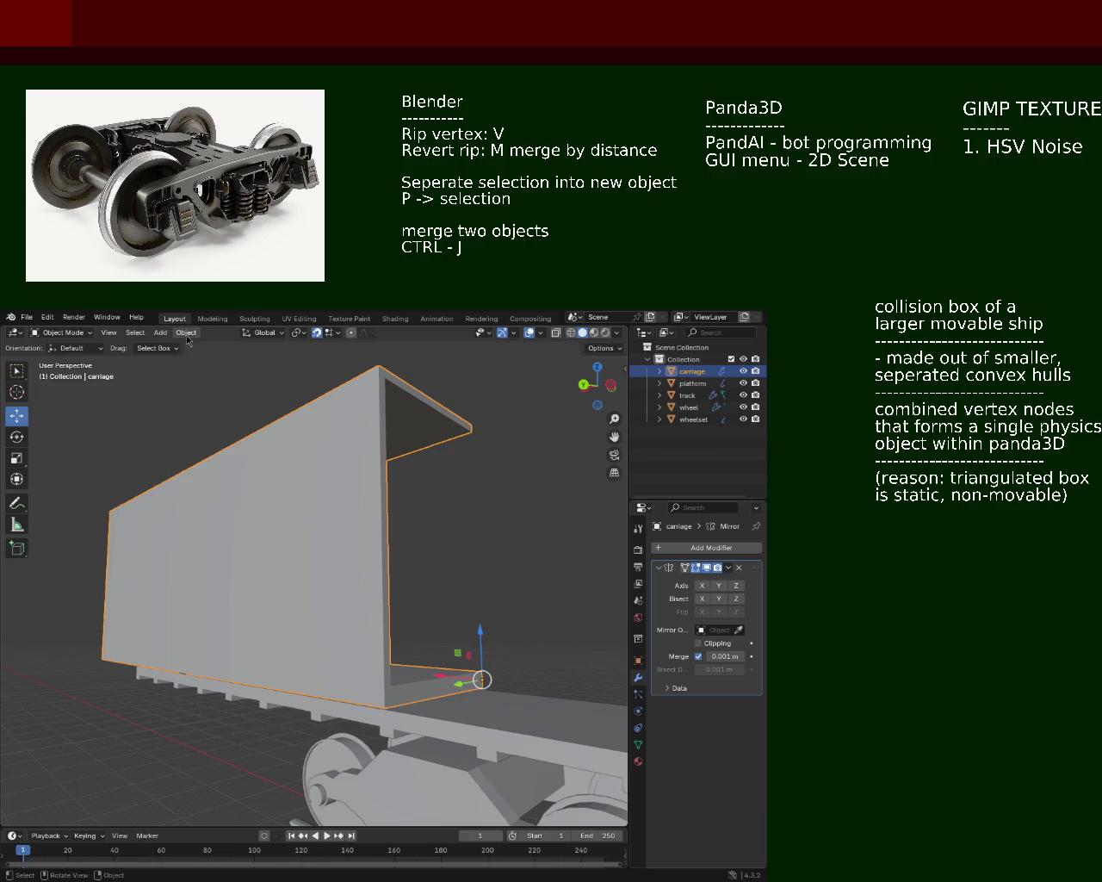
left_click(160, 332)
left_click(288, 357)
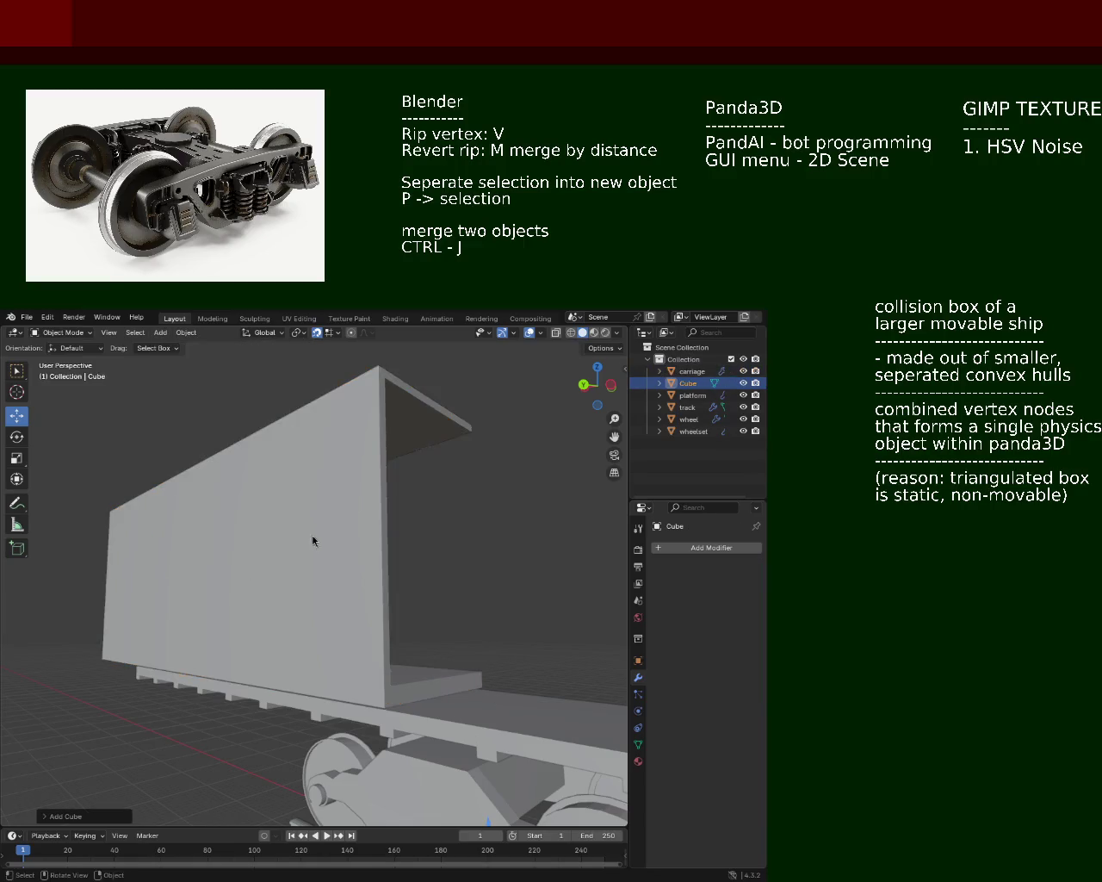
Step: Move the new cube along constrained axes and scale it up
scroll("up", 3)
scroll("down", 3)
left_click_drag(337, 559, 450, 624)
key("g")
key("z")
key("x")
key("x")
left_click(207, 564)
key("s")
left_click(206, 564)
left_click_drag(274, 649, 228, 504)
Step: Reposition the cube, sliding it along Y onto the top edge of the wall
key("g")
left_click(224, 539)
key("g")
key("y")
left_click(318, 573)
left_click_drag(318, 573, 368, 520)
scroll("up", 3)
key("g")
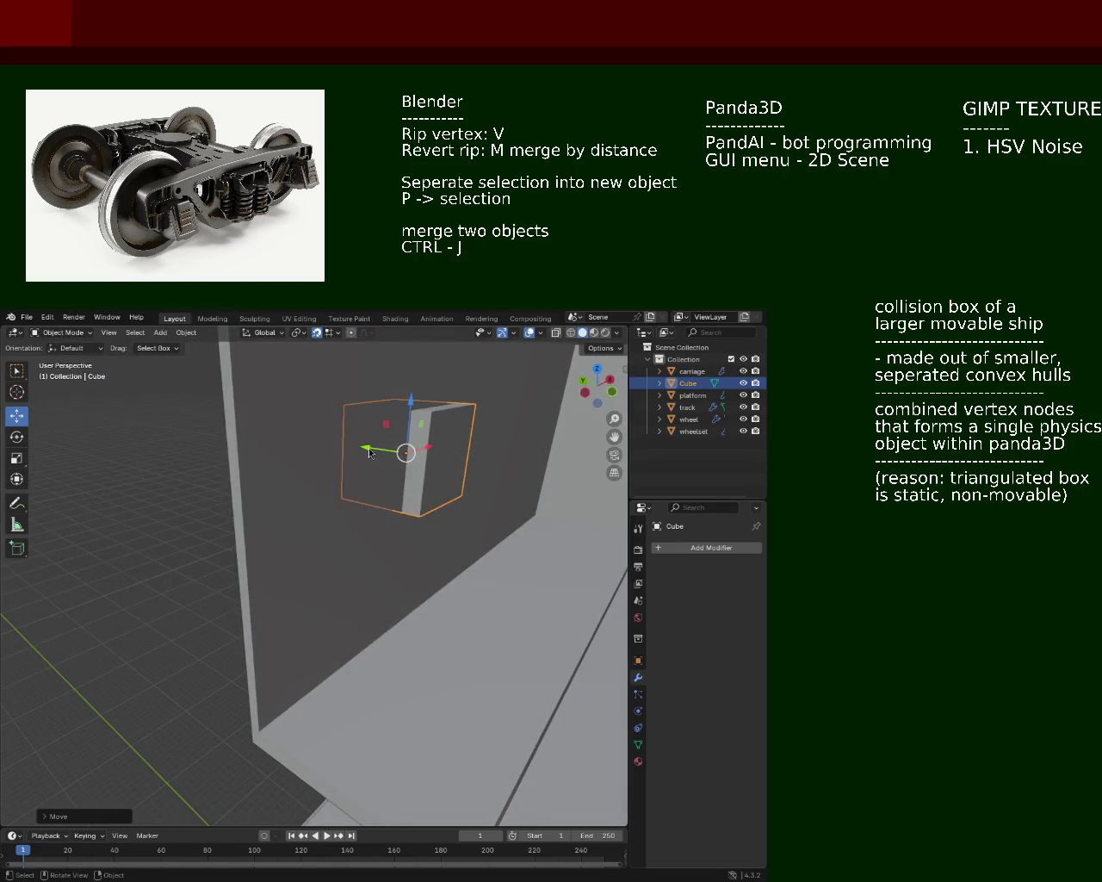
key("y")
left_click(470, 457)
left_click_drag(469, 457, 442, 493)
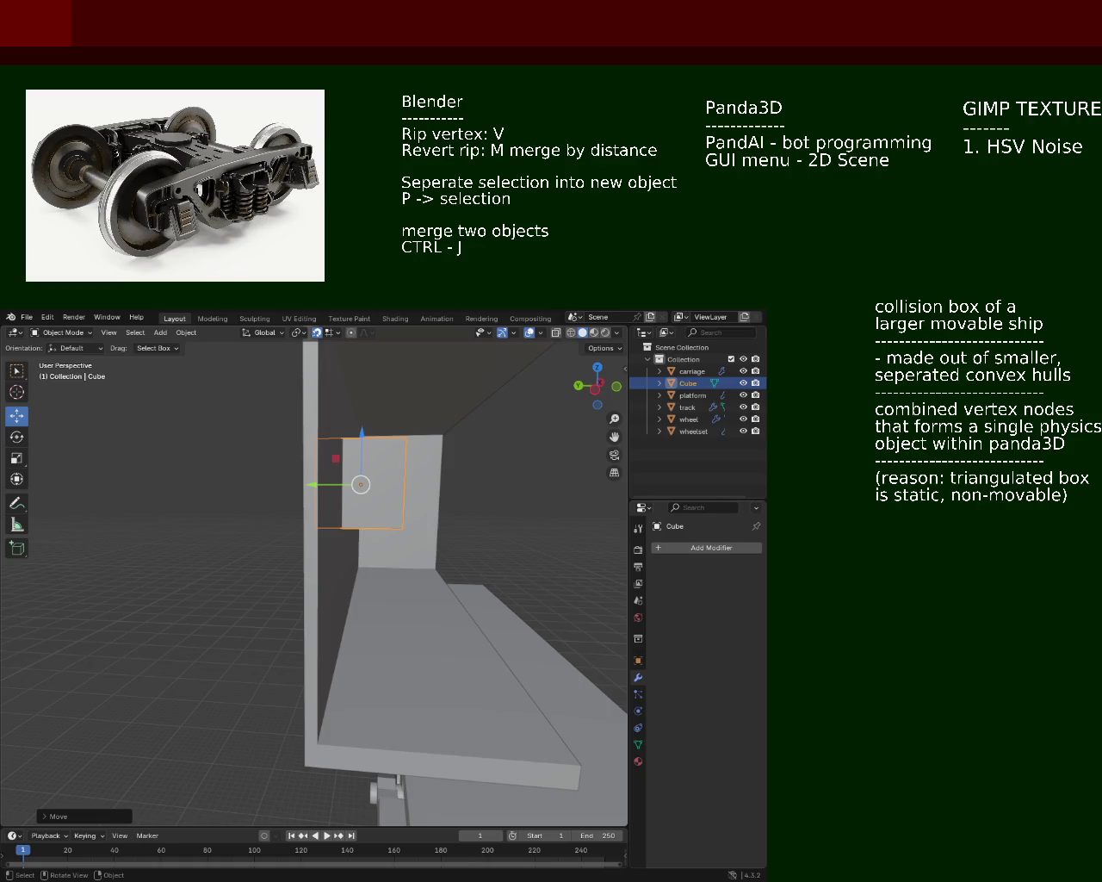
left_click(708, 548)
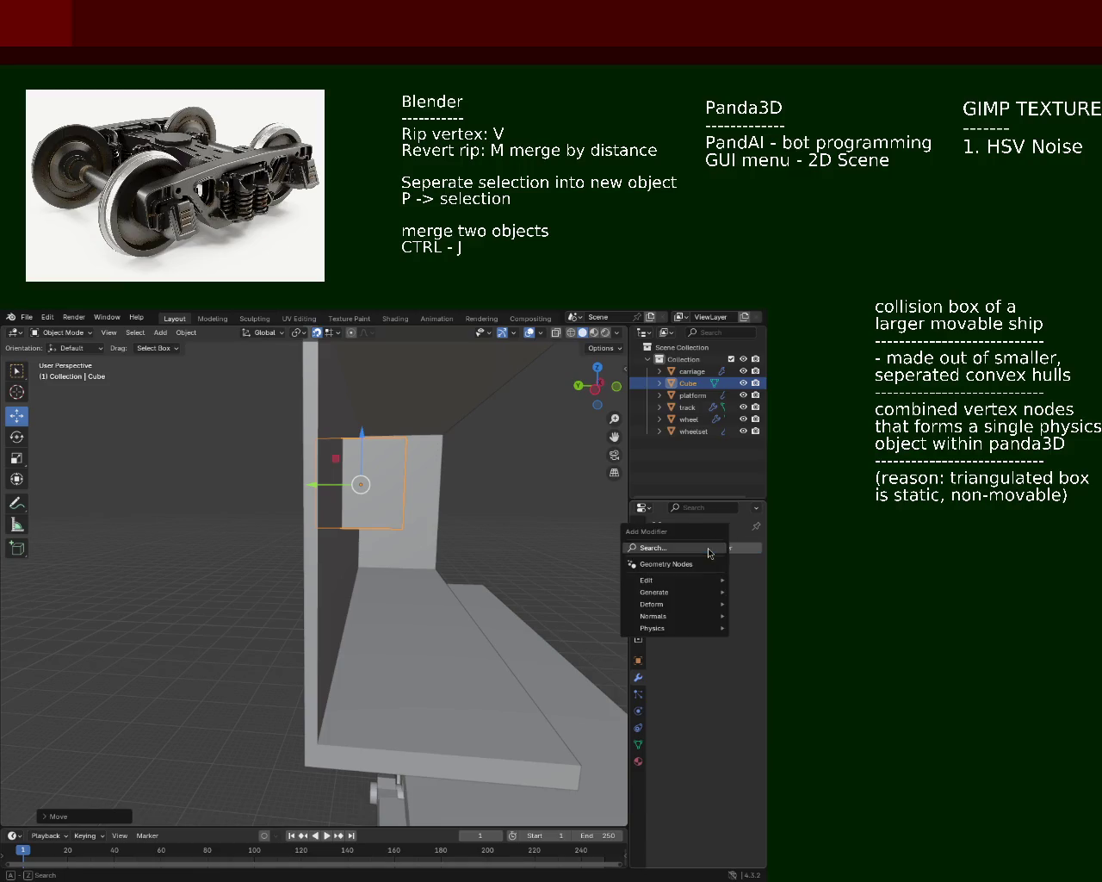
Step: Add a Bevel modifier via search, toggle it between Vertices and Edges, then remove it
left_click(671, 556)
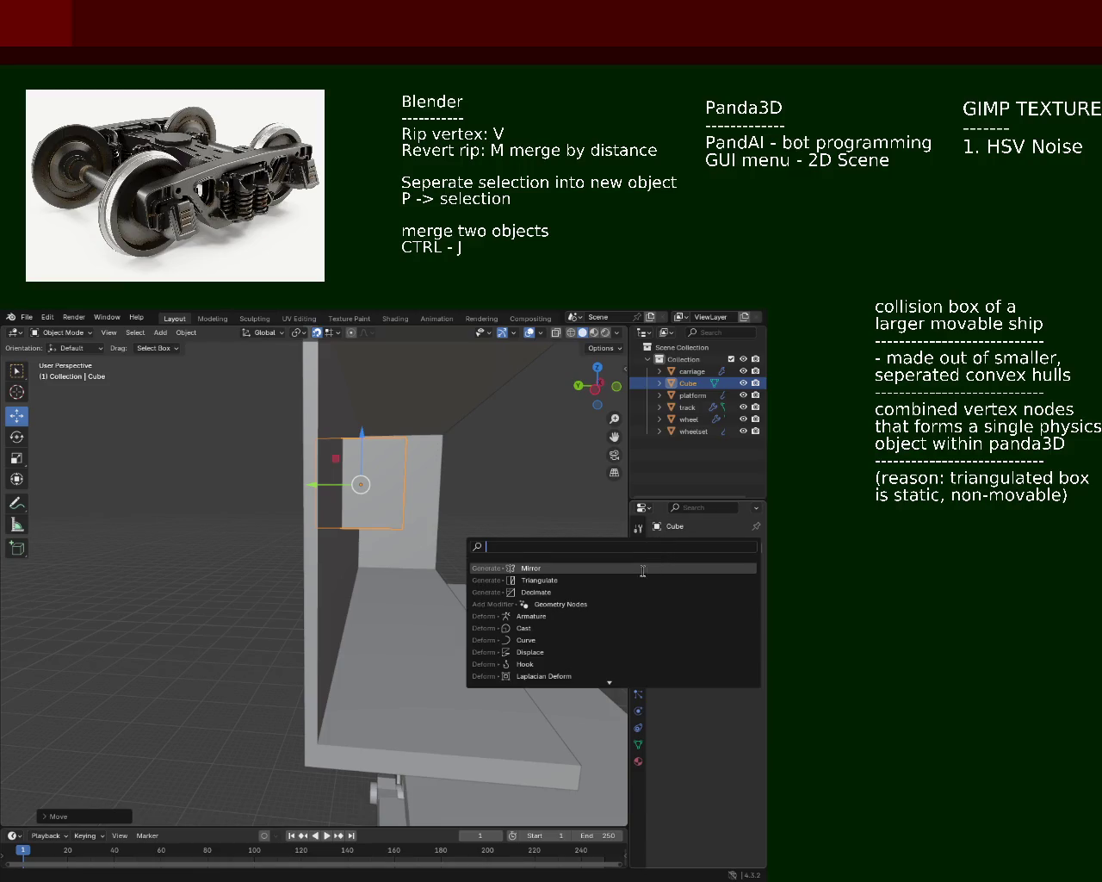
type("be")
left_click(573, 568)
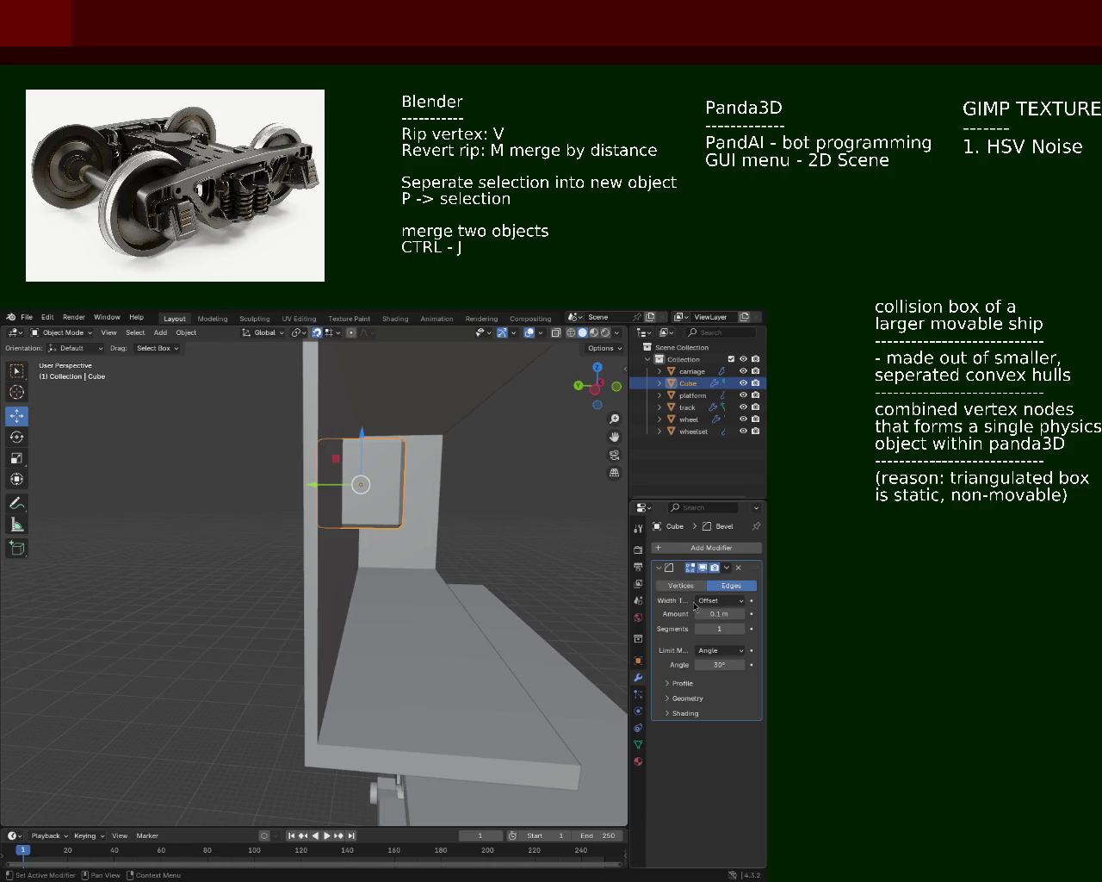
left_click(681, 586)
left_click(732, 586)
left_click(738, 568)
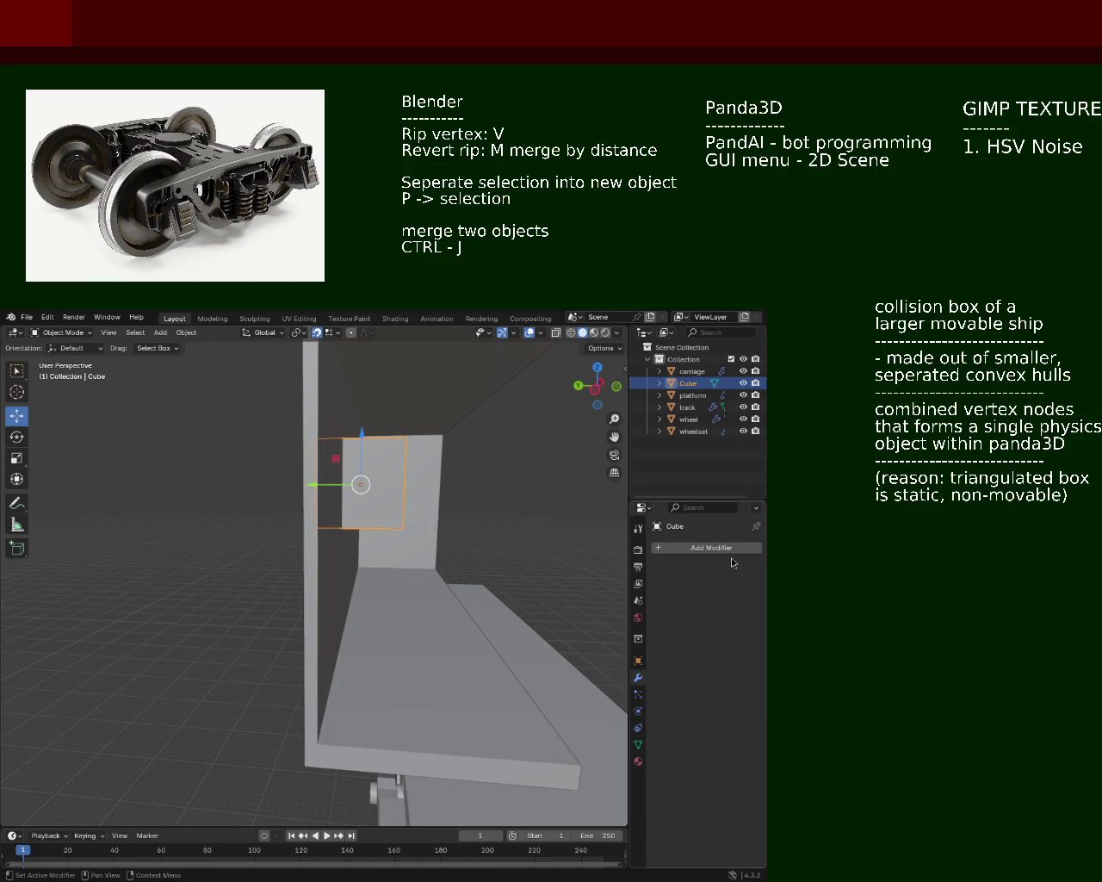
left_click(726, 548)
mouse_move(680, 592)
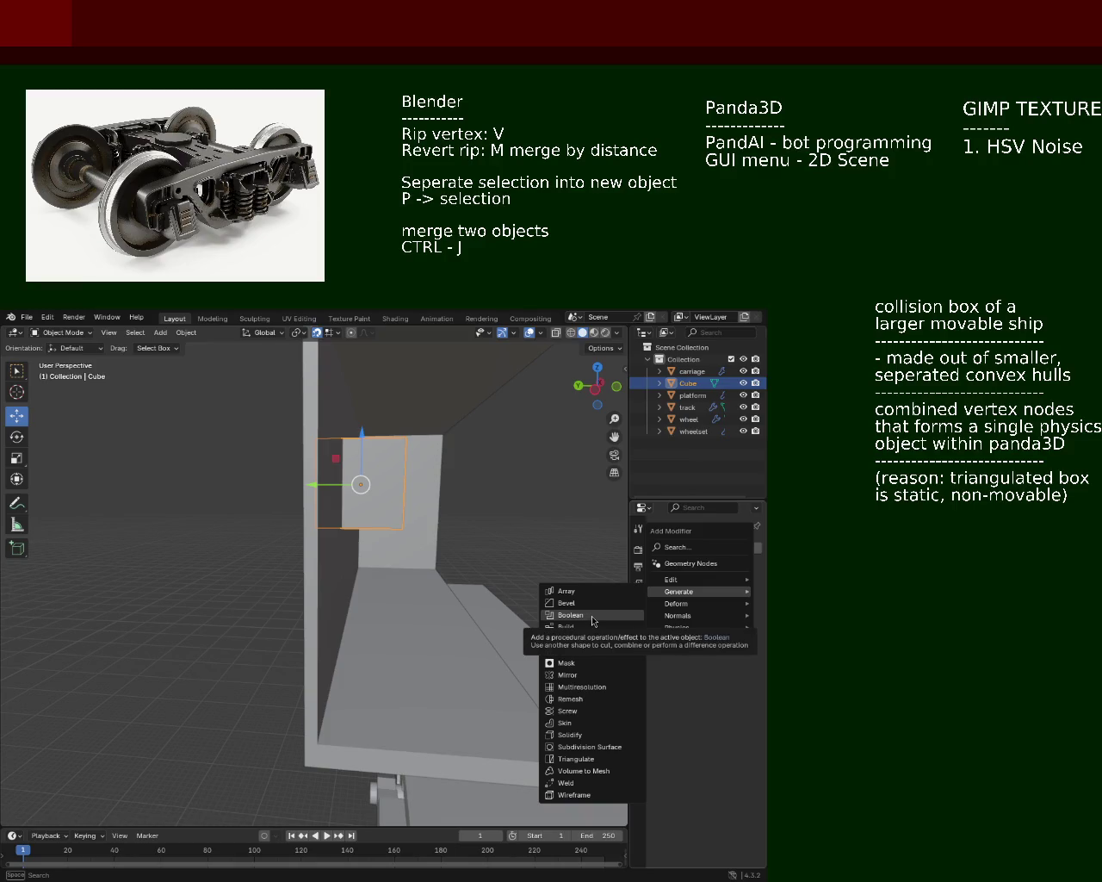
Step: Add a Boolean modifier to the cube with carriage as its target object
left_click(593, 617)
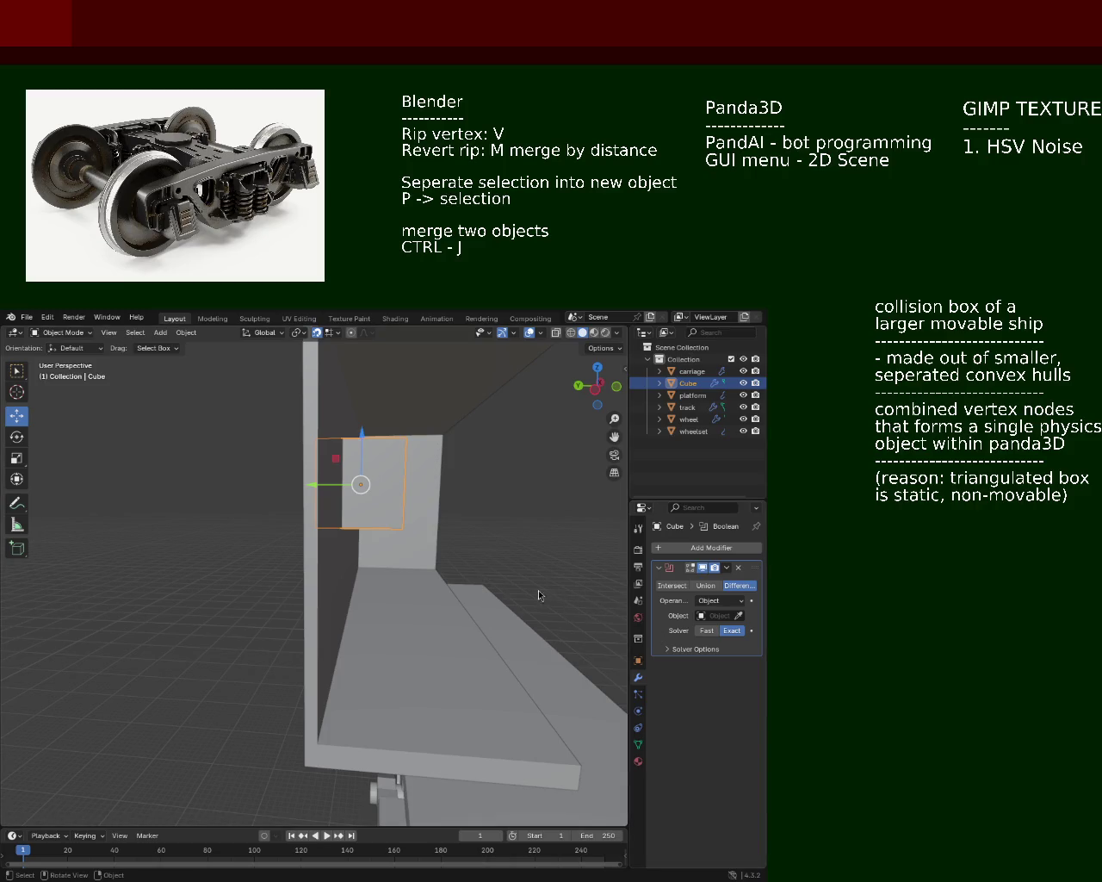
left_click_drag(466, 555, 436, 566)
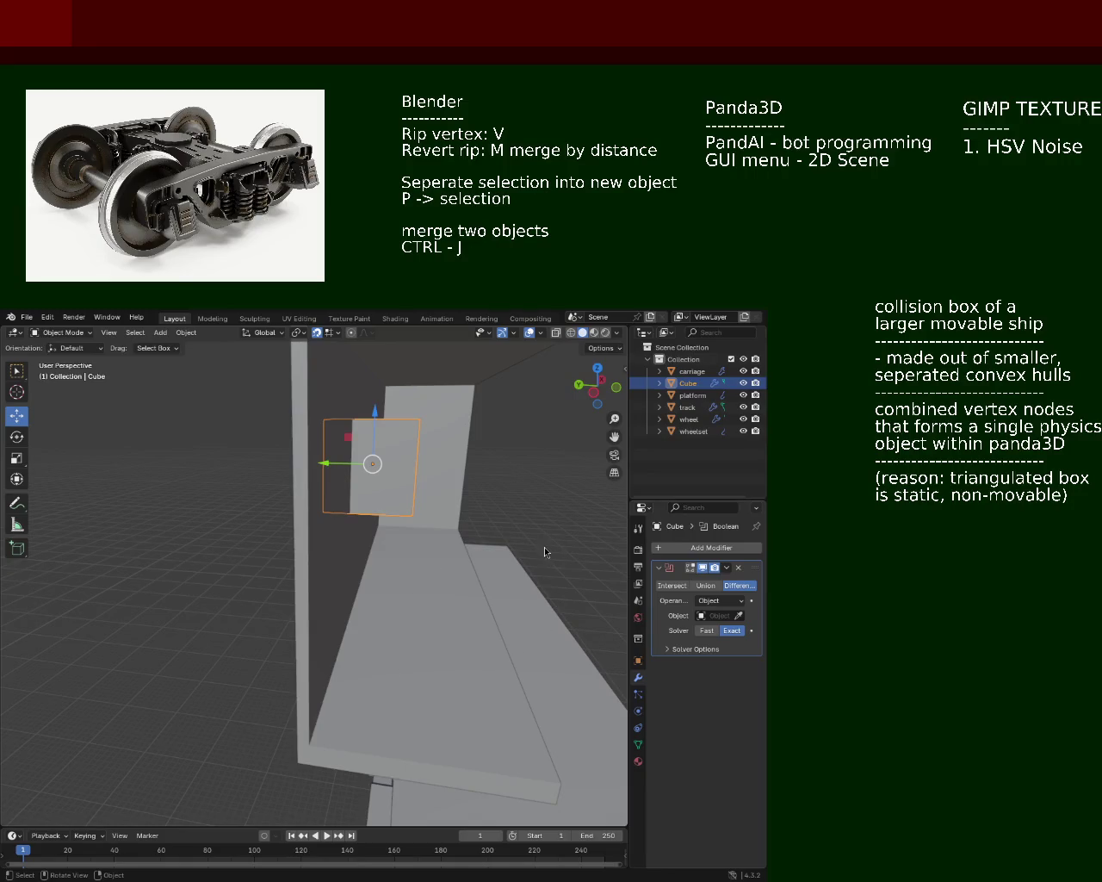
left_click(677, 588)
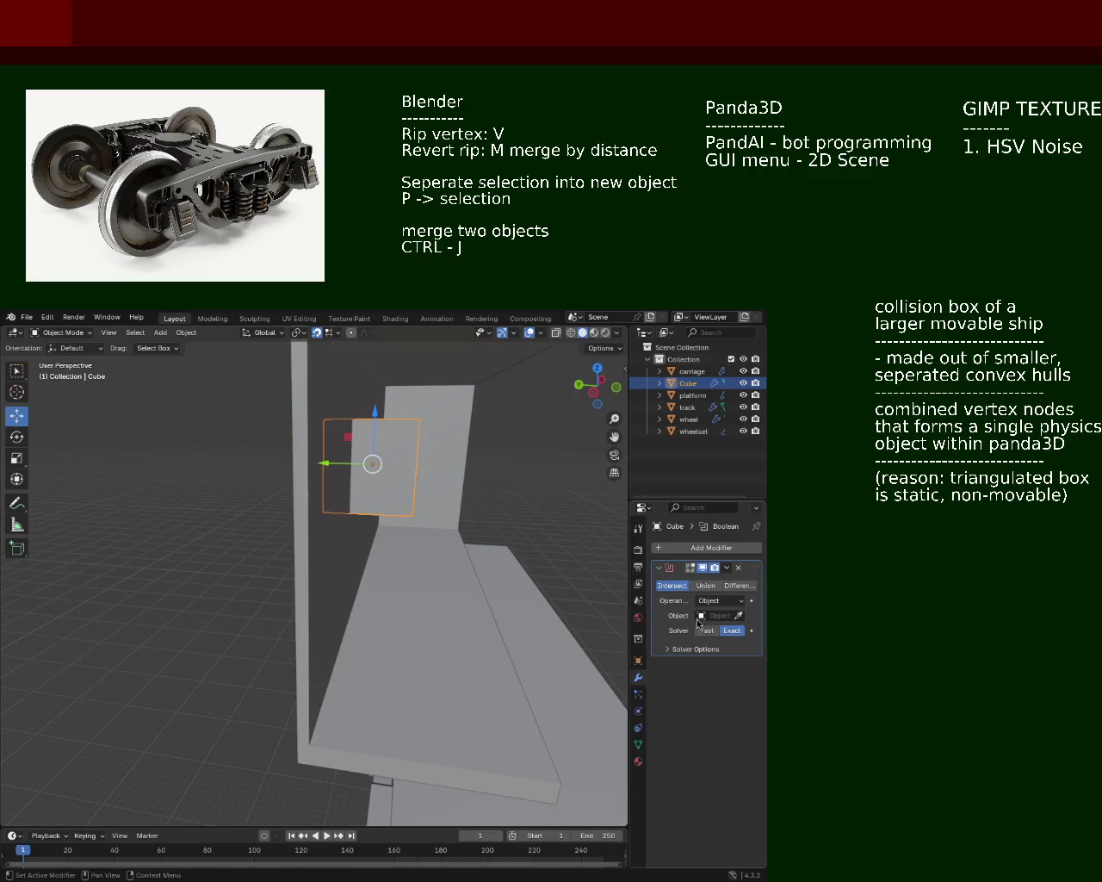
left_click(699, 616)
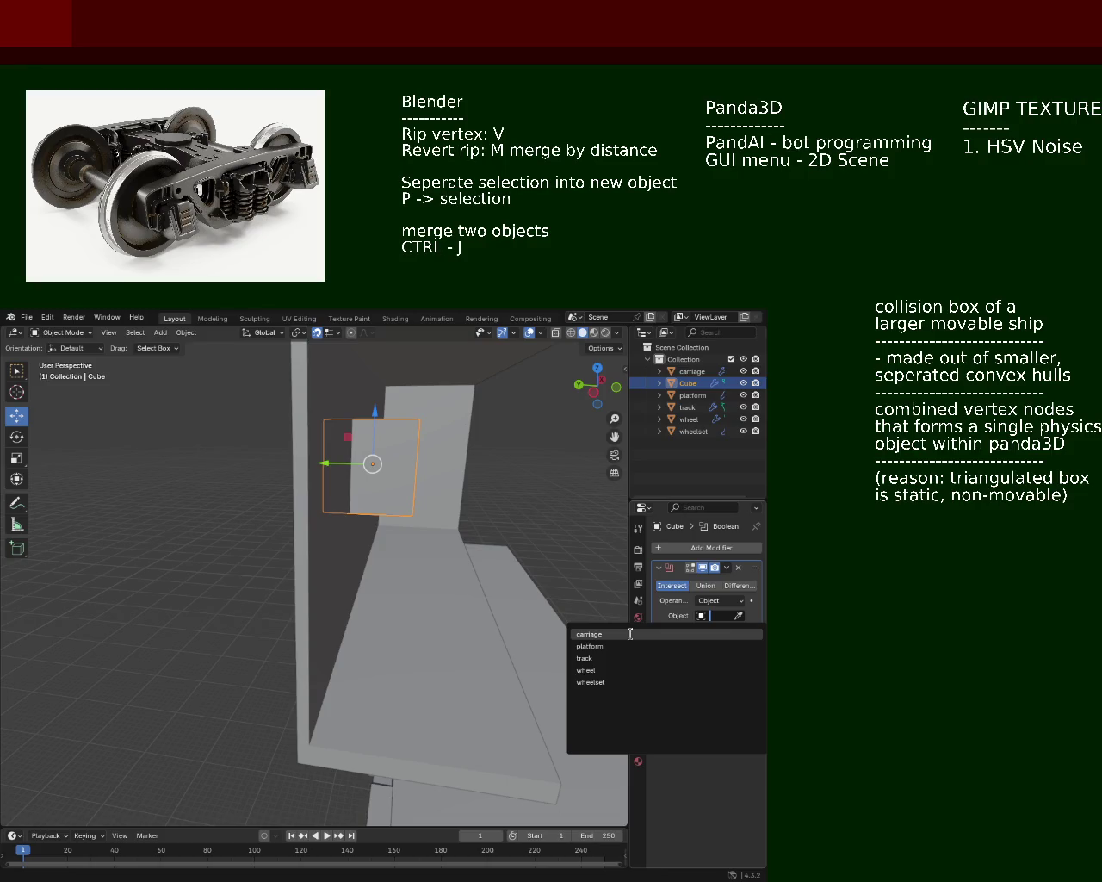
left_click(685, 588)
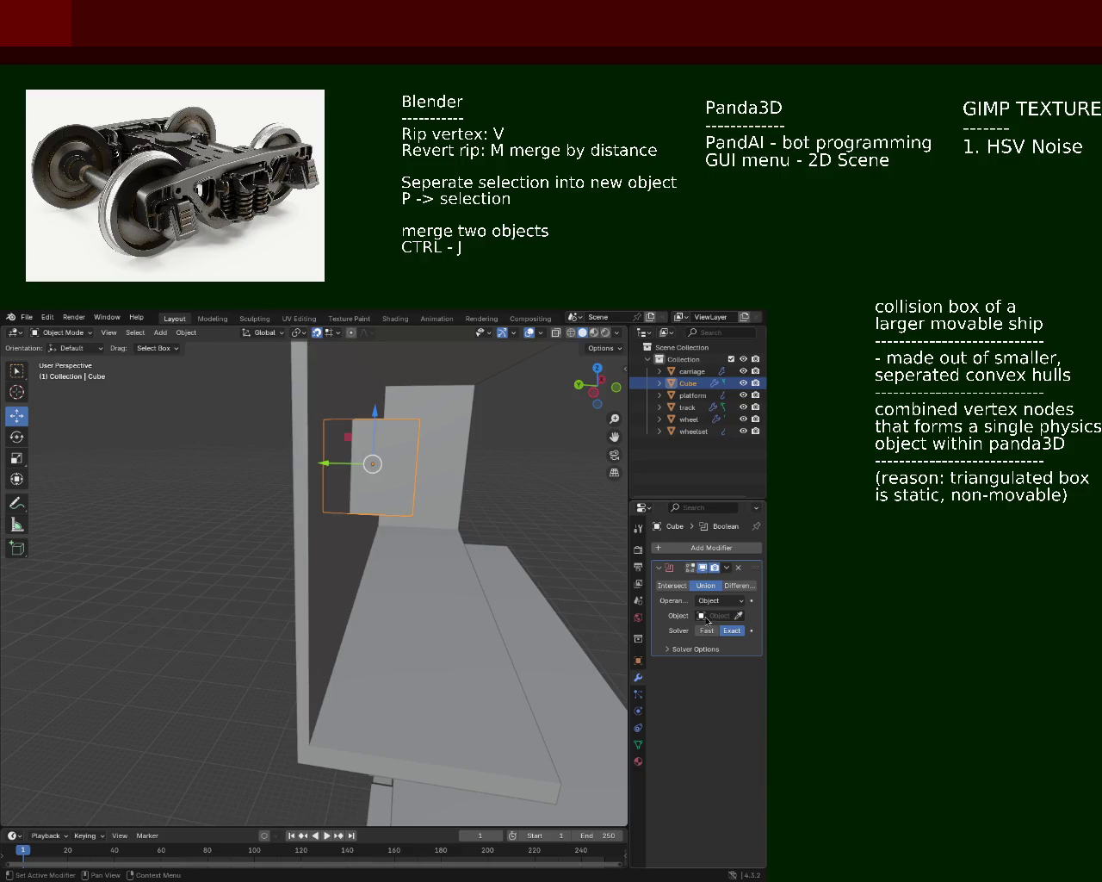
left_click(706, 617)
left_click(687, 633)
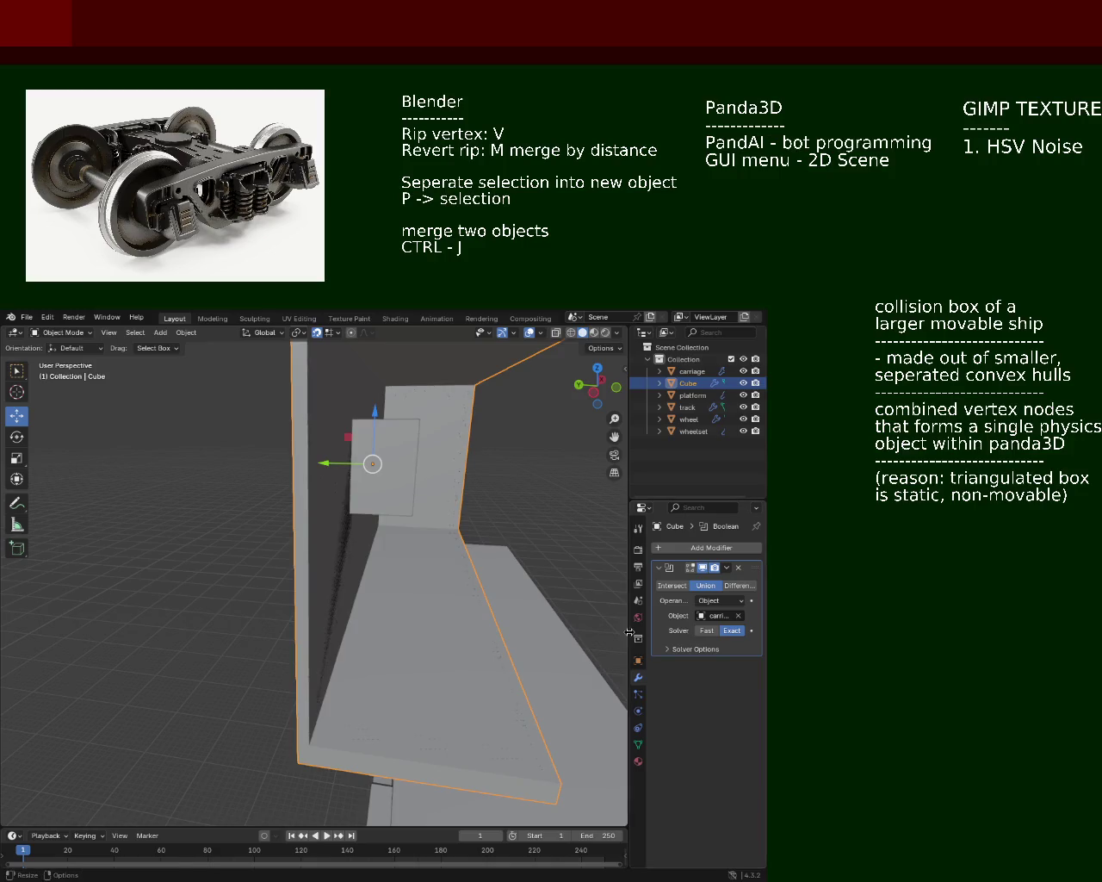
Step: Check the combined result and apply the Boolean union permanently
left_click_drag(549, 612, 585, 593)
left_click_drag(564, 592, 701, 577)
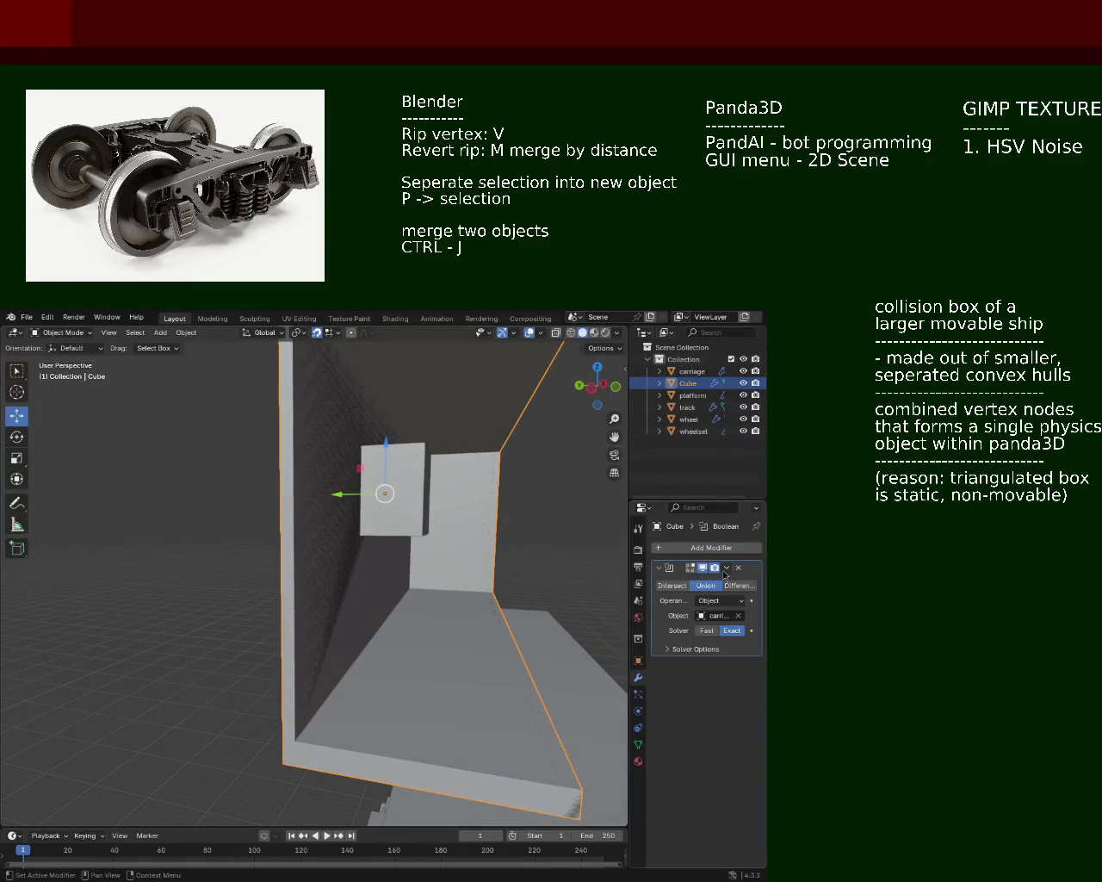
left_click(725, 570)
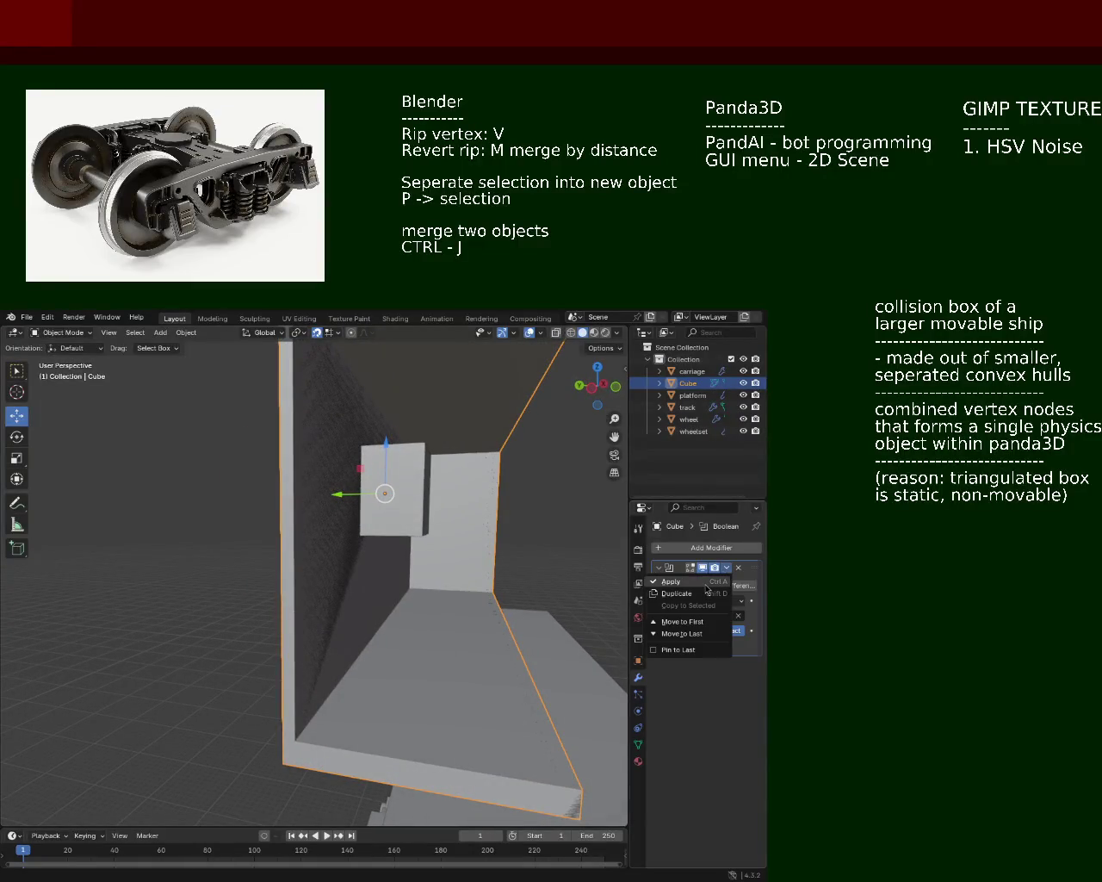
left_click(708, 584)
left_click_drag(313, 589, 352, 536)
Step: Enter Edit Mode on the merged cube, deselect everything, and orbit around the block on the wall
key("Tab")
key("alt+a")
left_click_drag(447, 509, 326, 516)
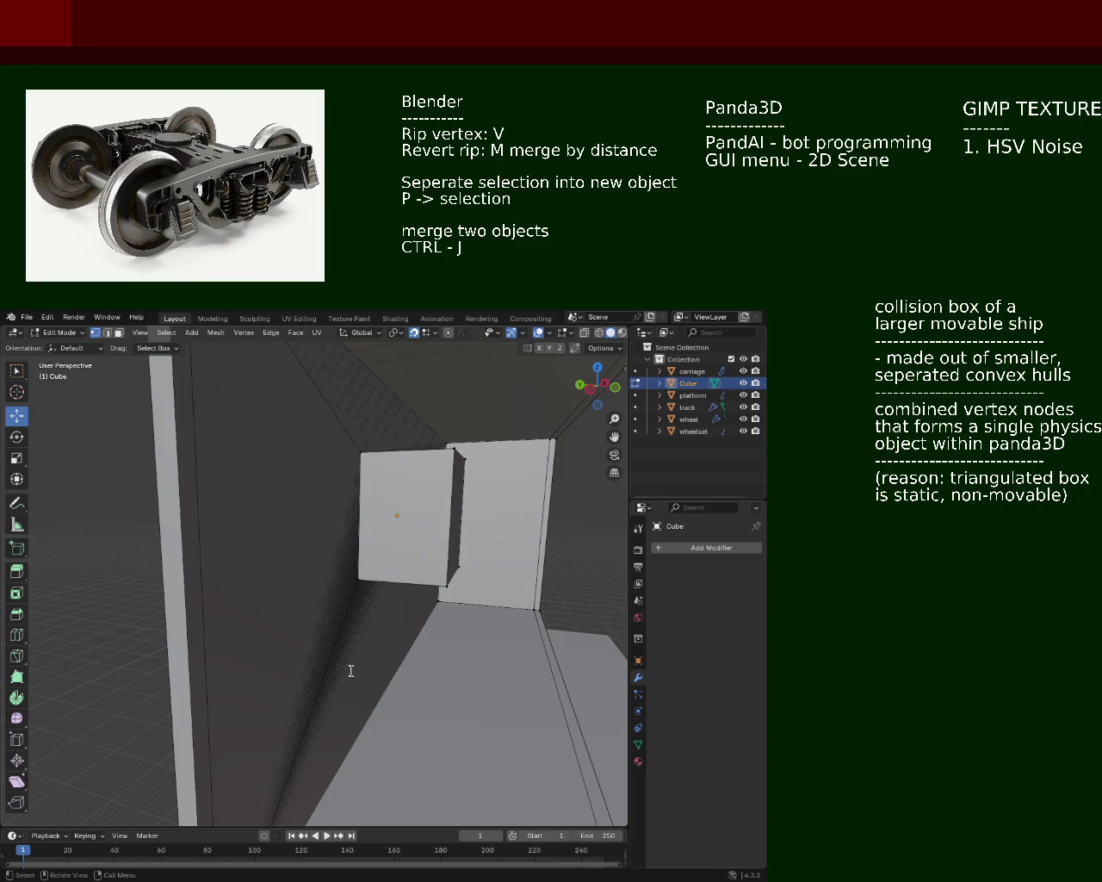
type("1.")
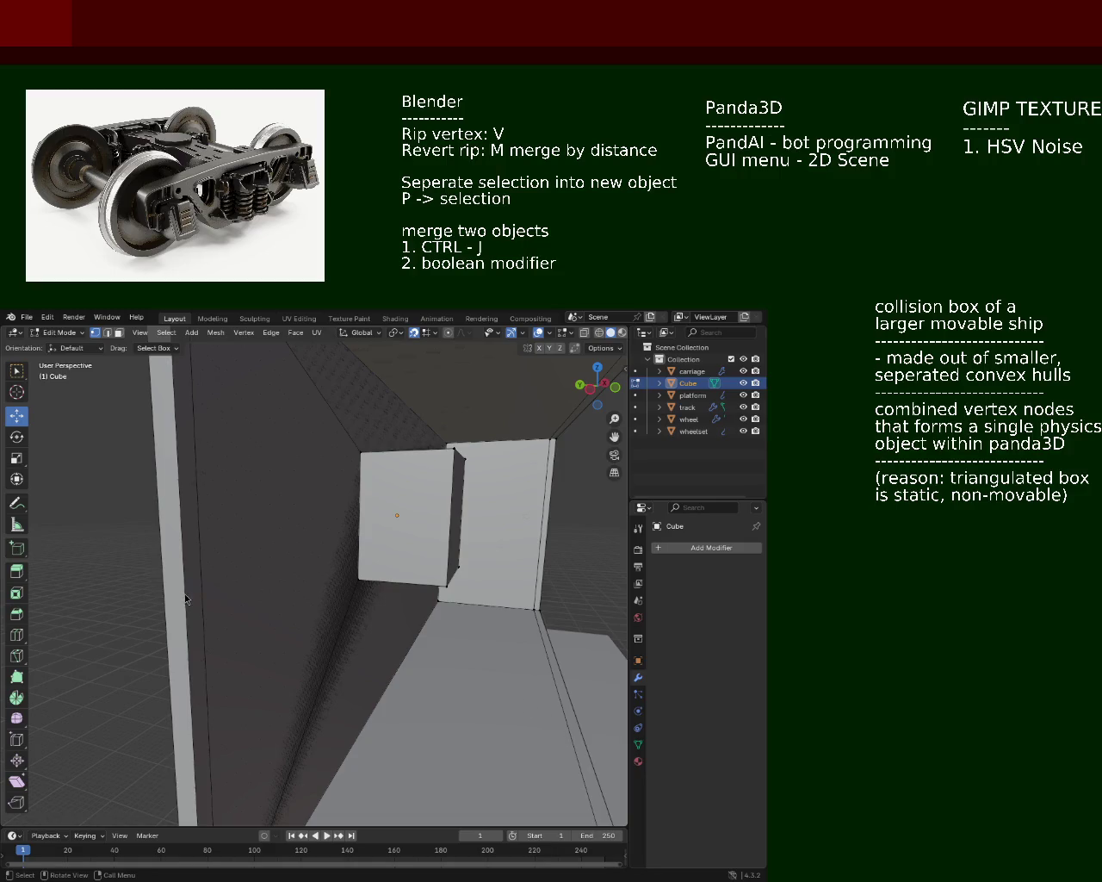
left_click_drag(217, 470, 267, 490)
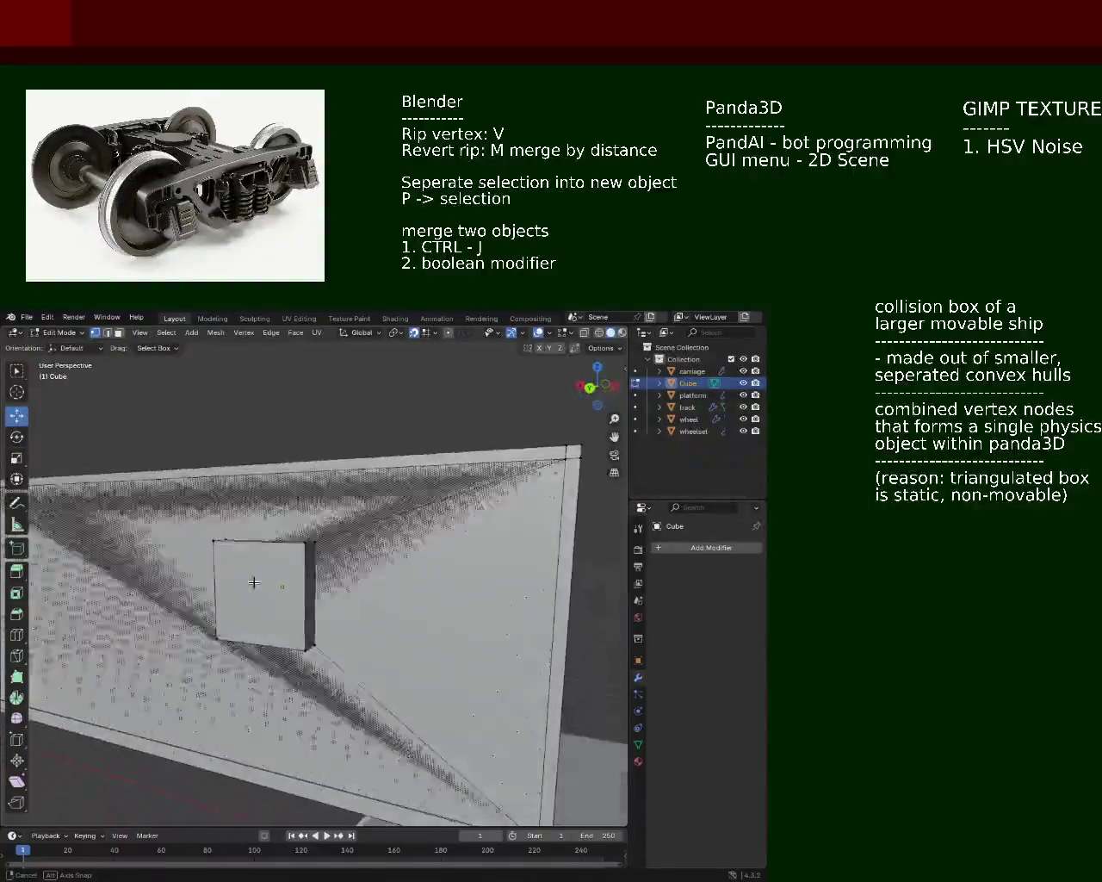
left_click_drag(267, 490, 278, 559)
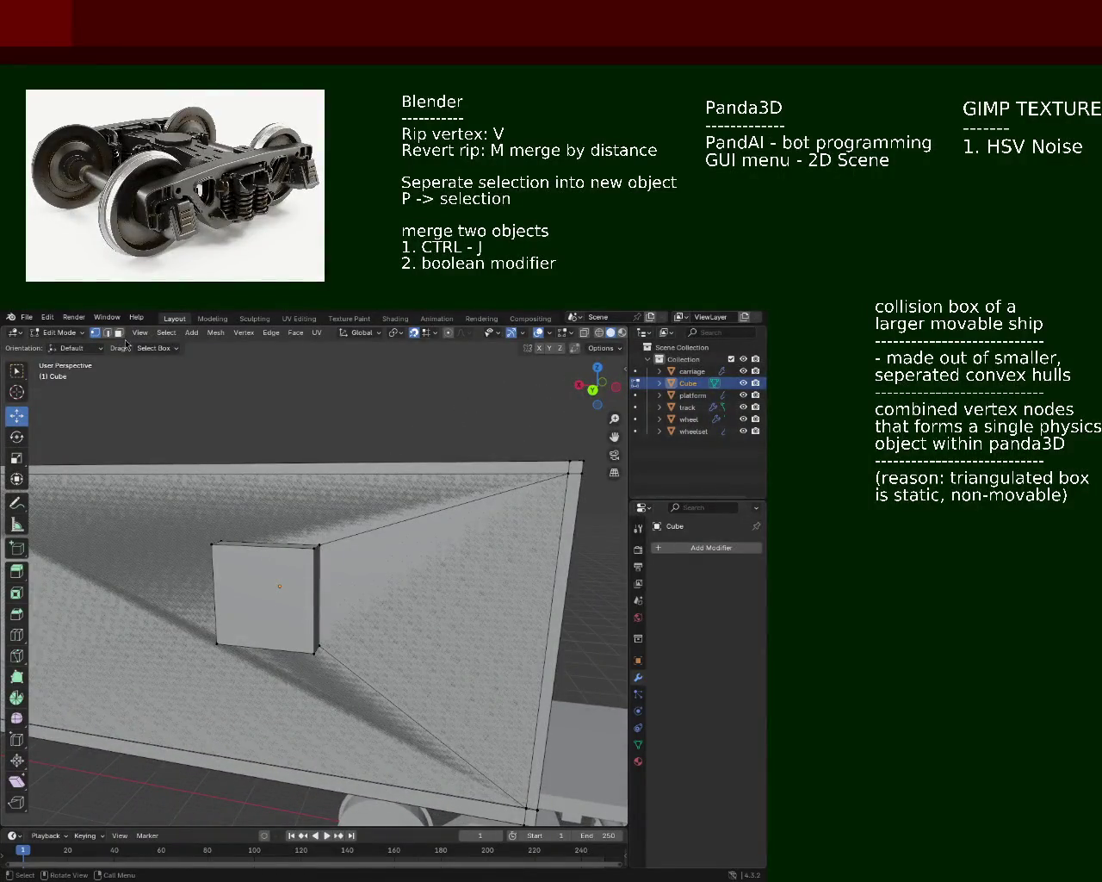
Step: Delete the small cube's front faces
left_click(280, 611)
key("x")
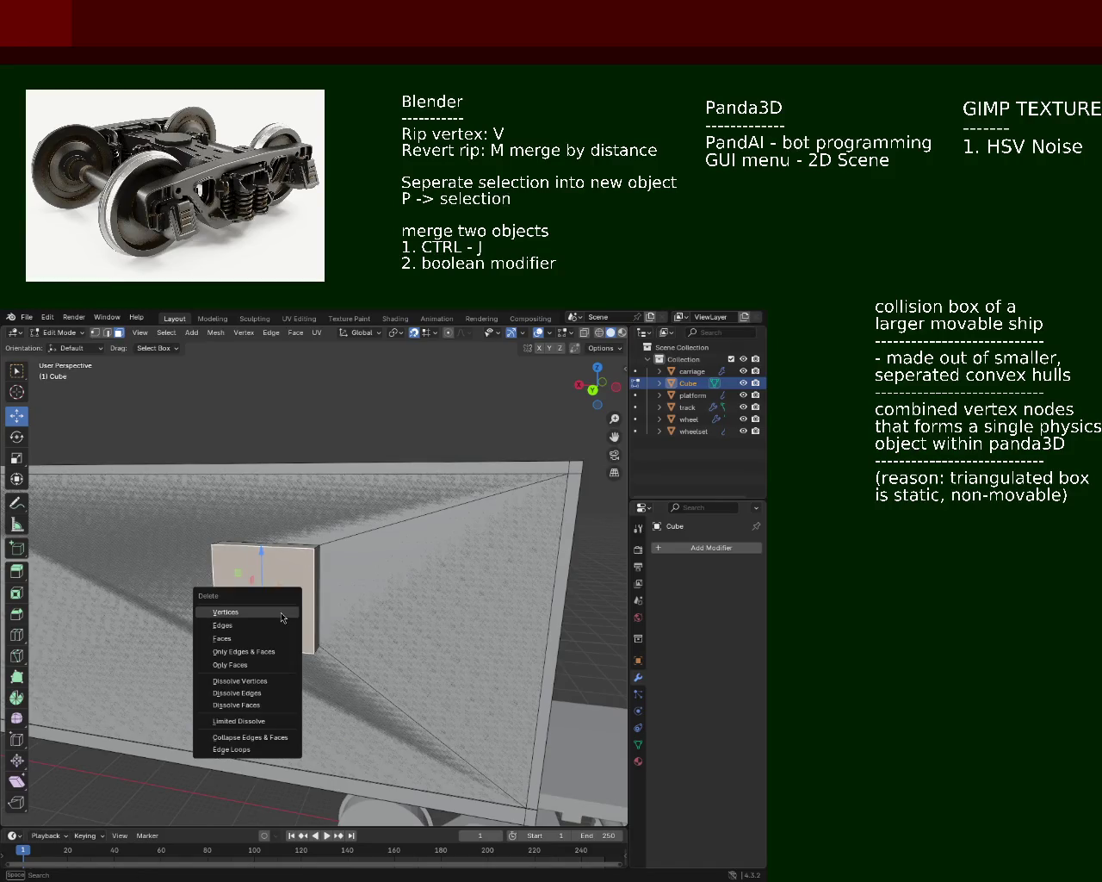
left_click(279, 641)
key("x")
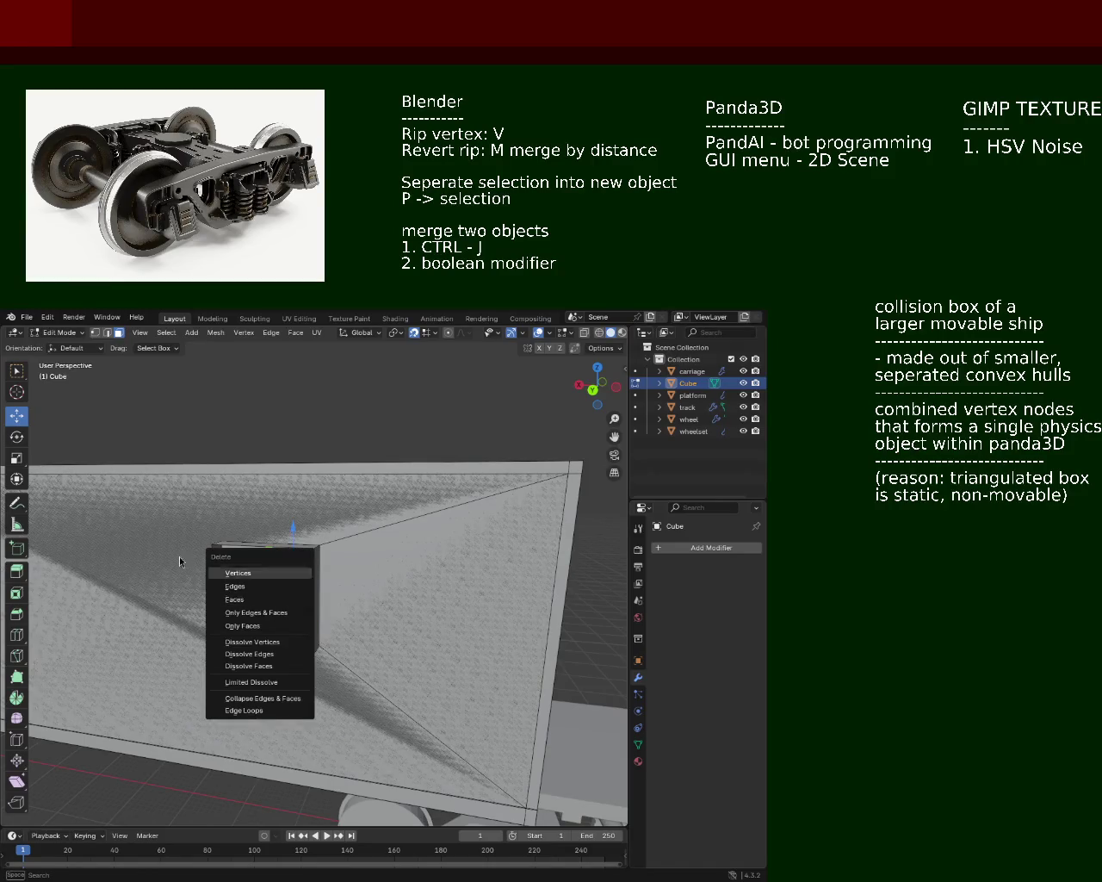
left_click(293, 602)
Step: Delete the cube's left front face from inside the box
left_click_drag(365, 617, 349, 610)
left_click(376, 595)
left_click(331, 603)
key("x")
left_click(333, 611)
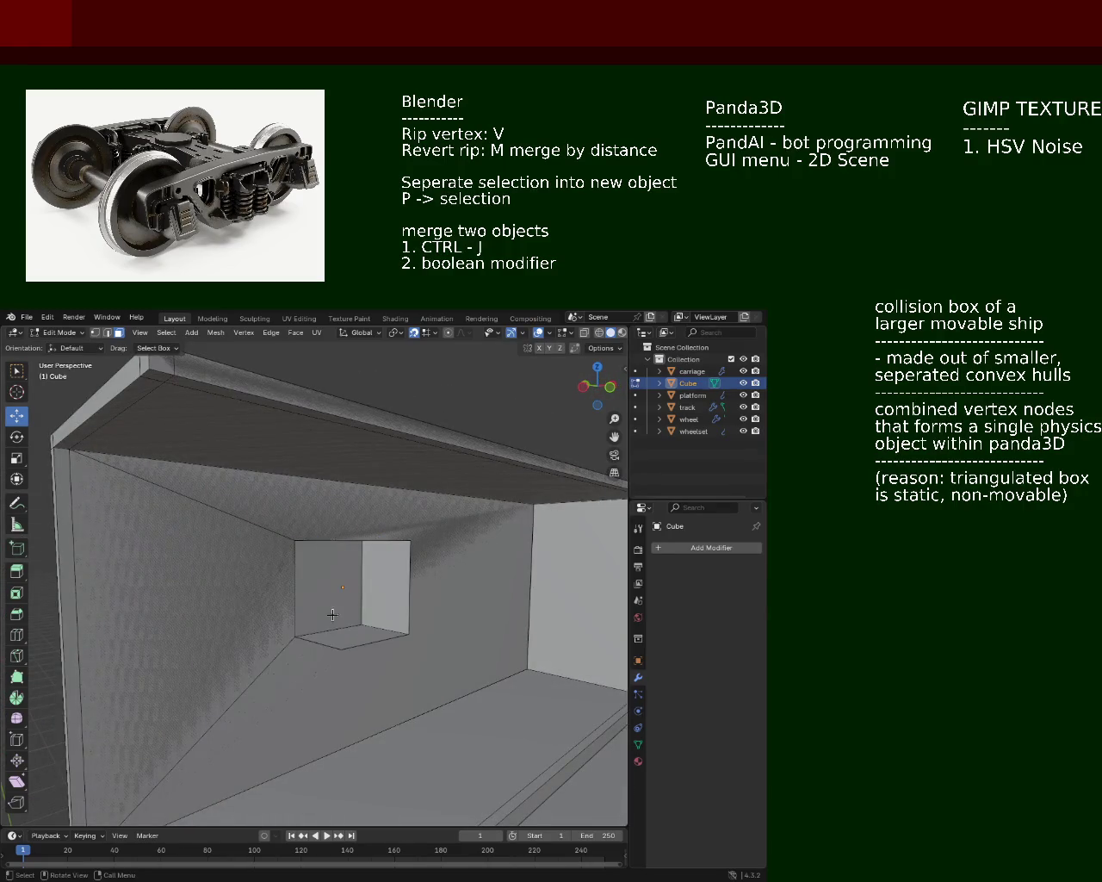
Step: Delete the cube's bottom face
left_click_drag(319, 582, 287, 593)
left_click(274, 590)
key("x")
left_click(271, 651)
Step: Delete the cube's left side face and the next leftover inner face
left_click(220, 601)
left_click_drag(219, 601, 382, 571)
key("x")
left_click(262, 598)
key("x")
left_click(249, 561)
Step: Remove the box's front face and a small leftover face
left_click(298, 610)
key("x")
left_click(298, 607)
key("x")
left_click(308, 586)
left_click_drag(308, 586, 373, 603)
Step: Delete a thin leftover face, then select only the left wall face
left_click(381, 663)
key("x")
left_click(392, 660)
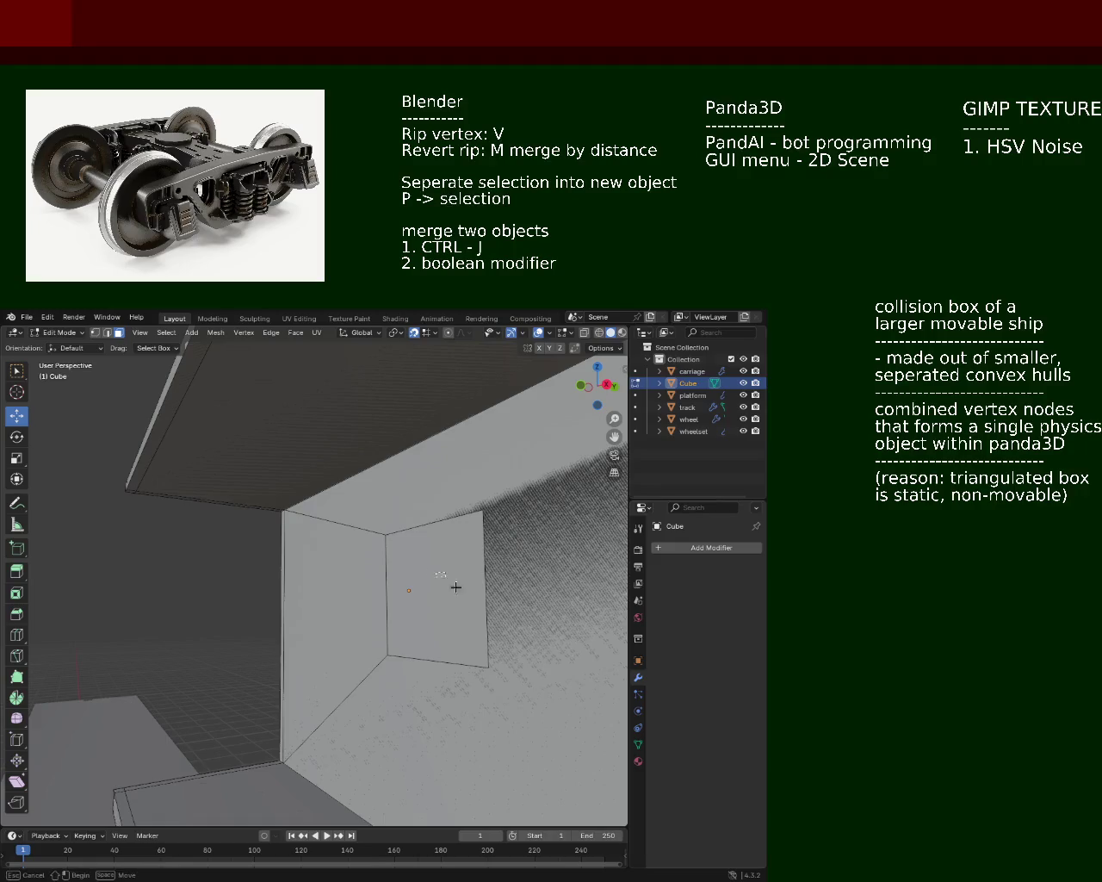
key("a")
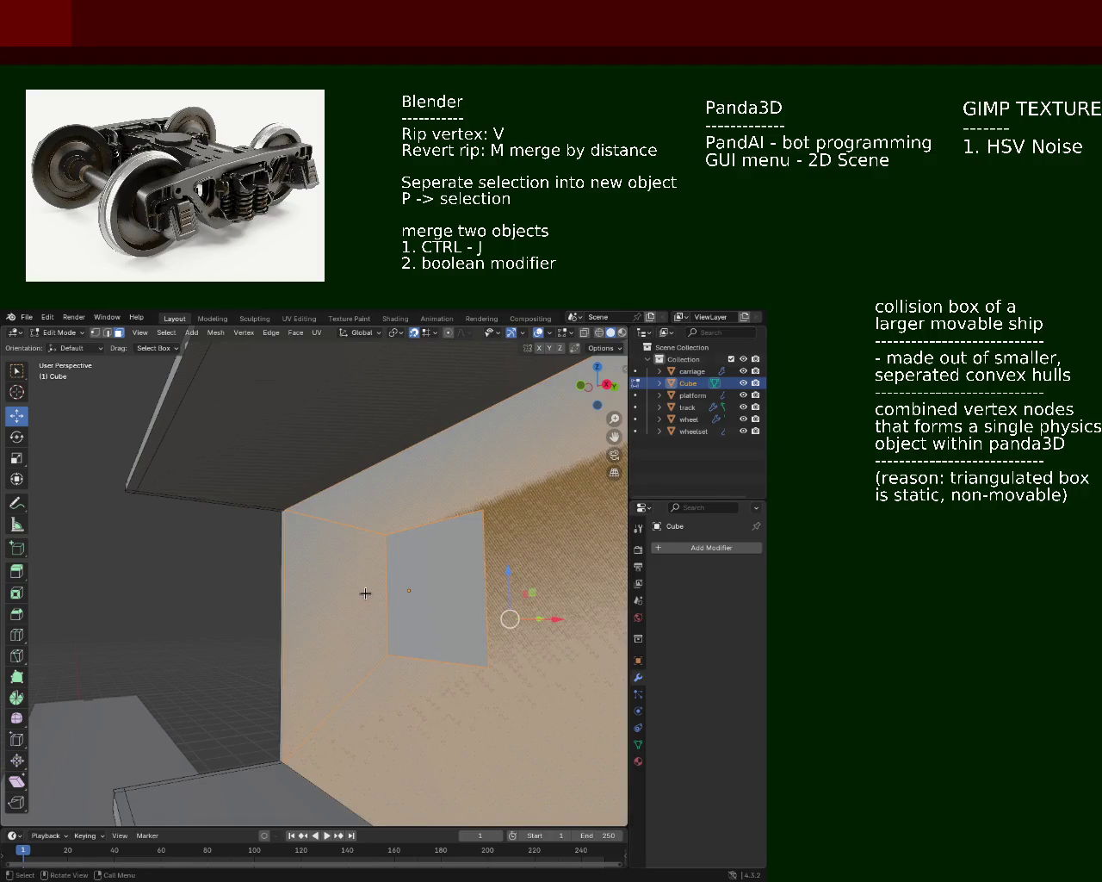
left_click(366, 593)
Step: Orbit and zoom around the box to check the clean square opening
left_click_drag(365, 593, 174, 462)
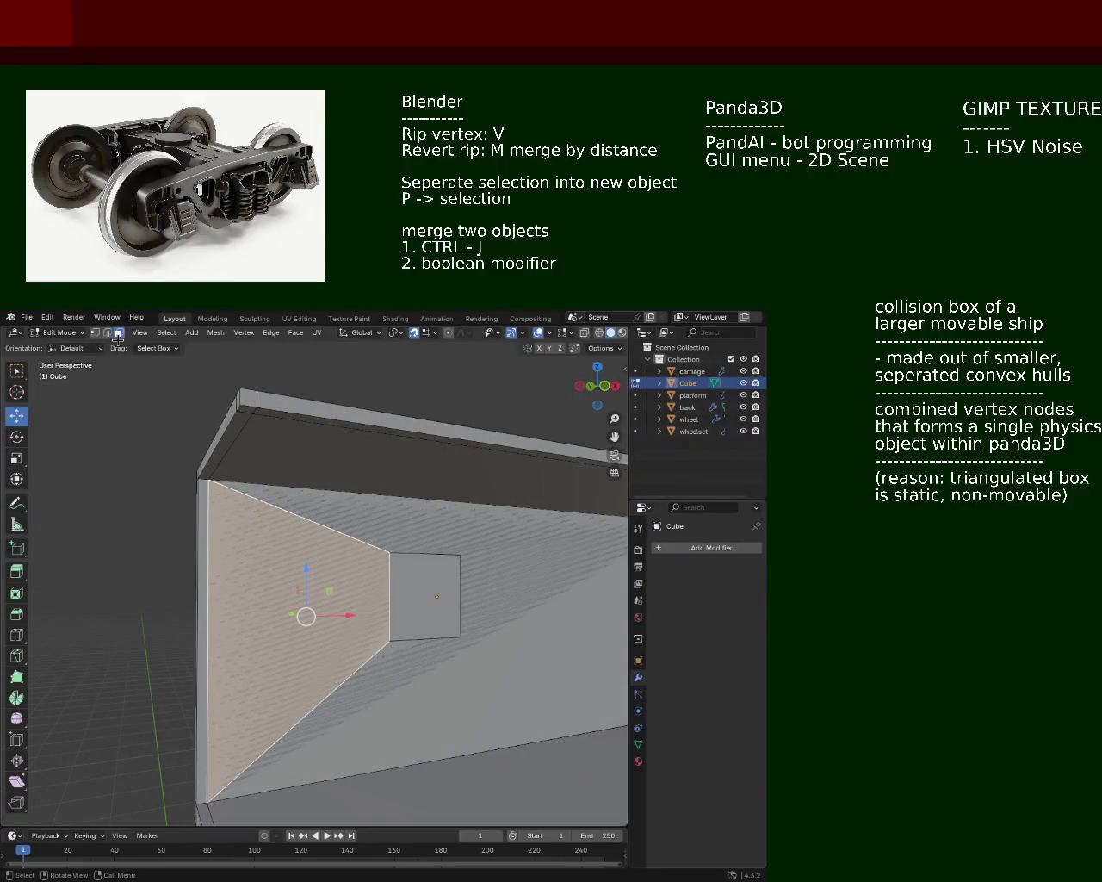
left_click_drag(254, 573, 131, 430)
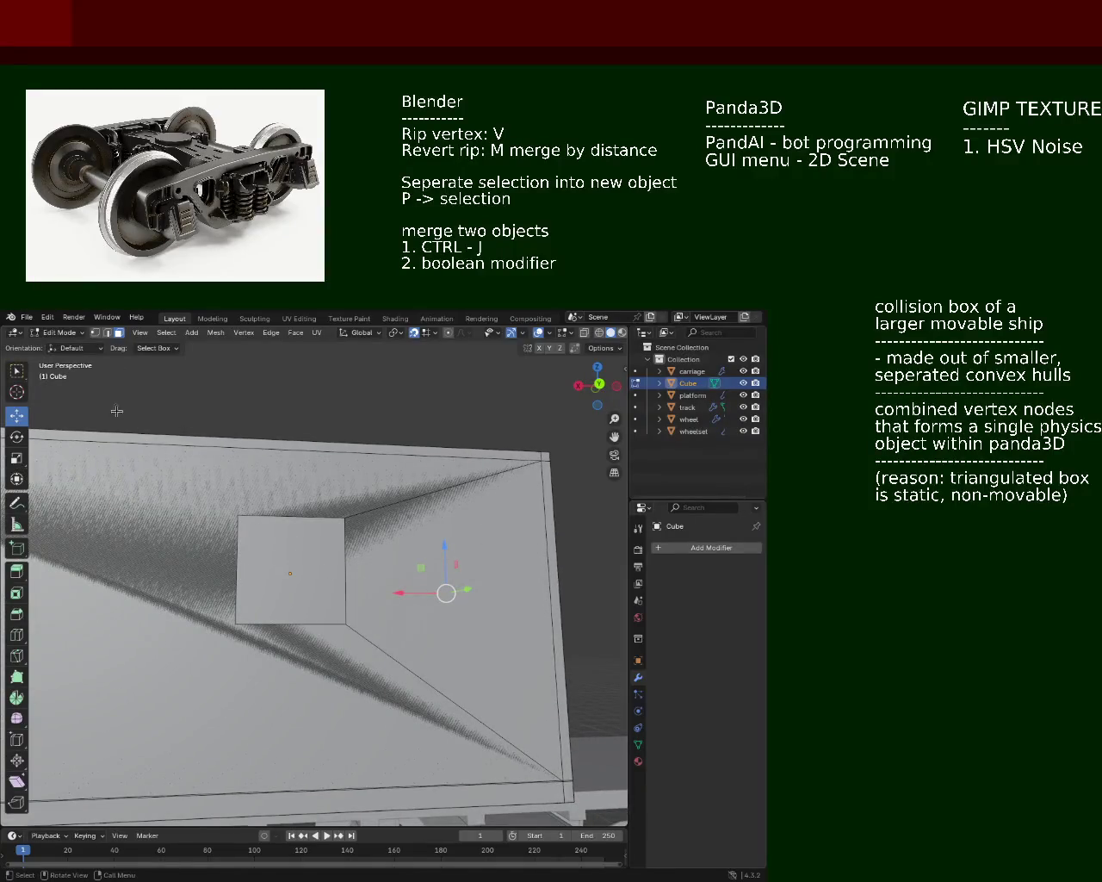
left_click(238, 517)
left_click_drag(117, 535, 252, 539)
scroll("down", 3)
scroll("down", 3)
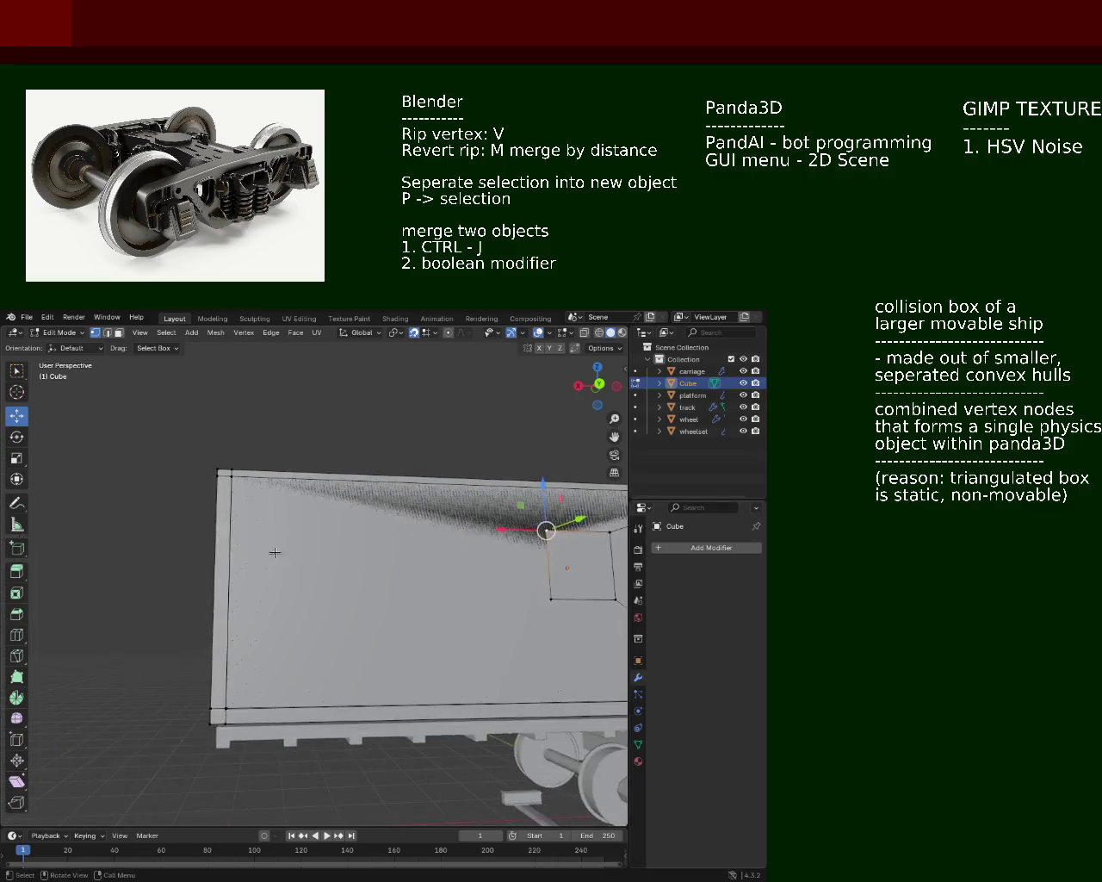